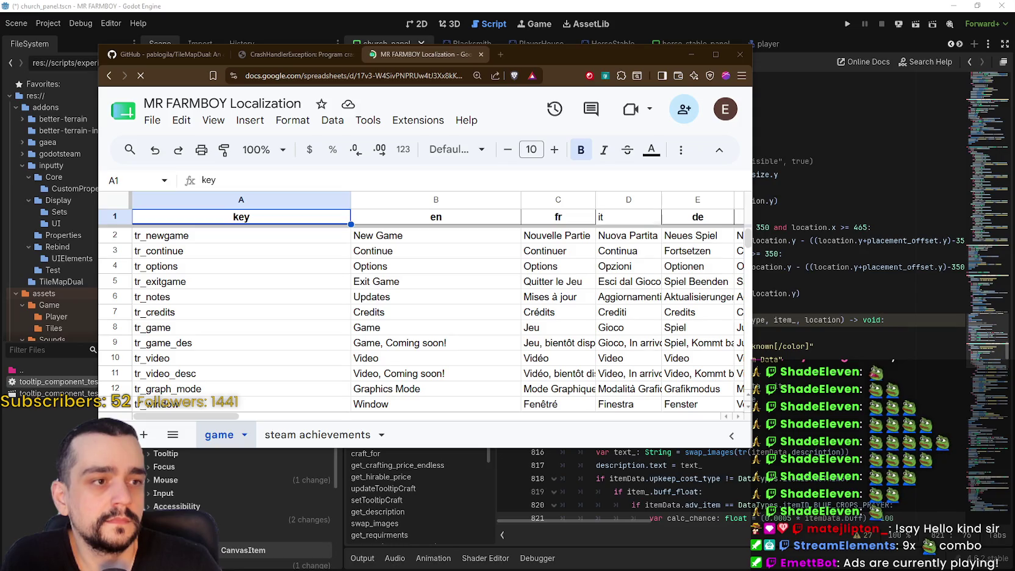
- Minimize the MR FARMBOY Localization sheet and bring up the Casterlabs chat dashboard
left_click(691, 54)
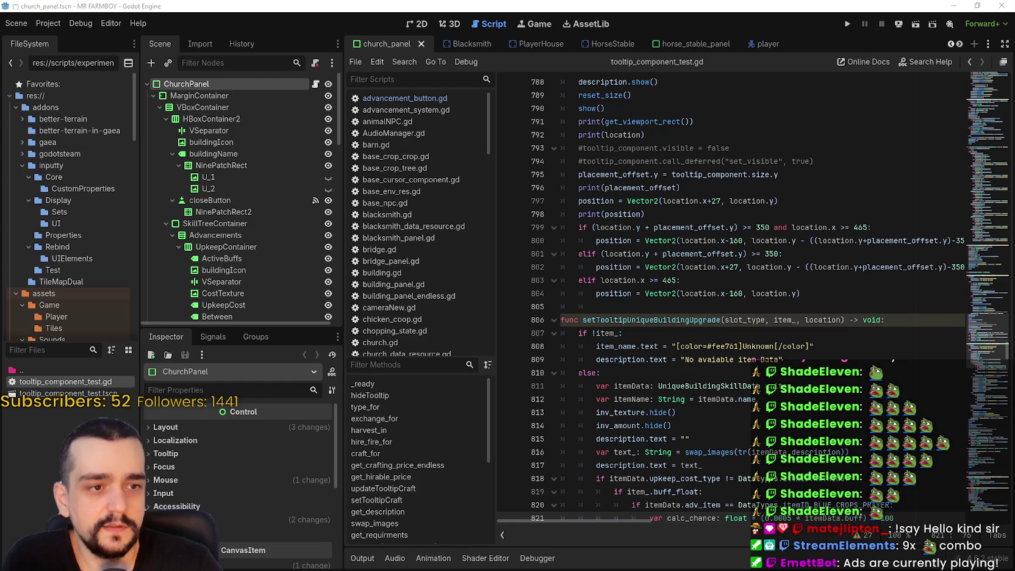
key("alt+Tab")
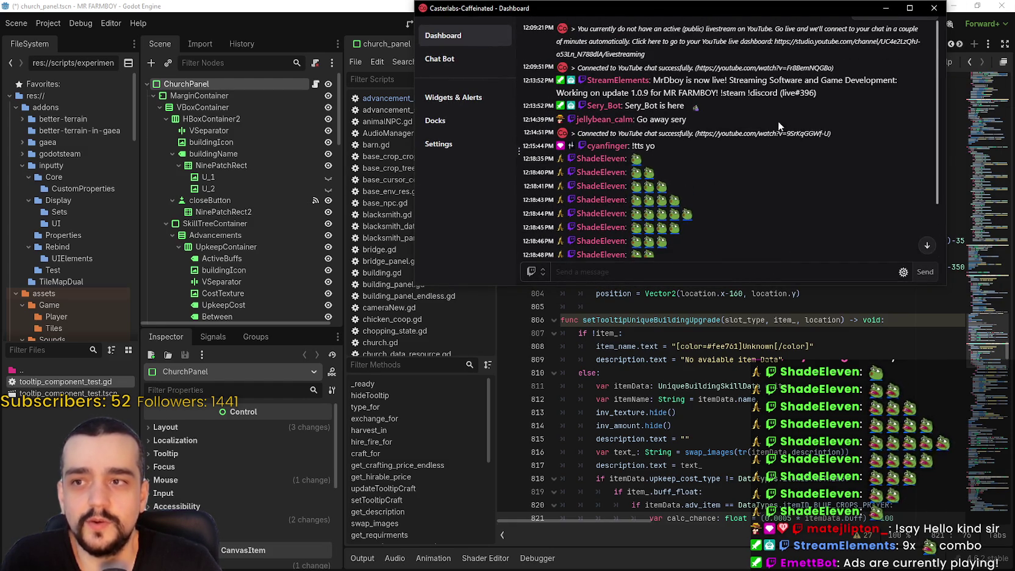
- Read through the recent chat messages, nudge the chat window, and open Casterlabs Settings
scroll(763, 149, "down", 1)
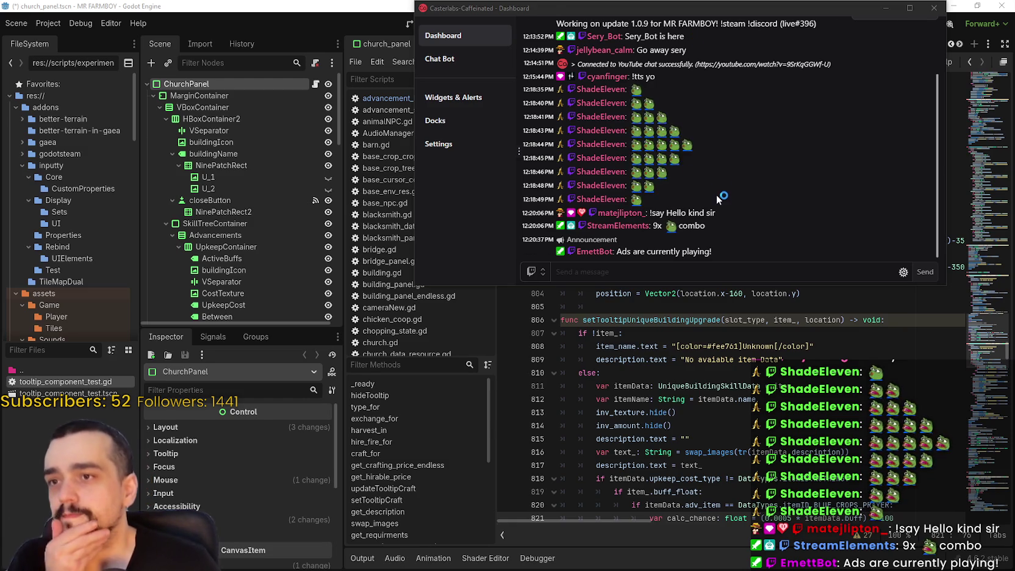
scroll(676, 161, "up", 2)
scroll(677, 161, "down", 2)
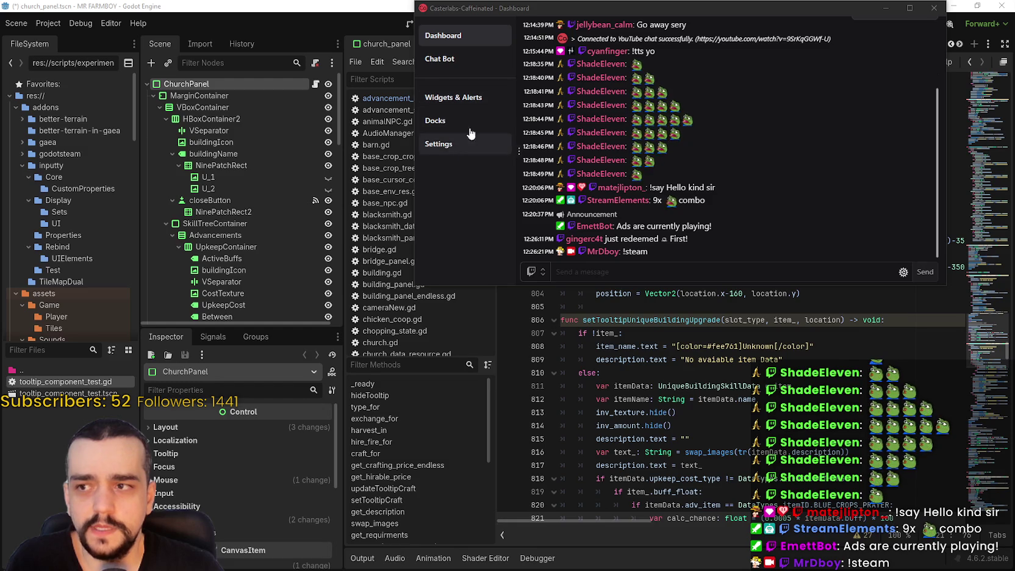
left_click_drag(621, 16, 629, 41)
left_click(447, 167)
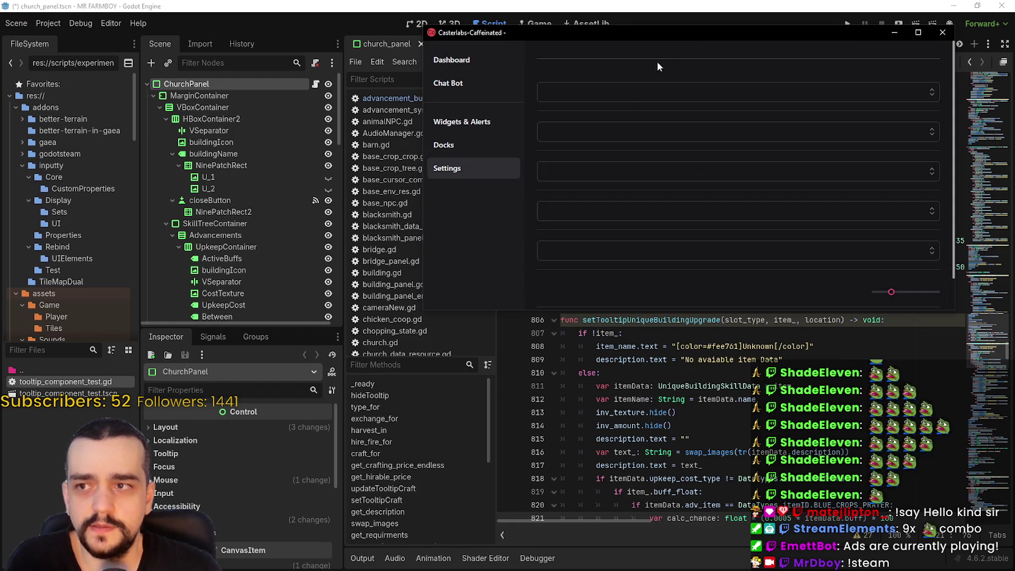
- Check the connected accounts under Settings, then return to the chat Dashboard
left_click(613, 54)
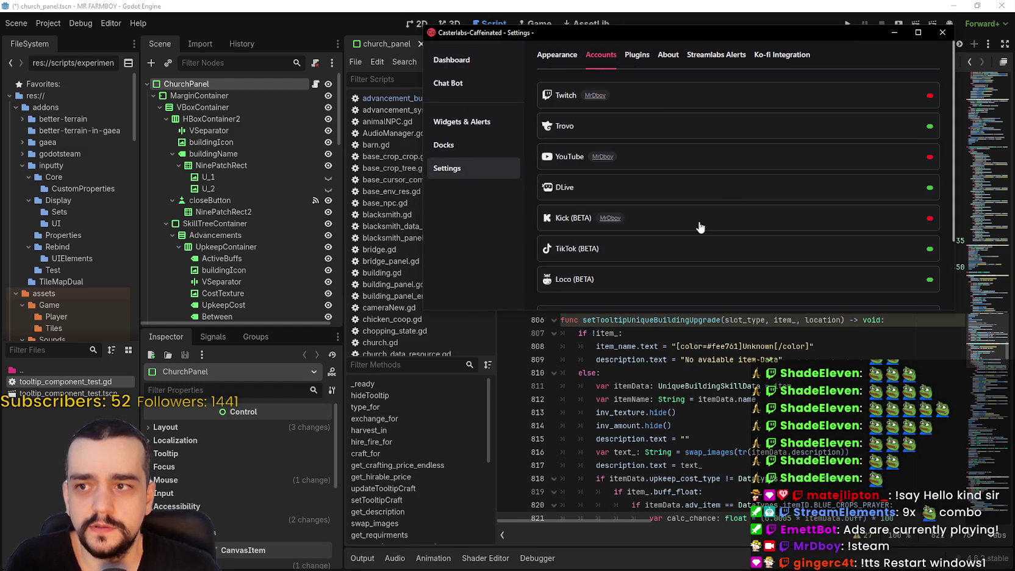
left_click(464, 60)
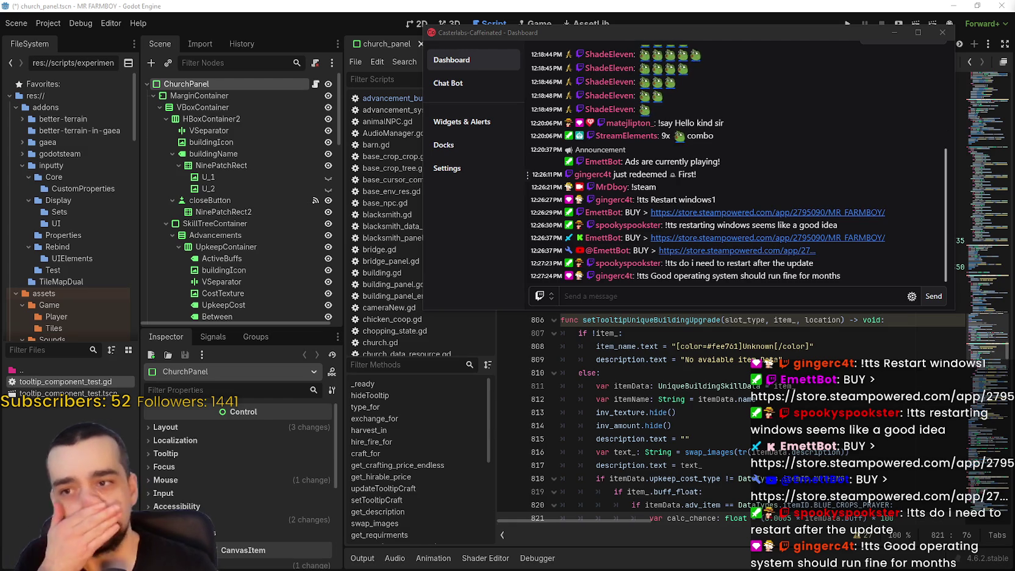
left_click(787, 297)
- Scroll to the newest chat messages, hide Casterlabs, and move the friend chat window aside
scroll(738, 198, "up", 5)
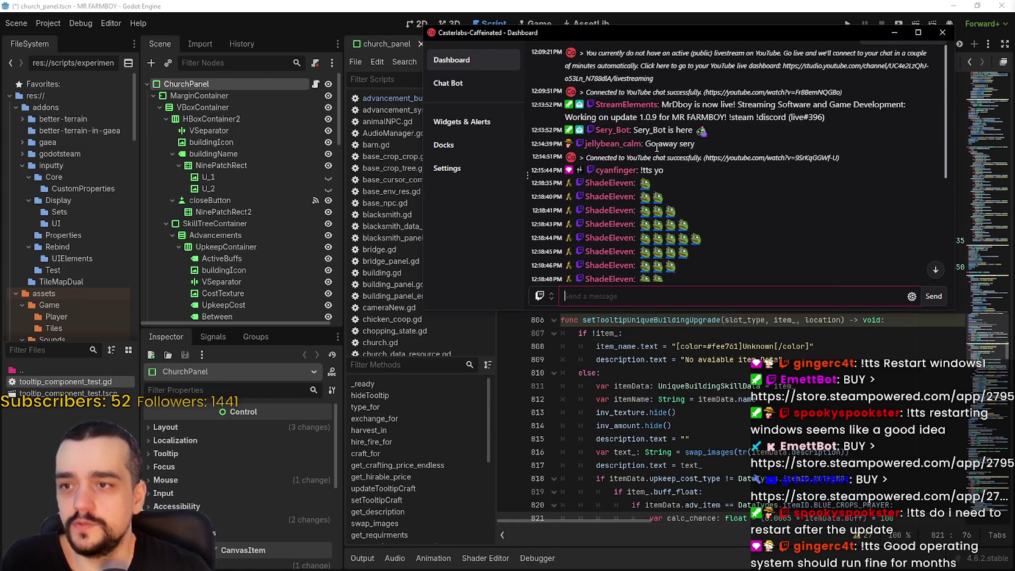
scroll(606, 50, "down", 4)
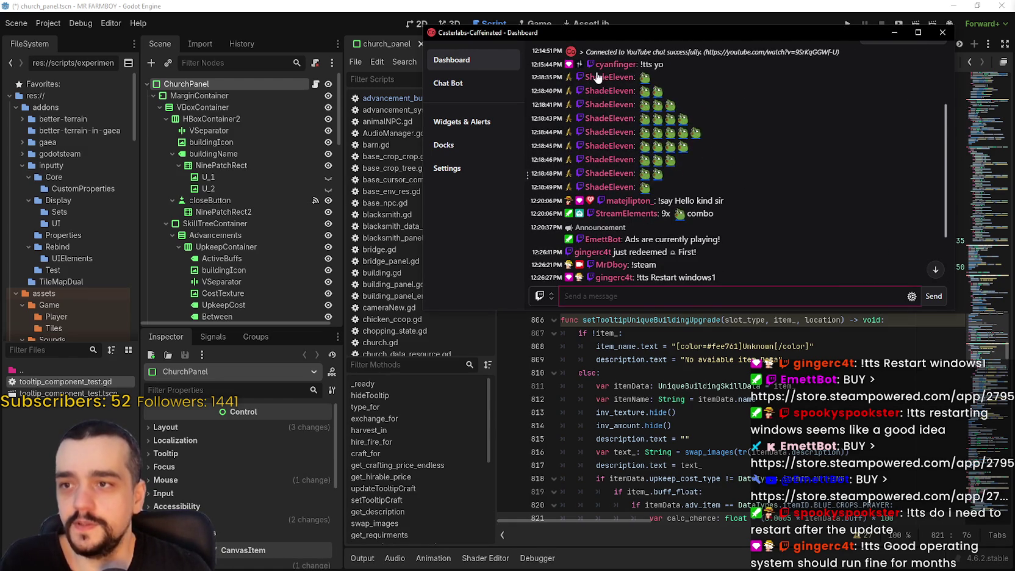
scroll(588, 151, "down", 3)
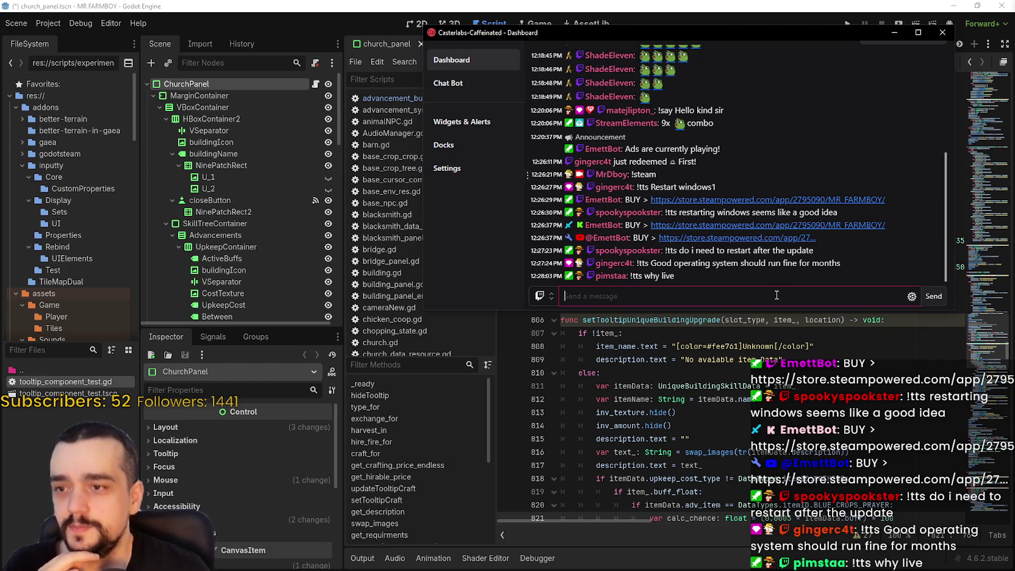
left_click_drag(792, 29, 812, 28)
key("alt+Tab")
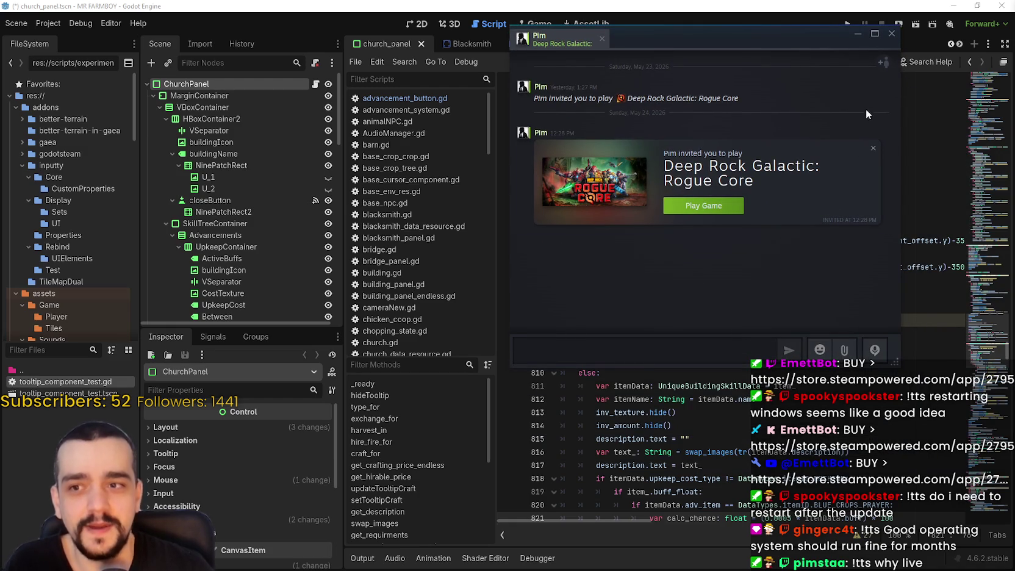
mouse_move(790, 33)
left_mouse_down()
mouse_move(823, 62)
mouse_move(1013, 67)
left_mouse_up()
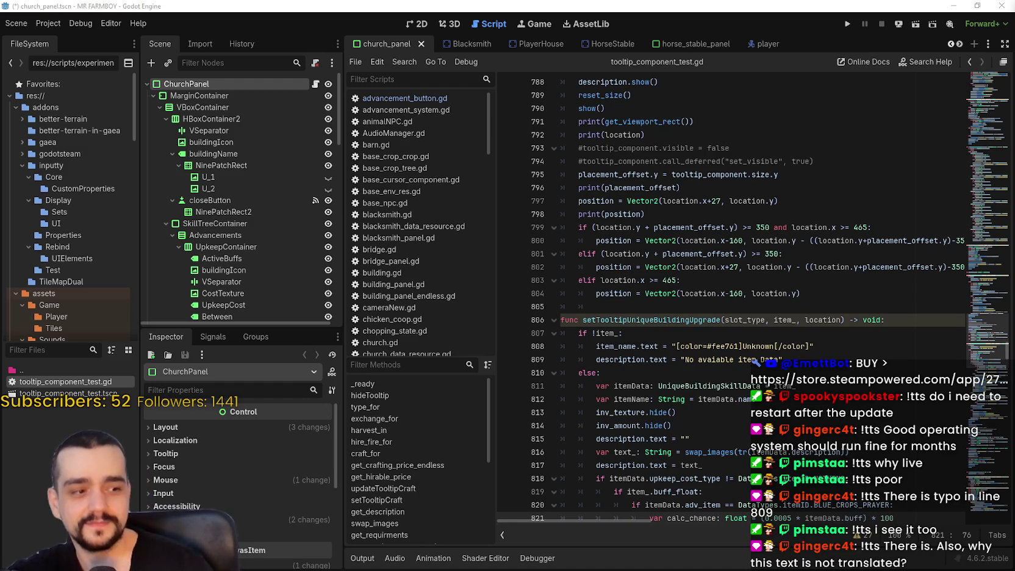
- Inspect tooltip code on lines 793–807, selecting the commented visibility lines and the 798–805 positioning block
left_click(856, 333)
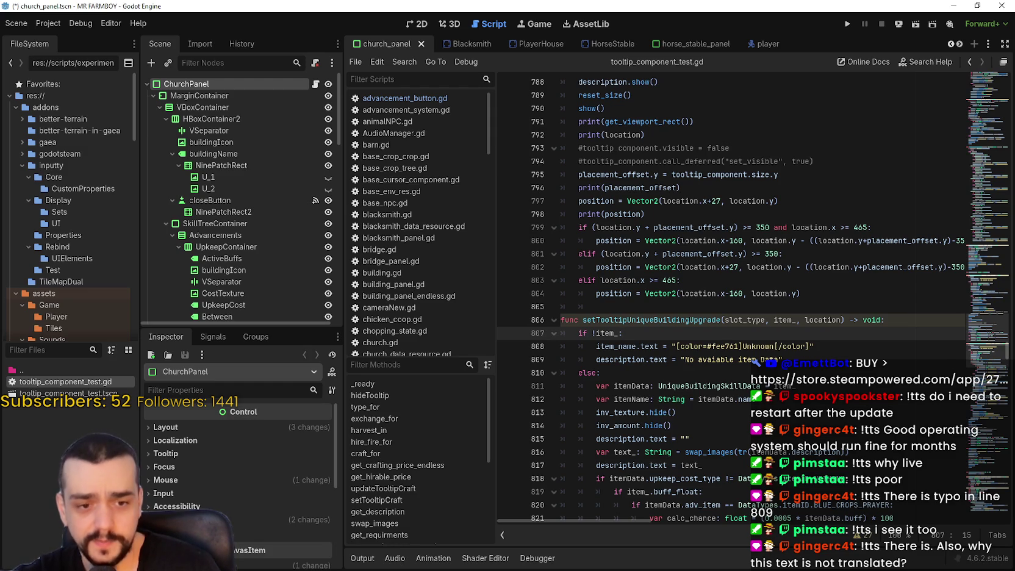
left_click(730, 279)
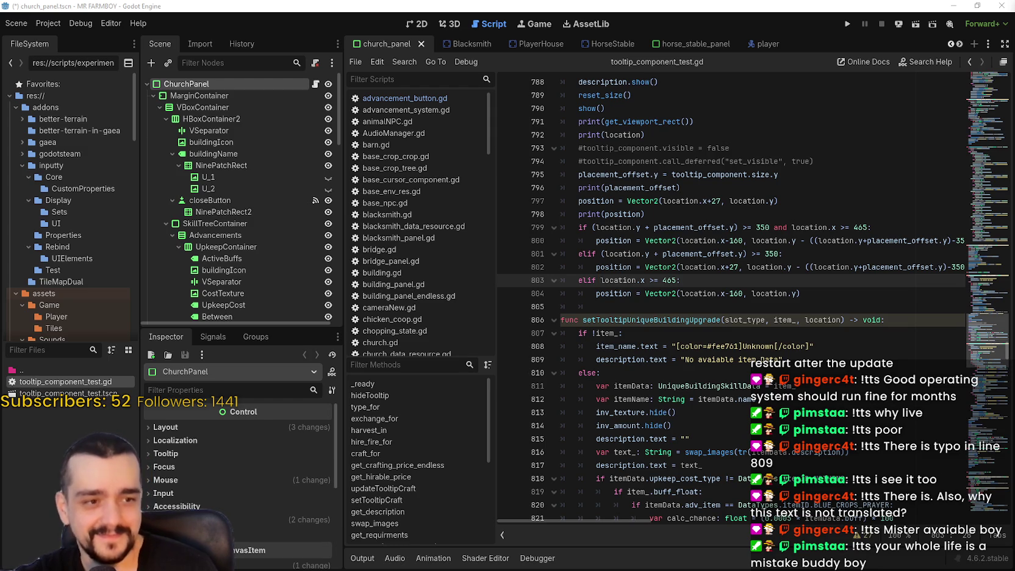
left_click(776, 253)
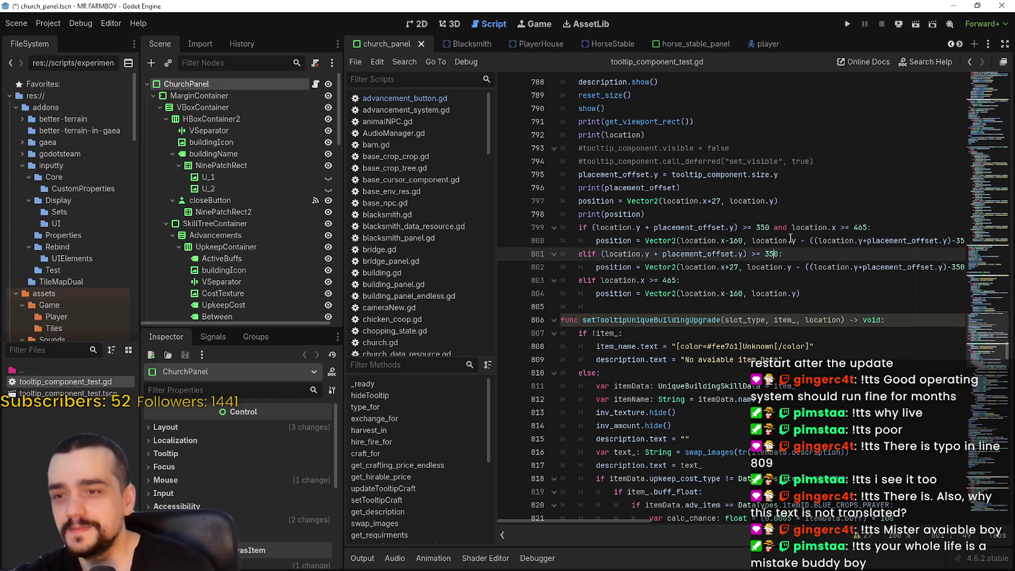
left_click(763, 203)
scroll(763, 203, "up", 3)
left_click_drag(845, 240, 721, 226)
left_click_drag(475, 214, 477, 222)
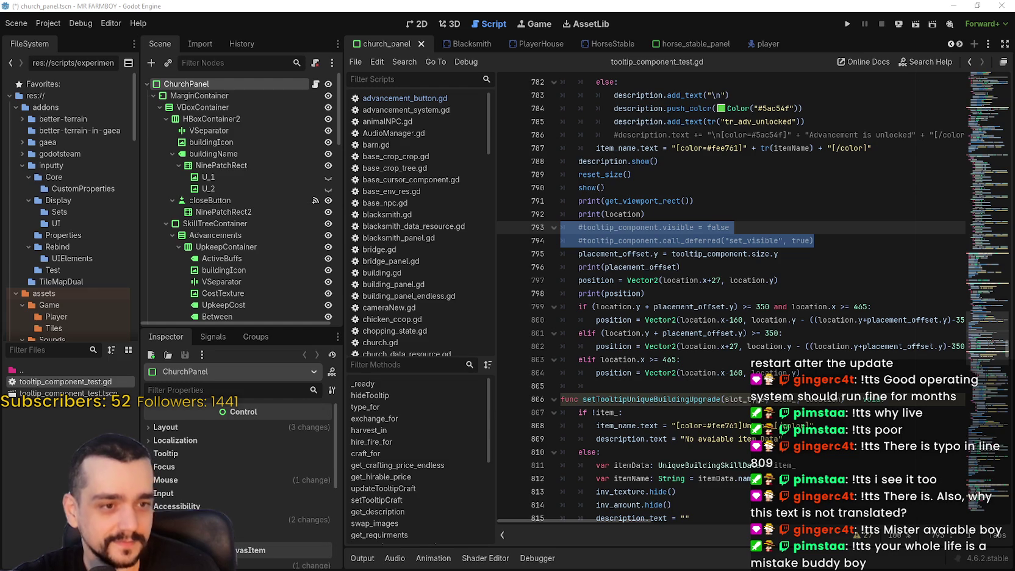
scroll(594, 273, "down", 3)
left_click(561, 319)
key("shift+Up")
key("shift+Up")
key("shift+Up")
left_click(650, 308)
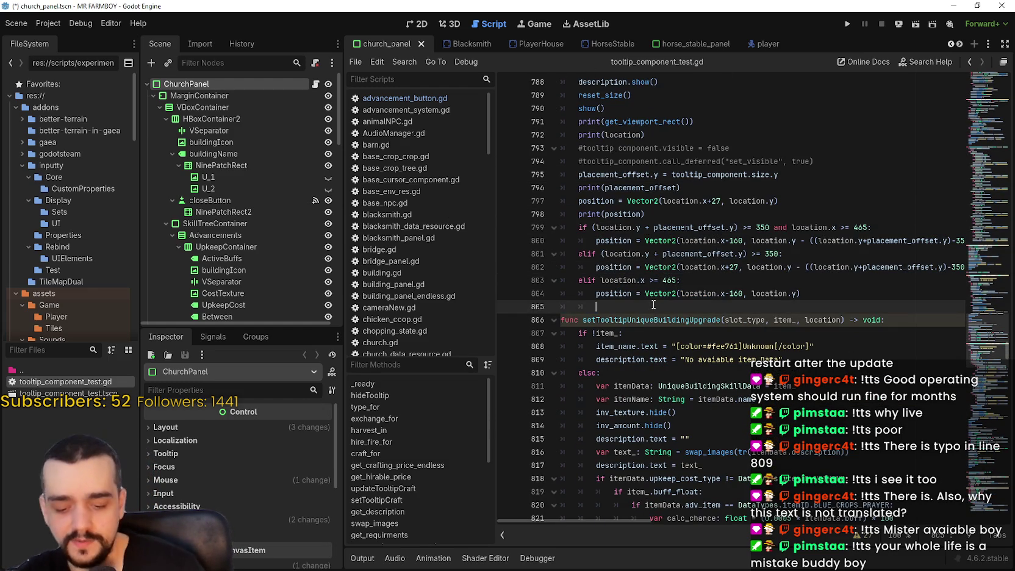
- Review lines 787–799 of the script, then show the church_panel scene in the 2D editor
left_click(58, 347)
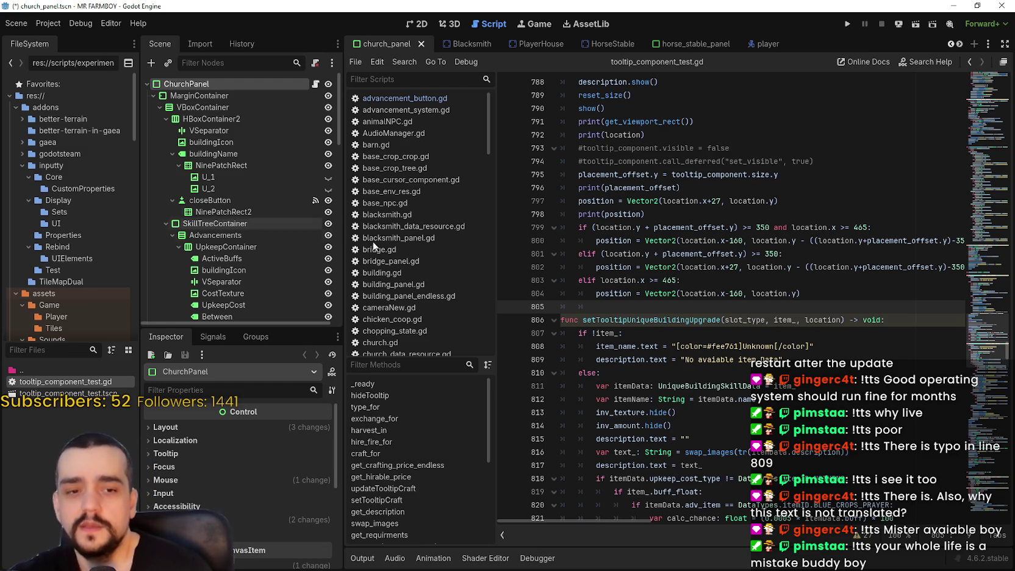
left_click(631, 226)
left_click(710, 147)
scroll(745, 229, "up", 3)
left_click(742, 188)
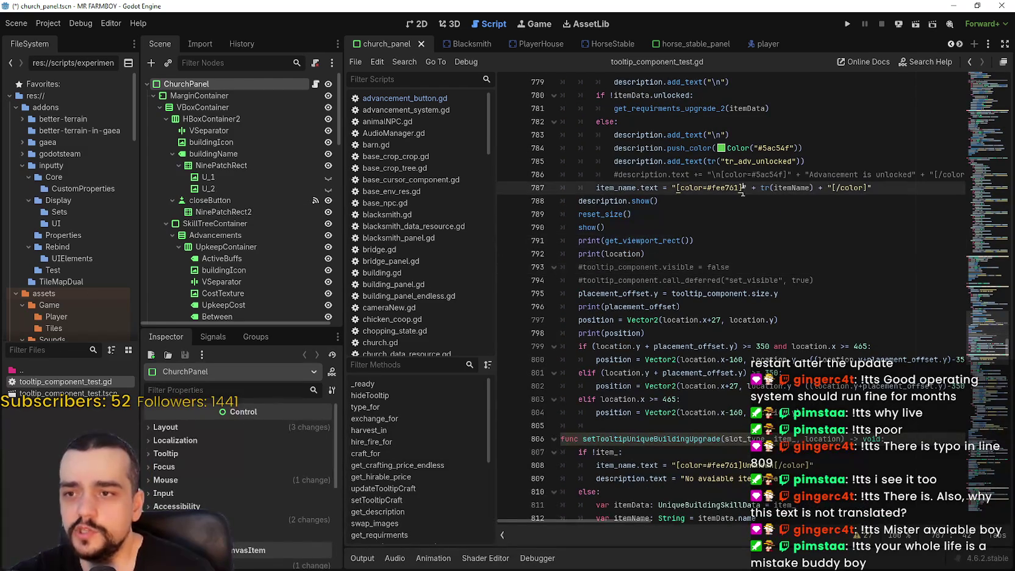
left_click(864, 277)
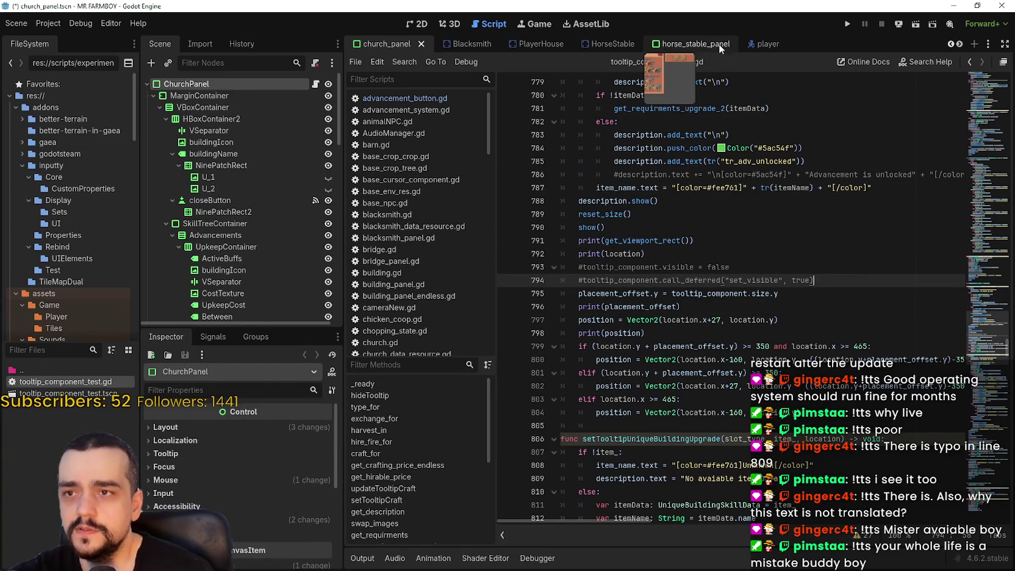
left_click(421, 26)
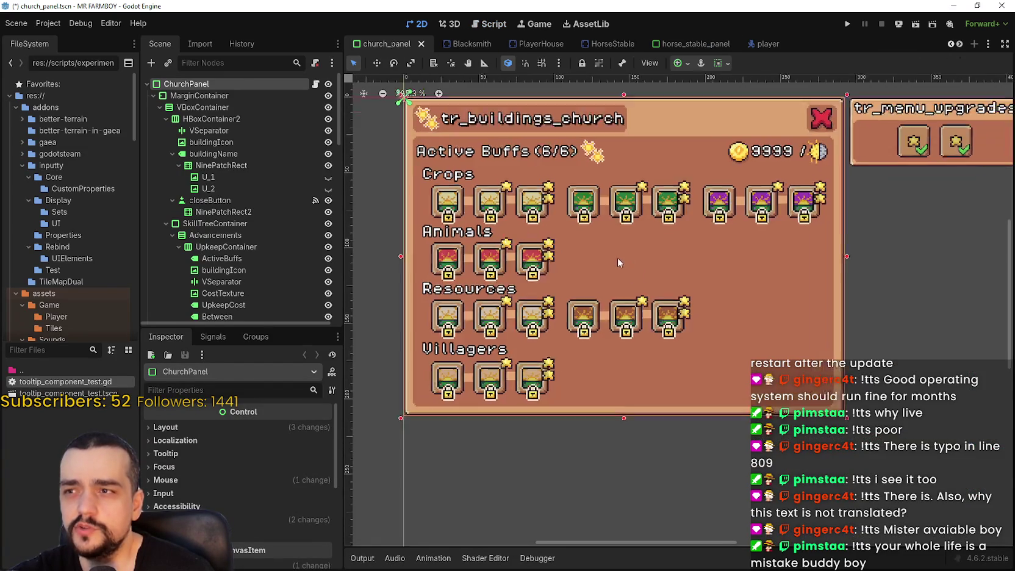
- Inspect the crop buff slots GoldCropsBlessing, GoldCropsBlessing1, GoldCropsBlessing2, BlueCropsBlessing and the sixth slot
left_click(481, 206)
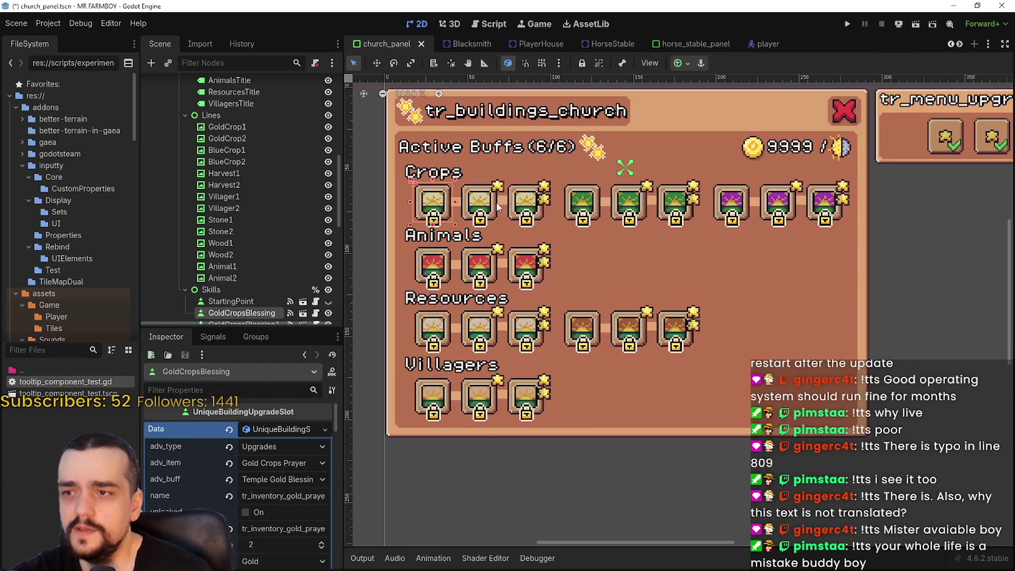
left_click(480, 203)
scroll(296, 530, "down", 3)
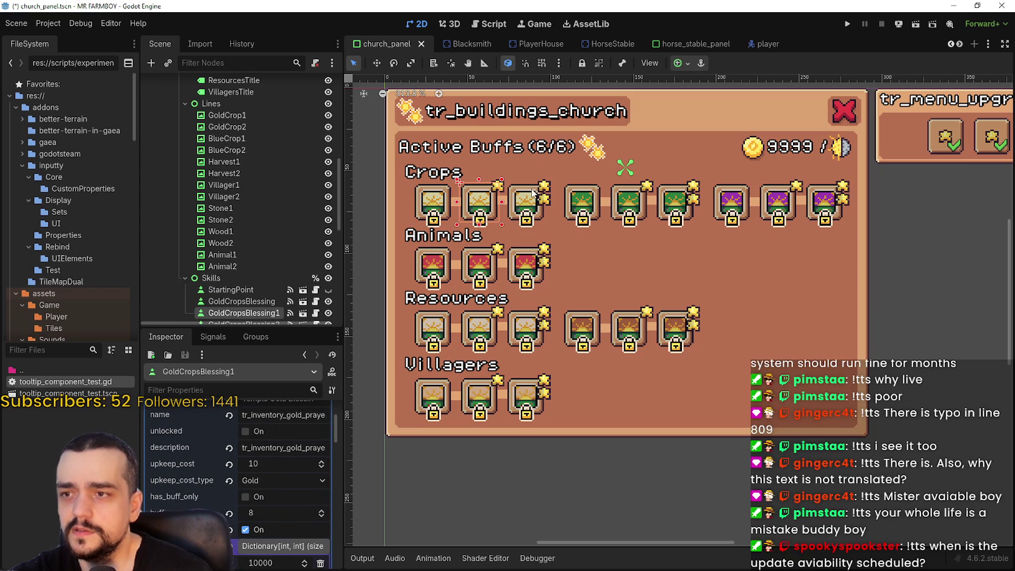
left_click(525, 203)
scroll(327, 497, "down", 1)
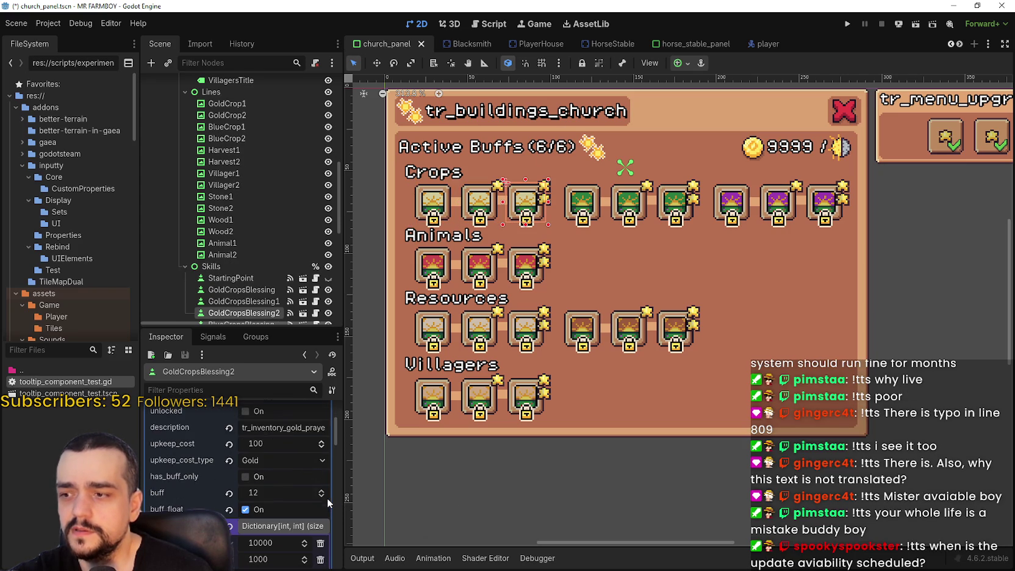
left_click(583, 203)
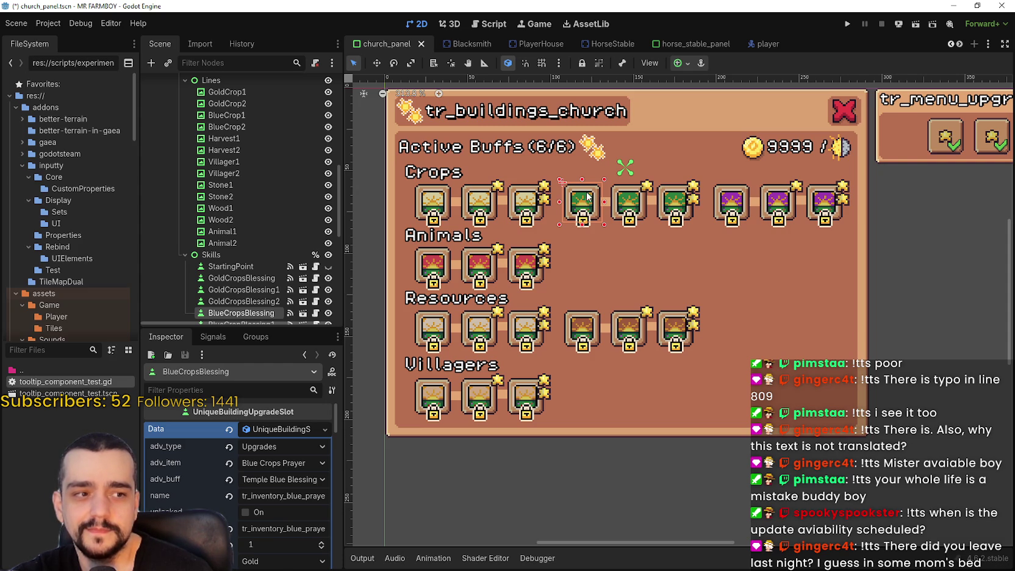
scroll(284, 521, "down", 3)
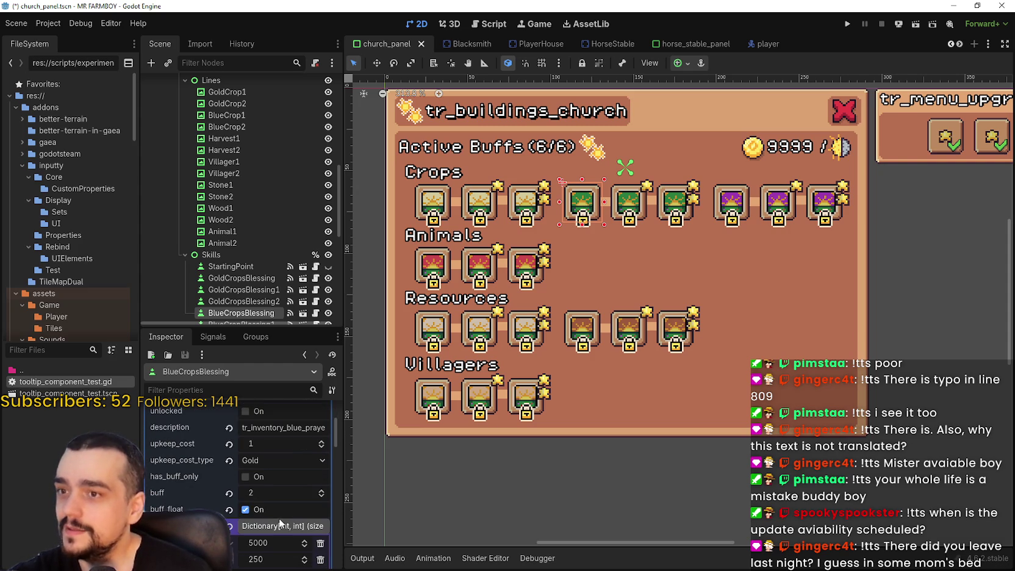
scroll(266, 475, "down", 2)
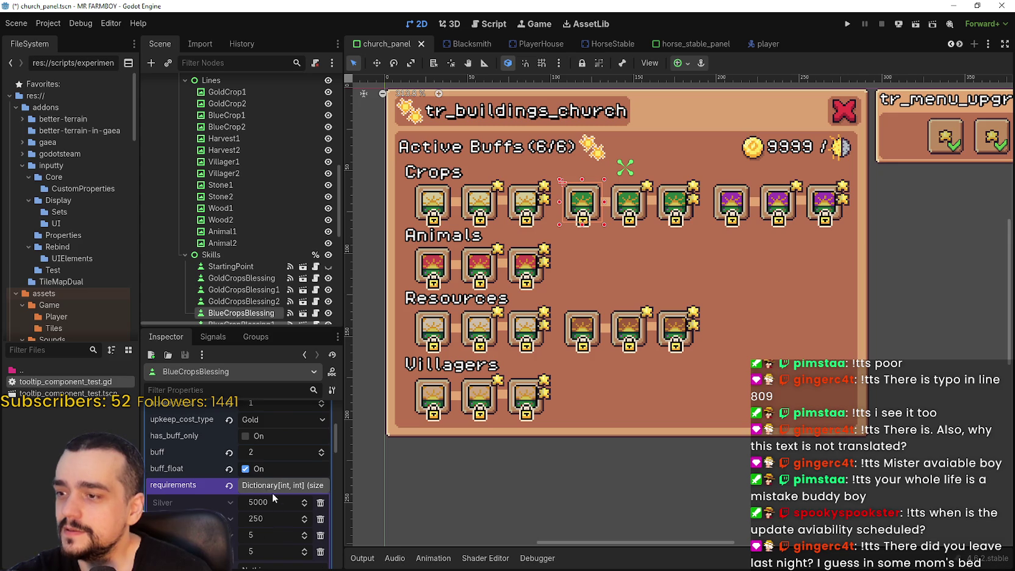
scroll(272, 485, "down", 1)
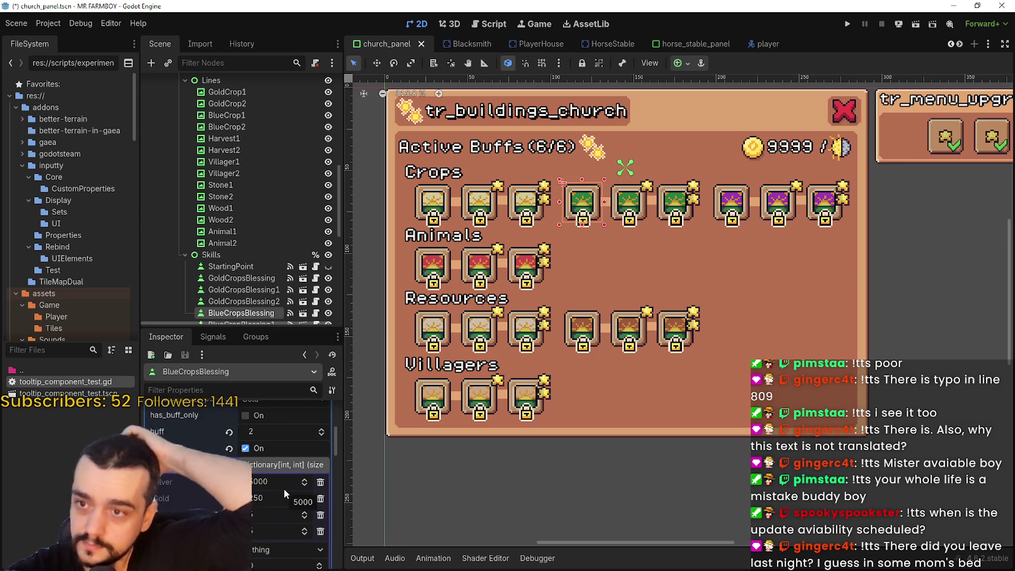
scroll(208, 483, "down", 1)
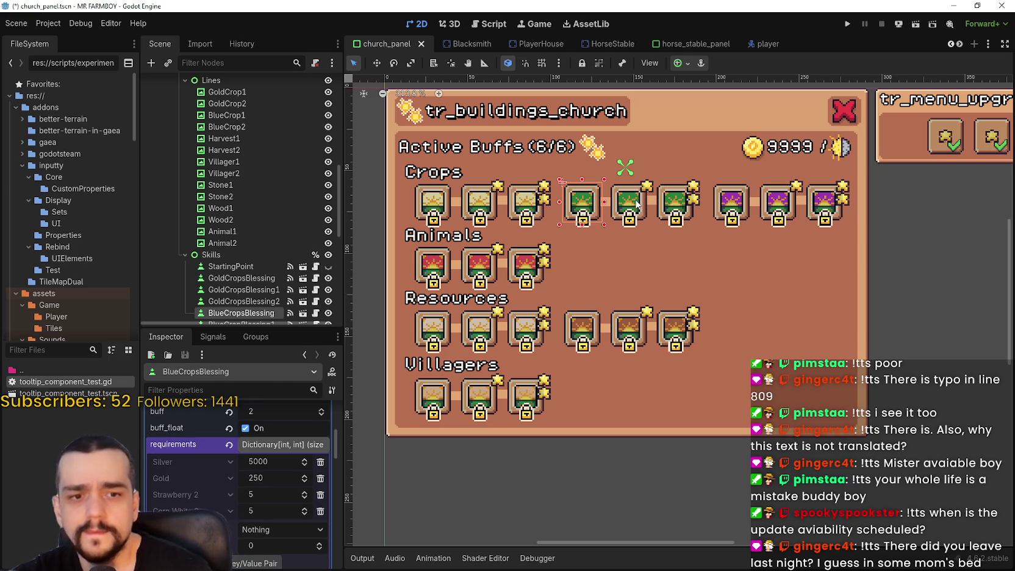
left_click(673, 198)
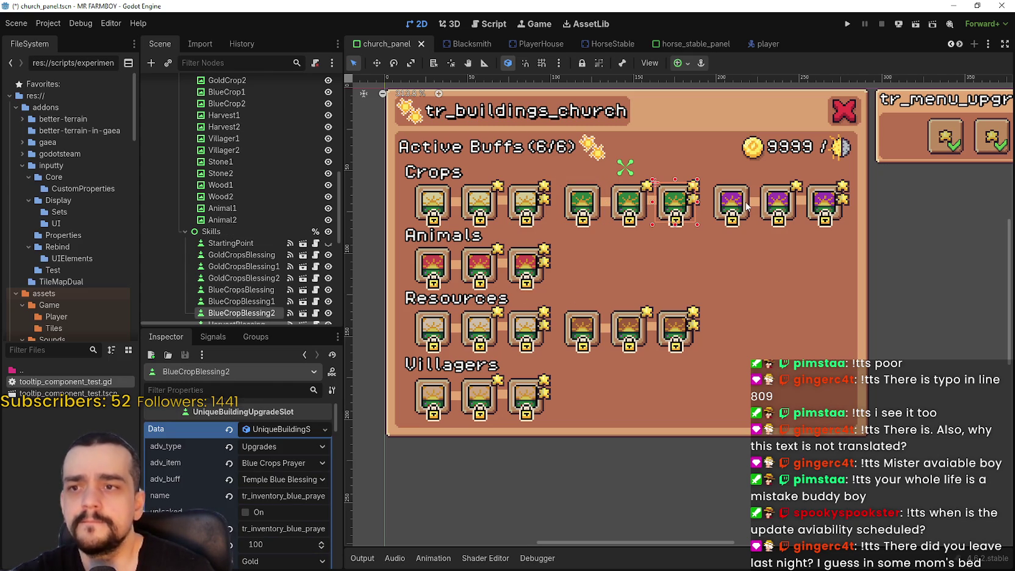
- Check upkeep_cost and buff for HarvestBlessing, HarvestBlessing1 and HarvestBlessing2 in the Inspector
left_click(745, 205)
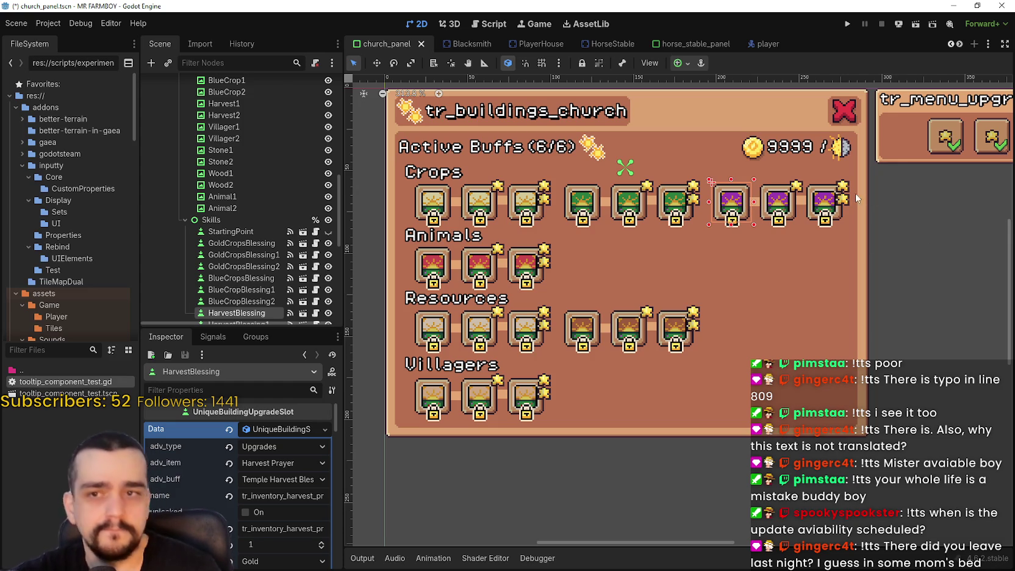
scroll(273, 260, "down", 3)
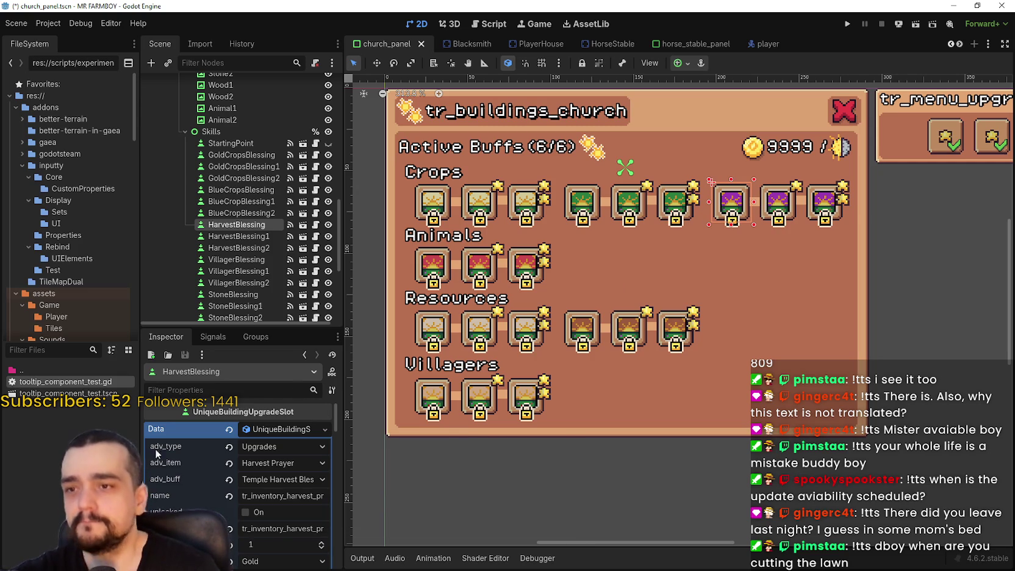
scroll(204, 493, "down", 1)
scroll(196, 492, "down", 1)
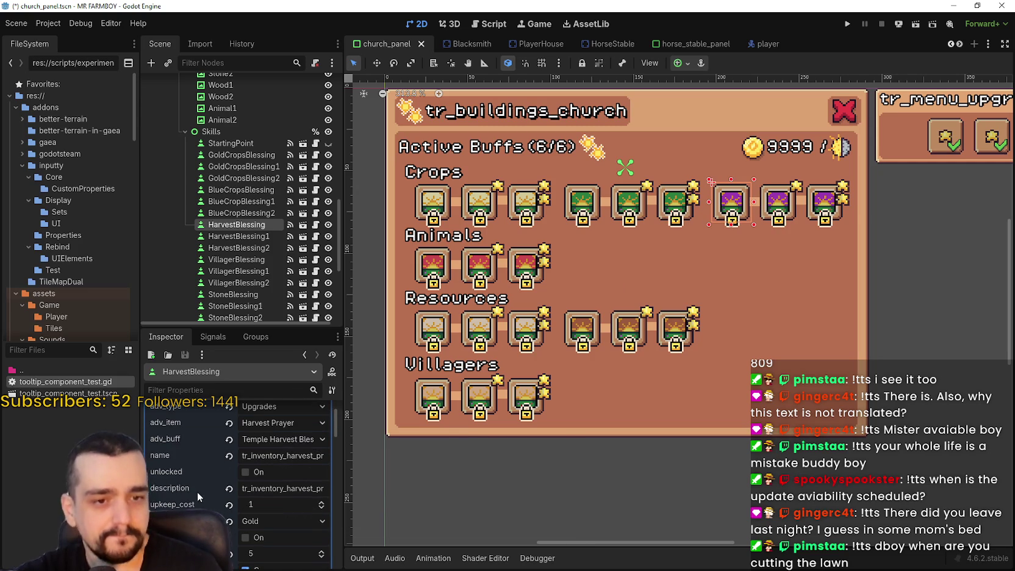
scroll(201, 486, "down", 1)
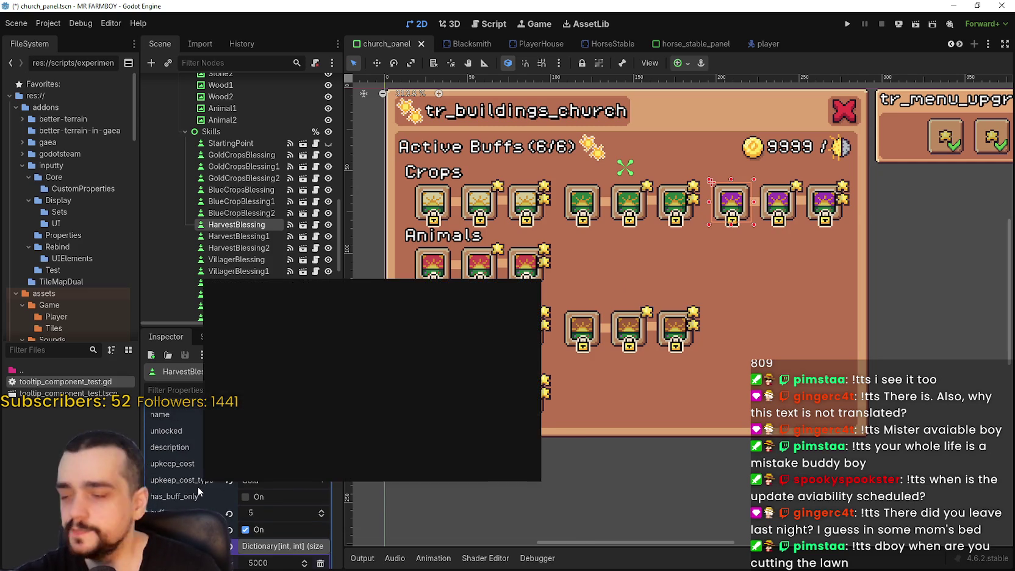
left_click(785, 202)
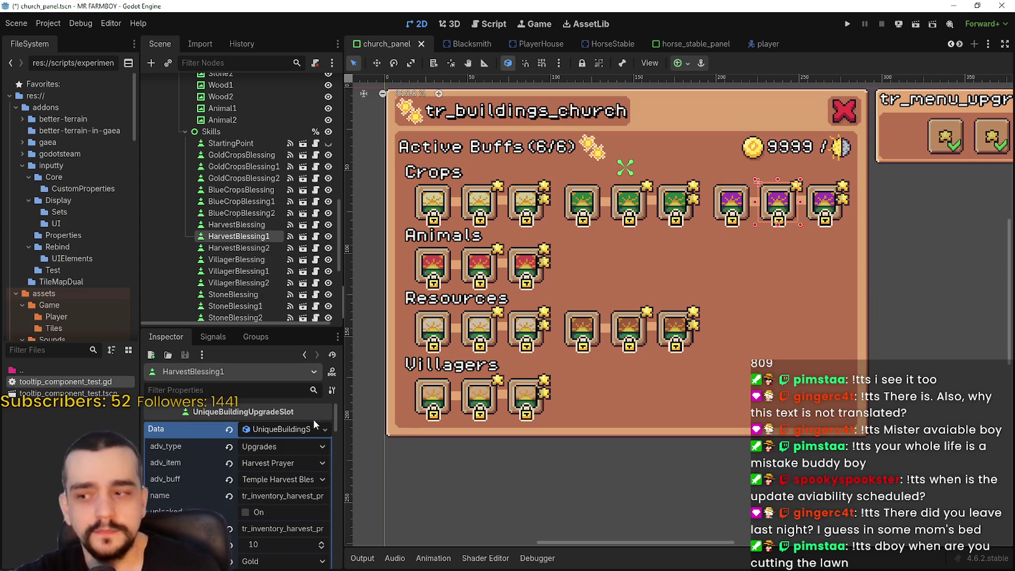
scroll(289, 465, "down", 3)
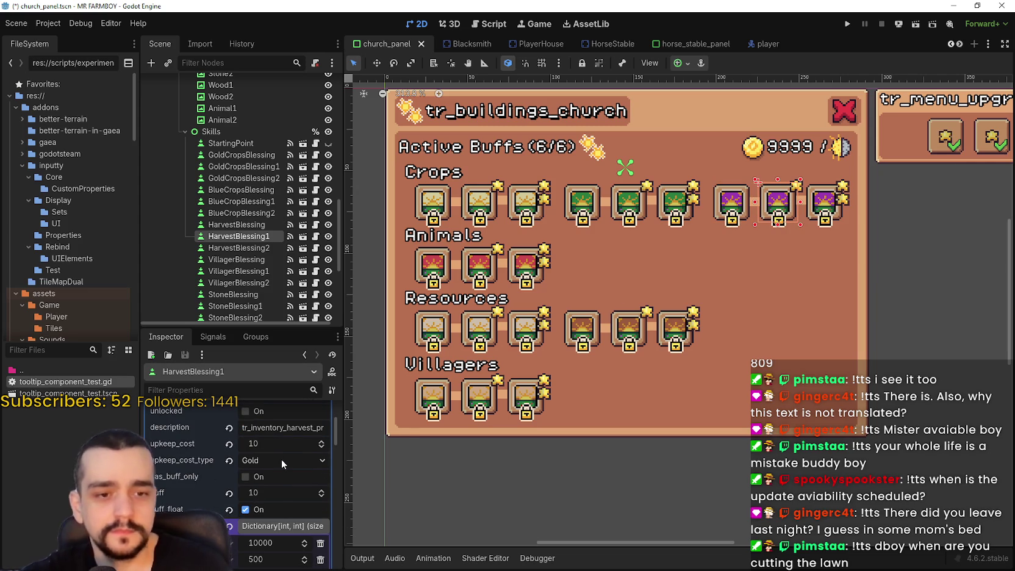
left_click(830, 215)
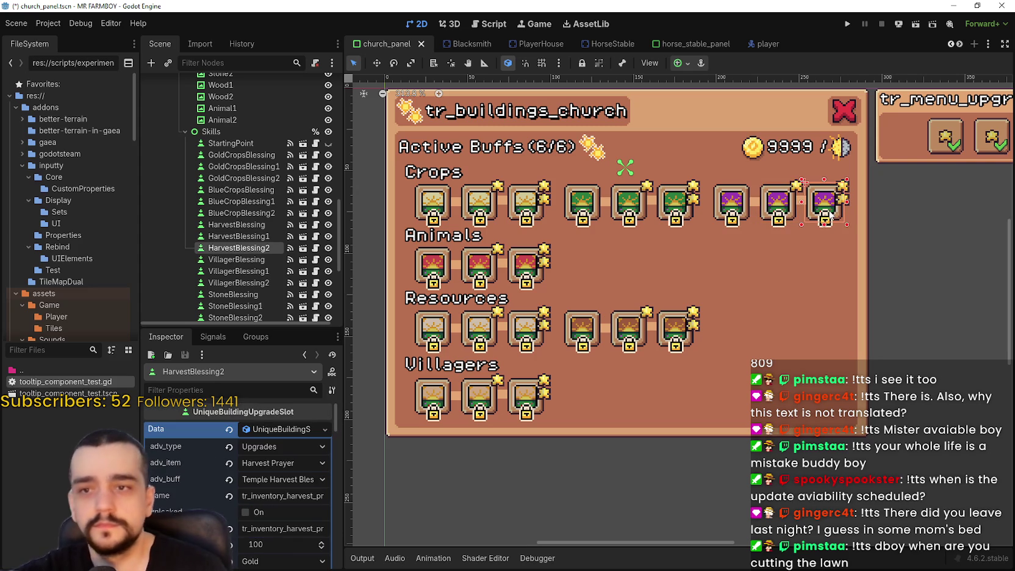
scroll(304, 511, "down", 2)
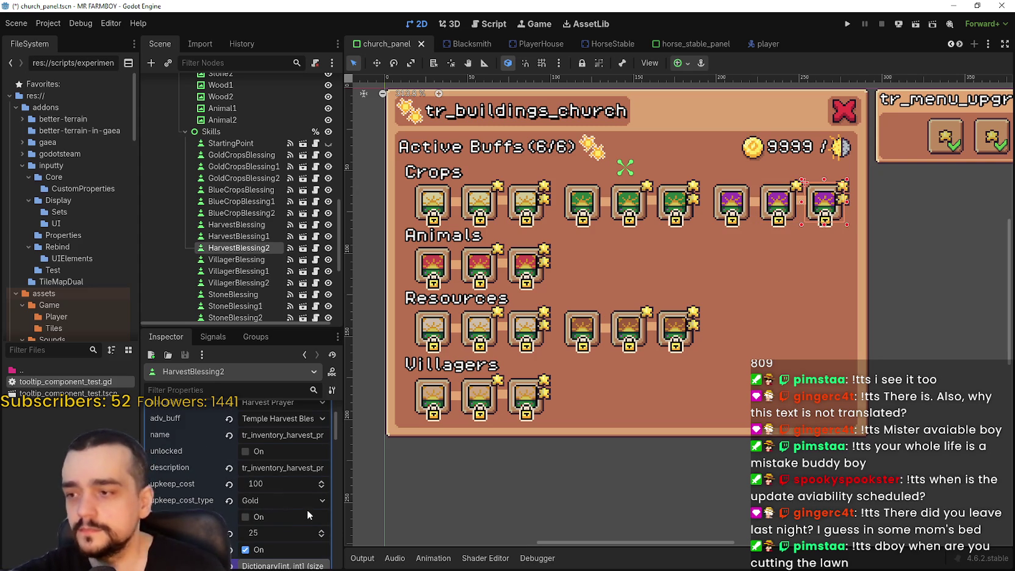
scroll(724, 225, "down", 1)
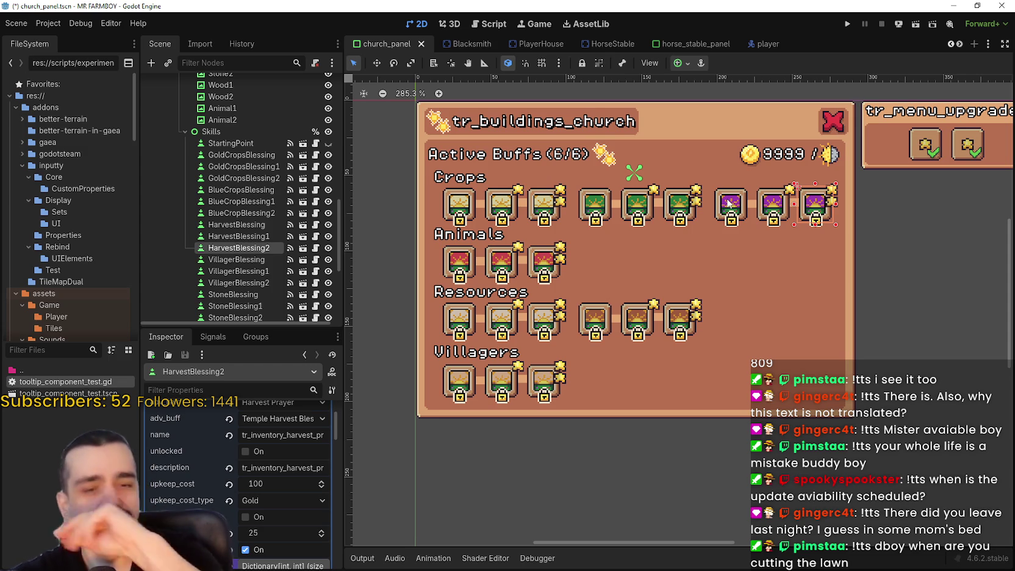
- Select the first Animals slot, AnimalDropBlessing: Animal Drop Prayer, 1 Gold upkeep, buff 5
left_click(44, 353)
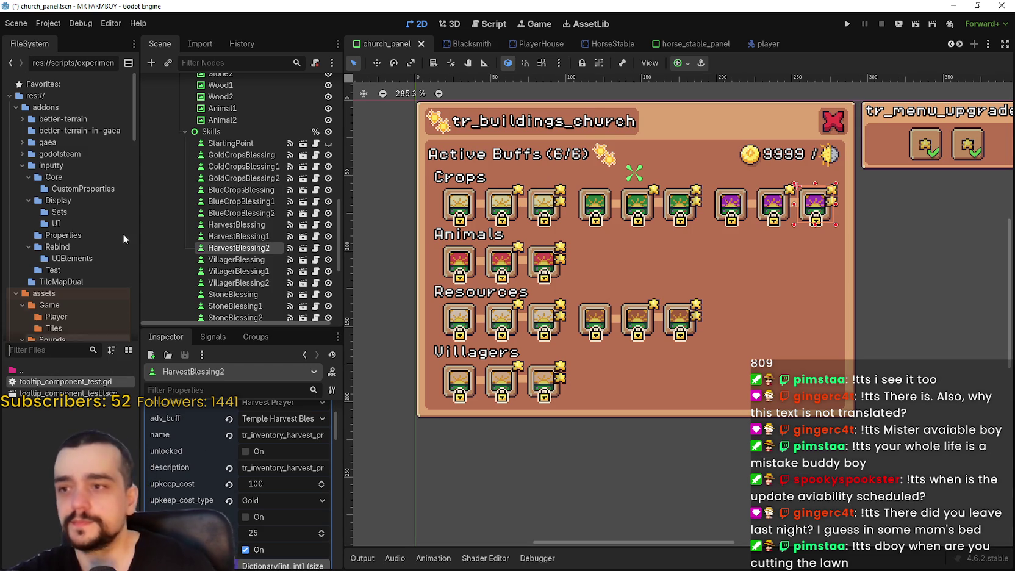
left_click(460, 262)
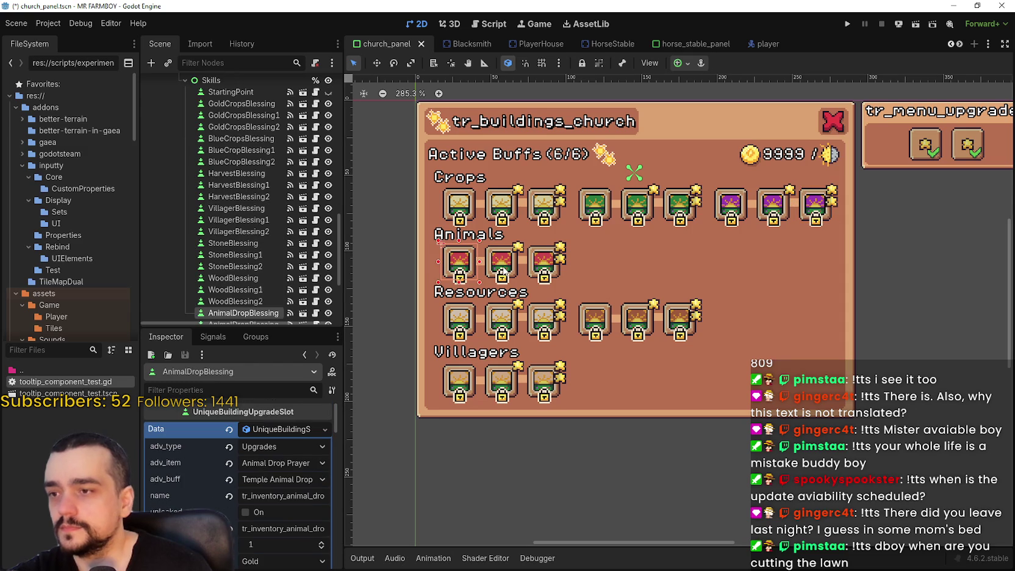
scroll(279, 517, "down", 3)
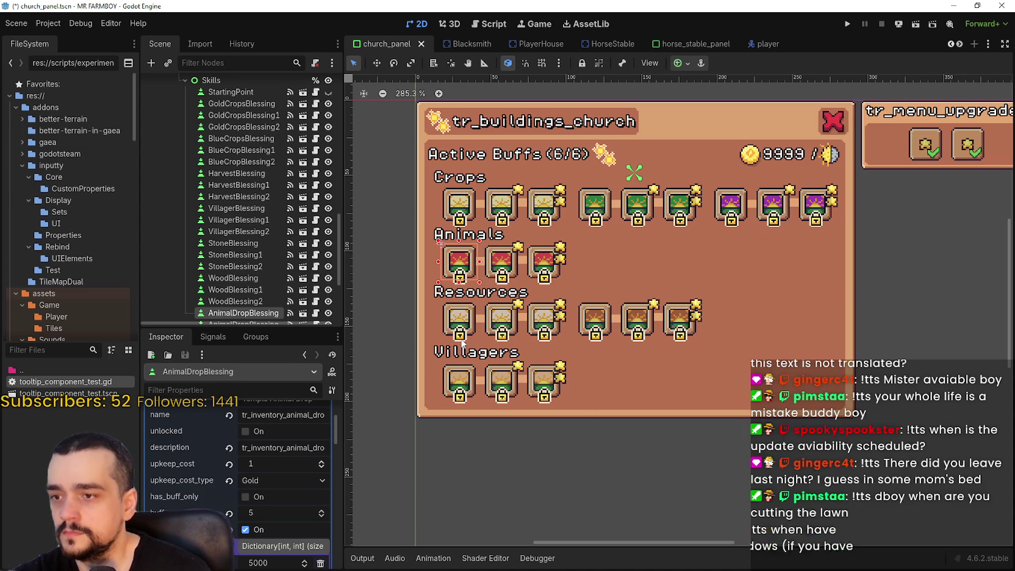
left_click(30, 347)
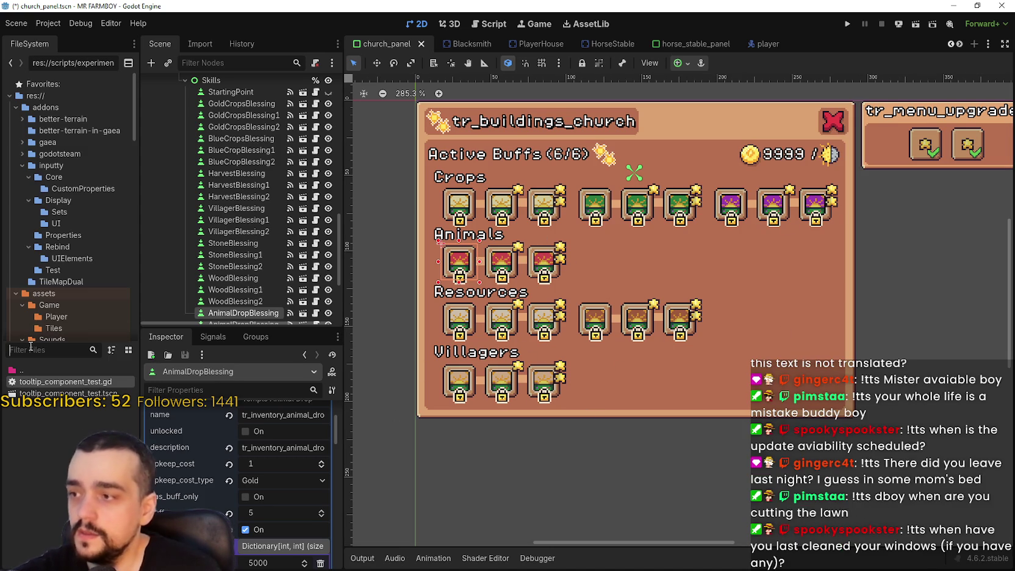
- Filter the FileSystem by 'crop' and open base_crop_crop.gd in the Script editor
type("cr")
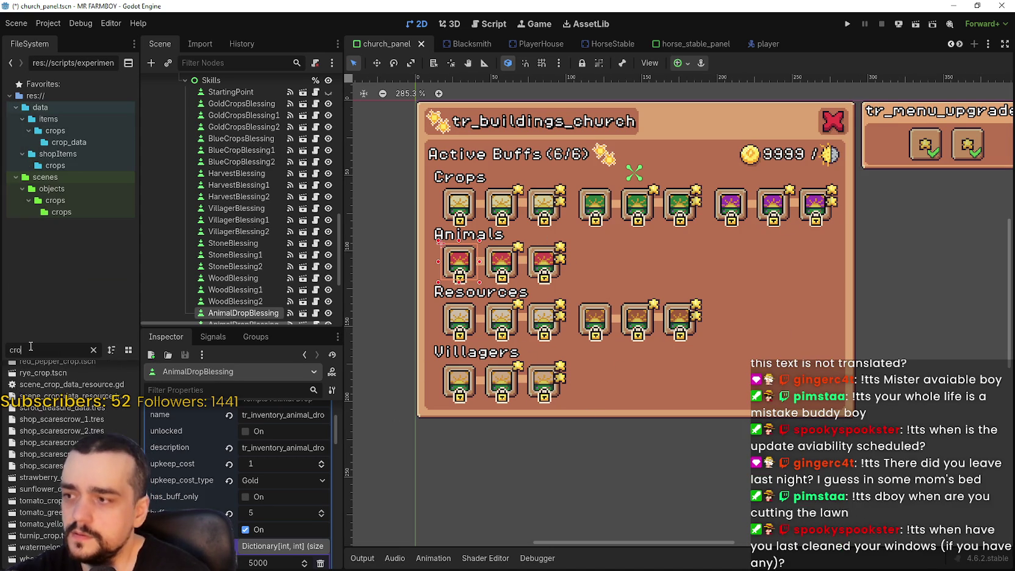
key("BackSpace")
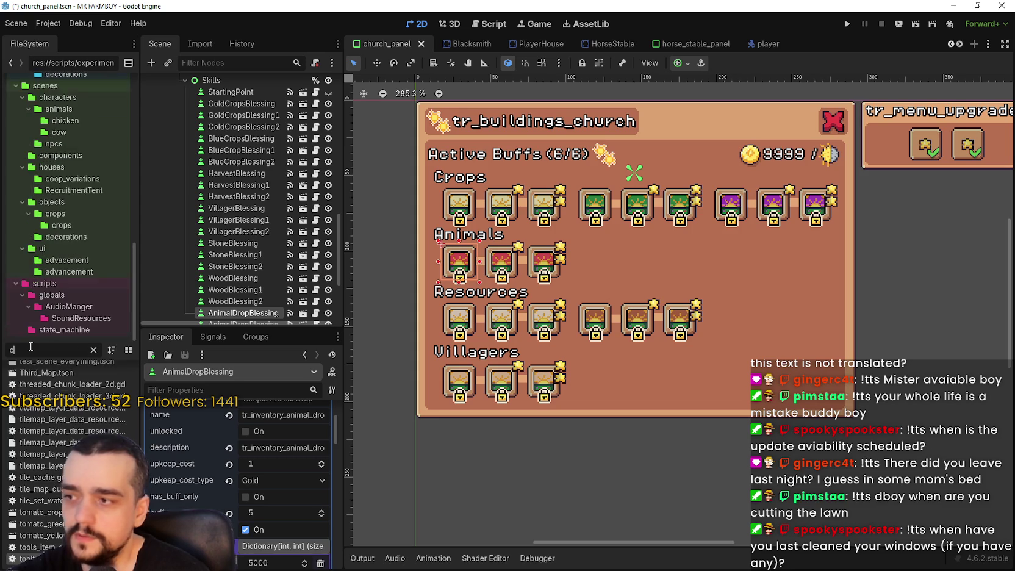
type("ra")
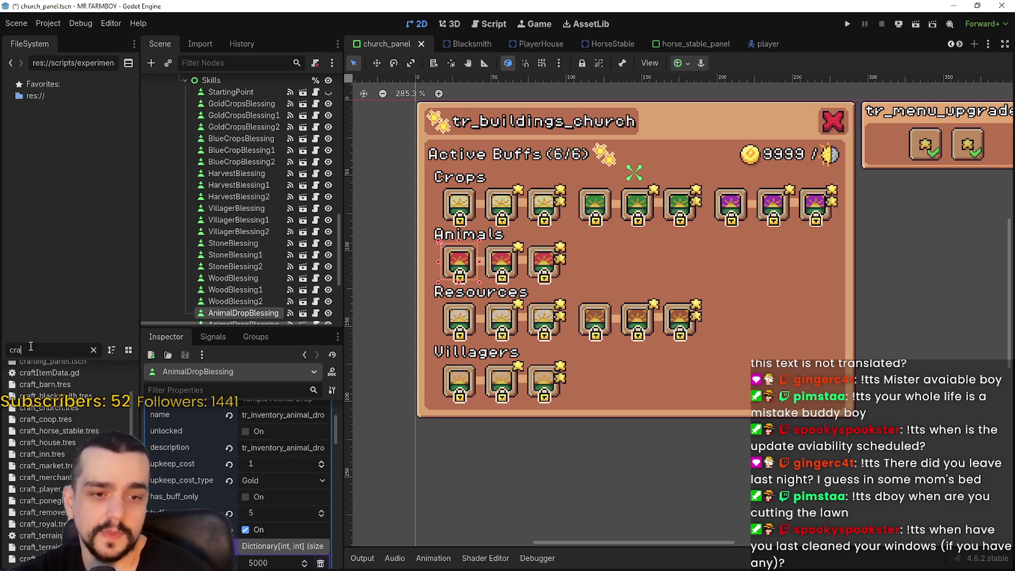
key("BackSpace")
key("BackSpace")
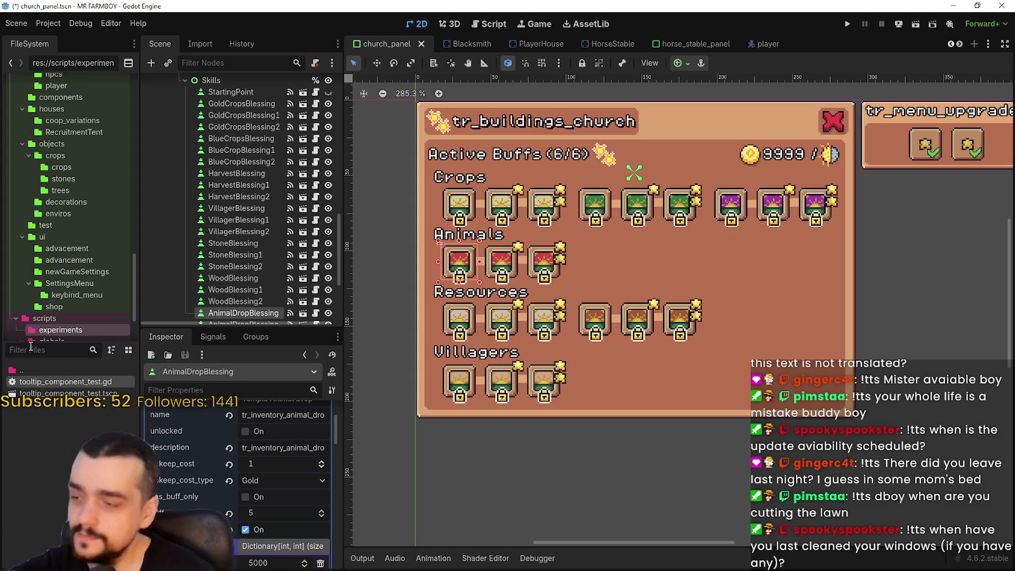
type("c")
key("BackSpace")
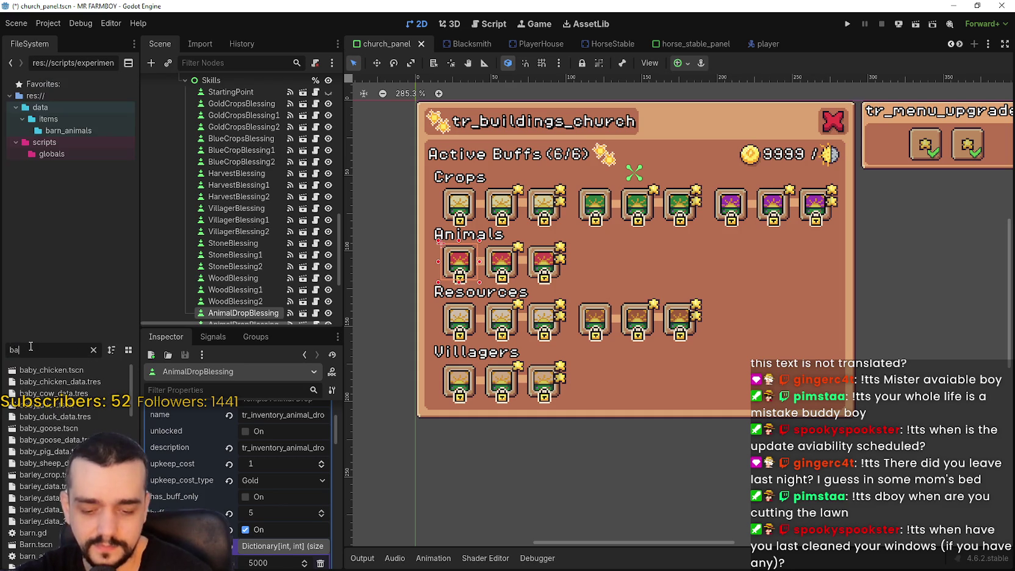
type("crop")
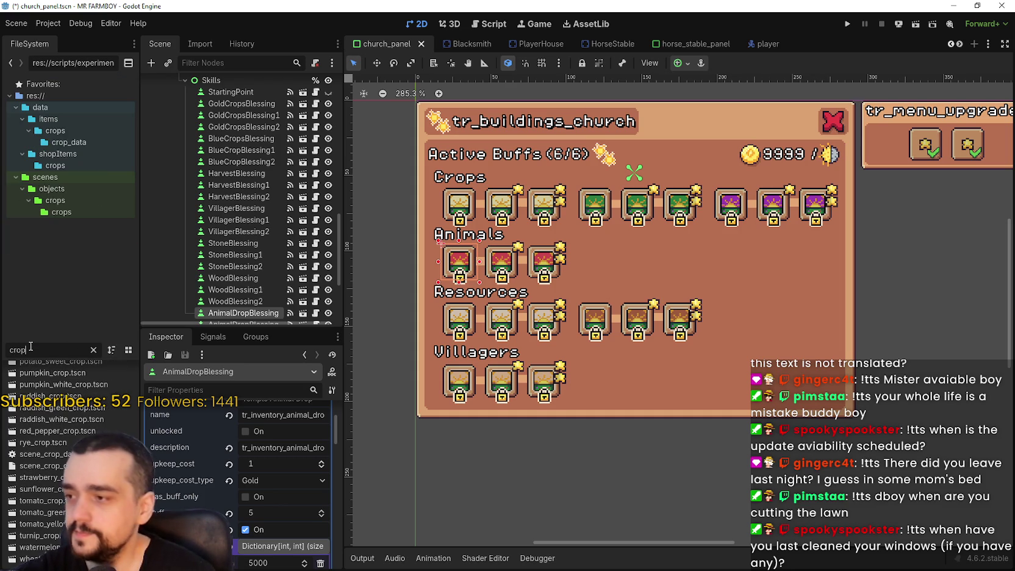
scroll(51, 424, "up", 10)
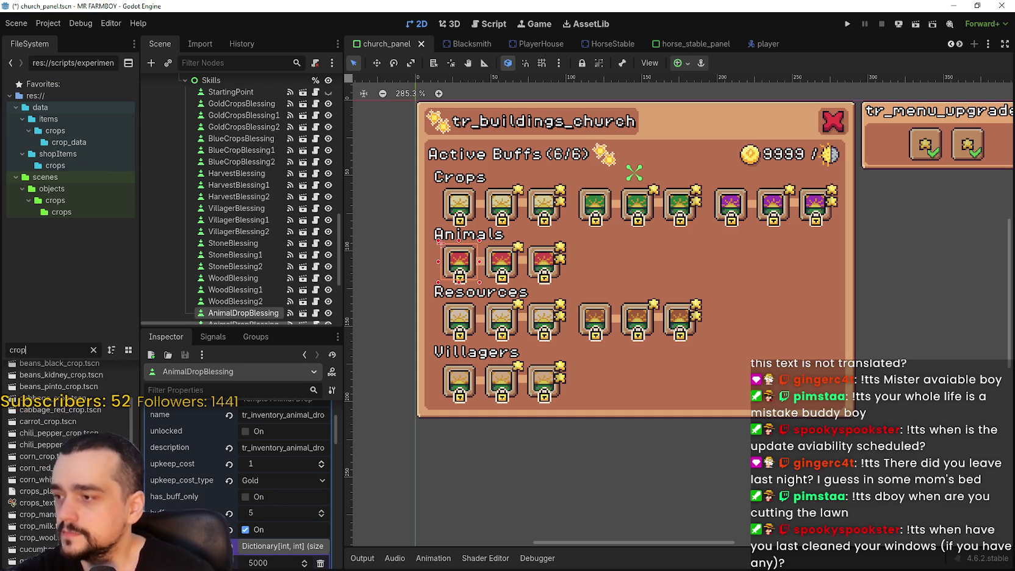
scroll(96, 422, "up", 1)
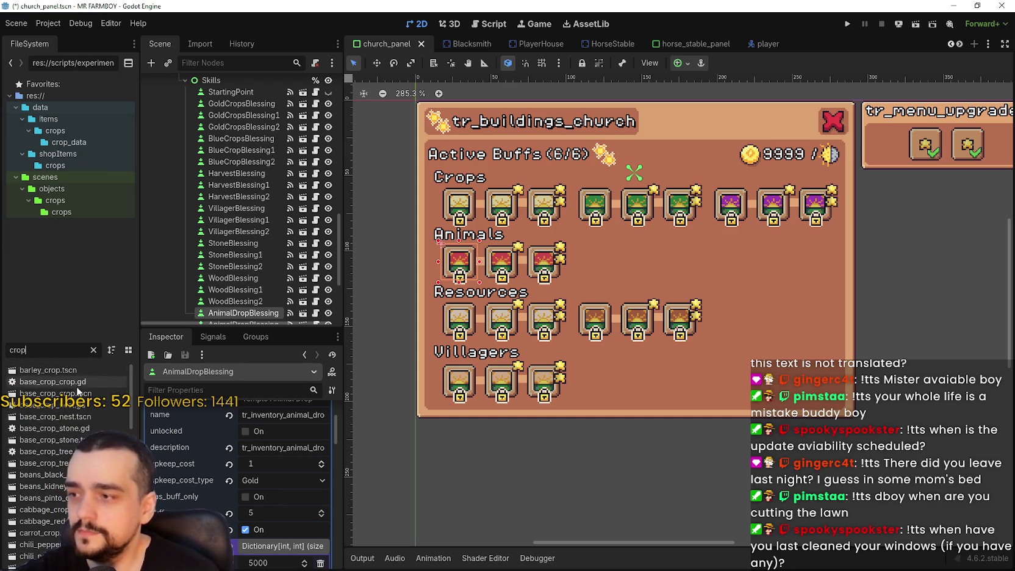
double_click(52, 382)
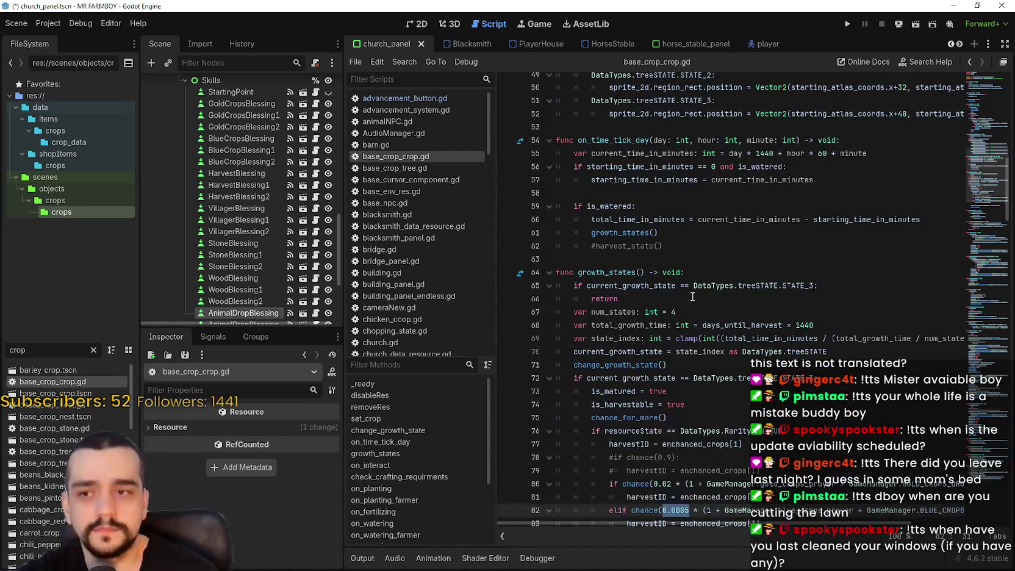
left_click(691, 207)
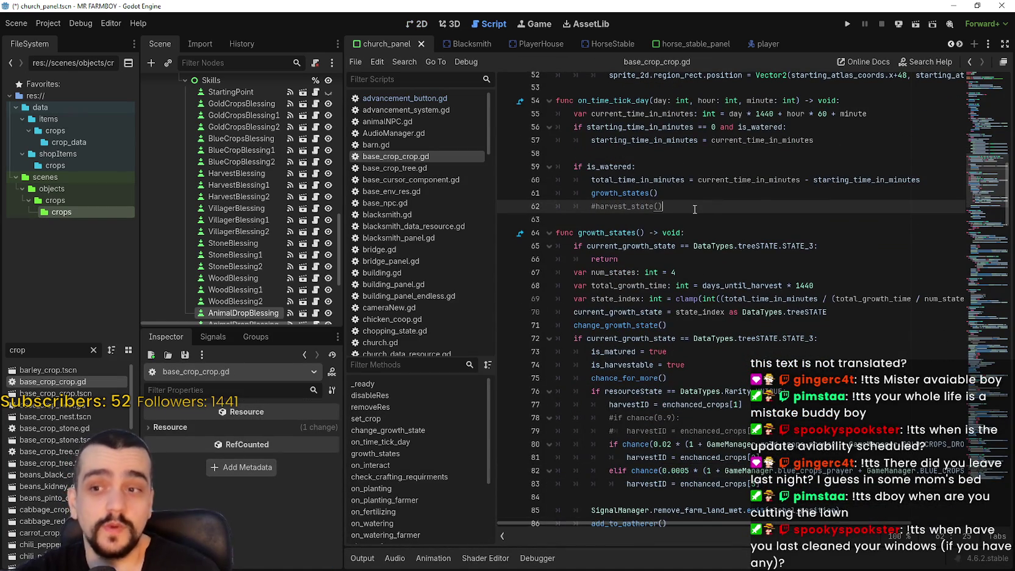
scroll(751, 231, "down", 2)
left_click(700, 151)
key("Up")
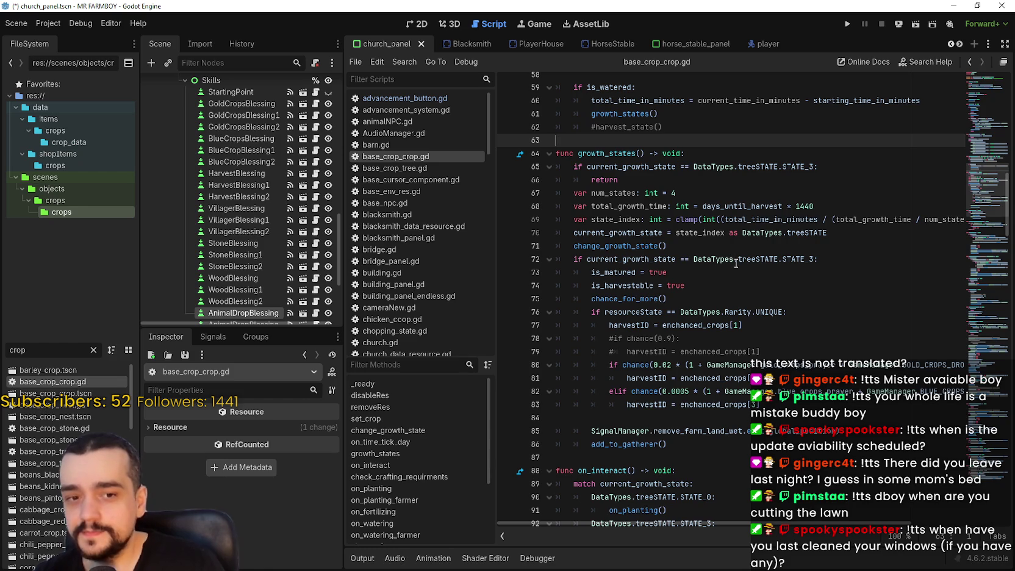
mouse_move(707, 233)
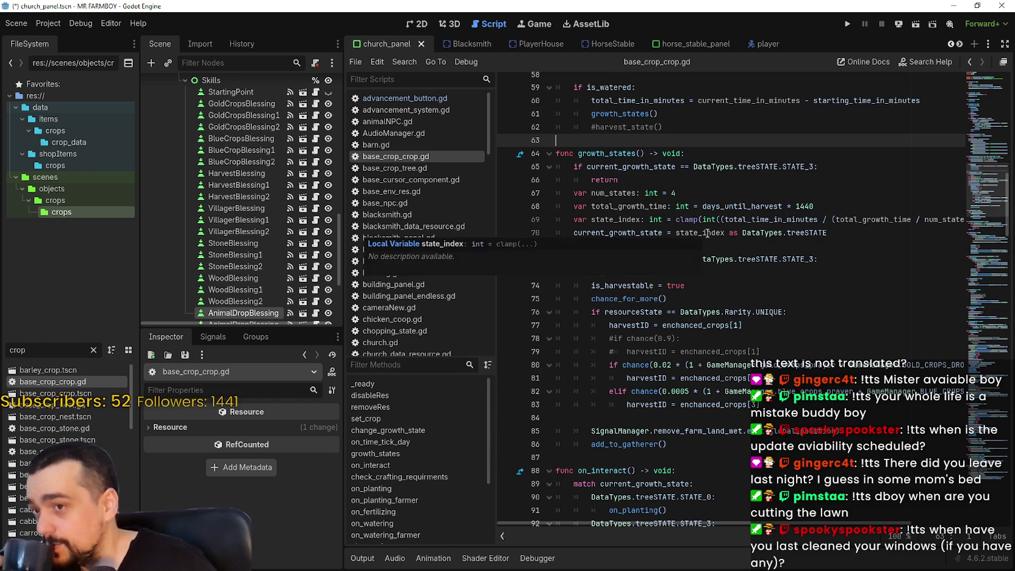
scroll(707, 233, "up", 1)
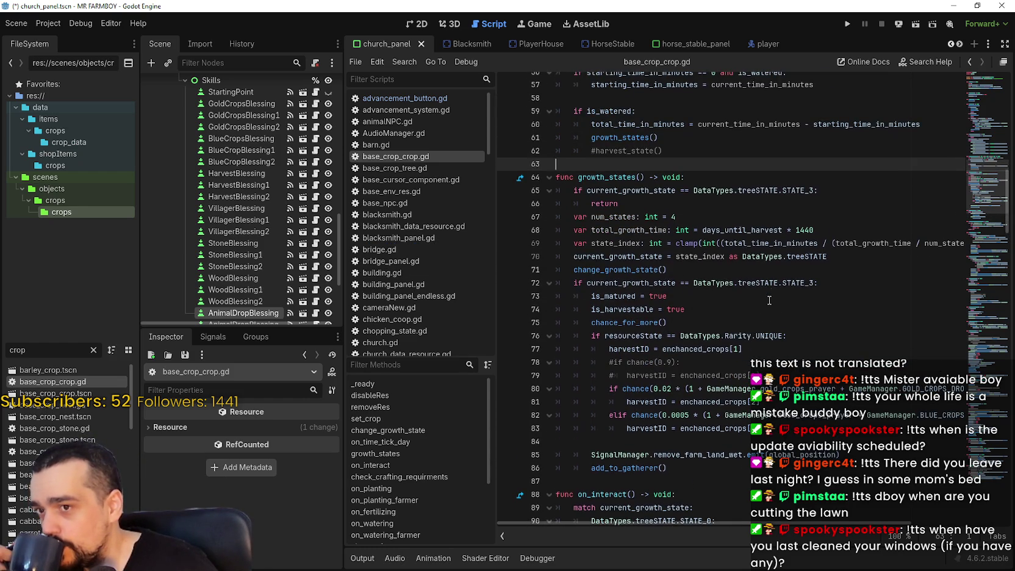
scroll(770, 300, "up", 4)
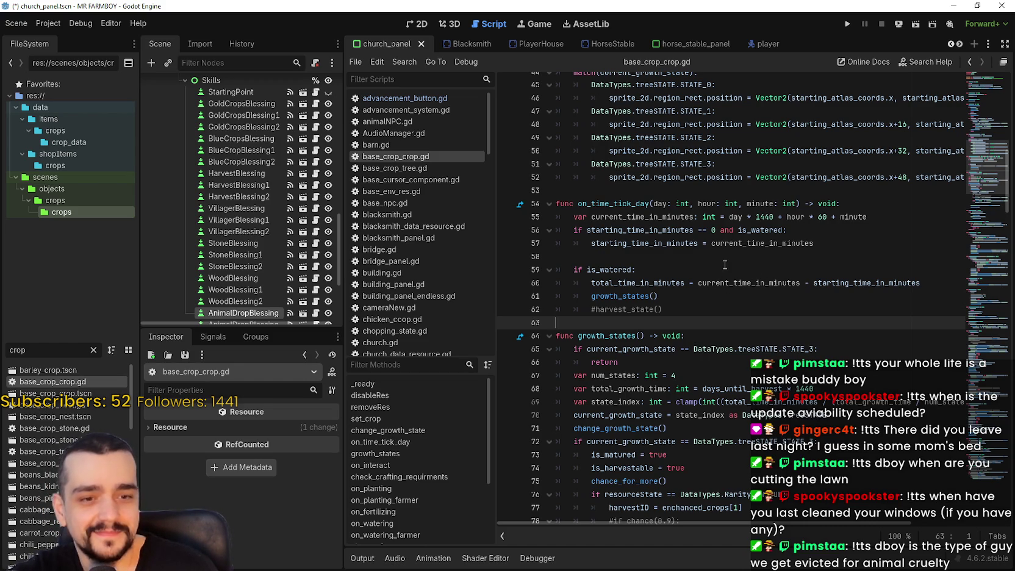
left_click(720, 177)
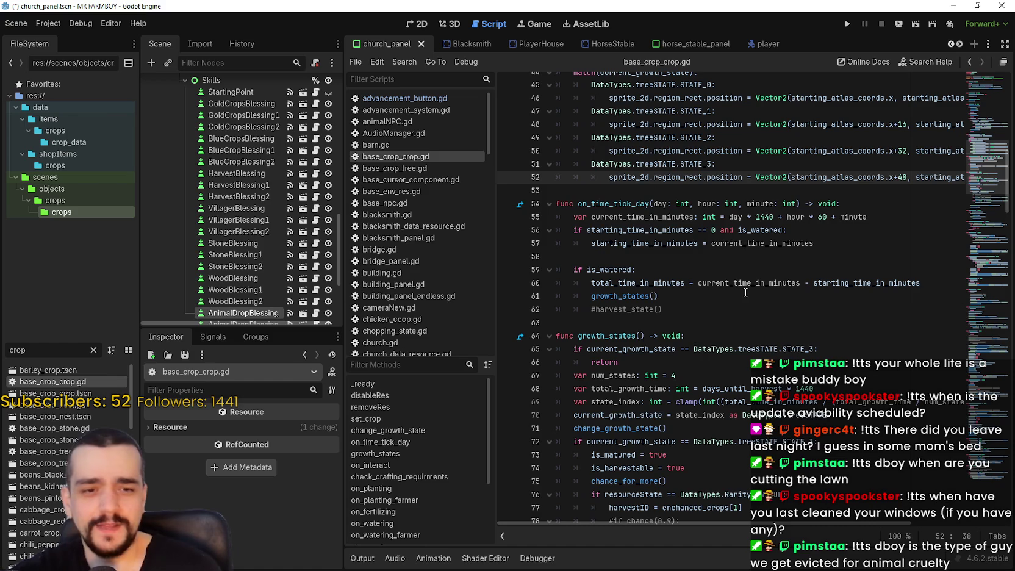
left_click(714, 256)
scroll(710, 261, "up", 3)
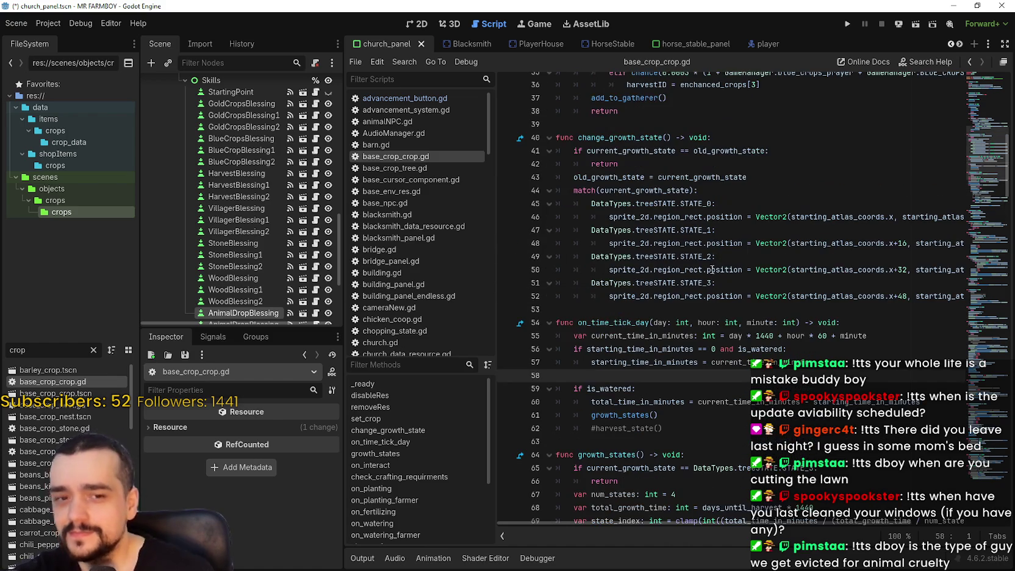
left_click(701, 308)
scroll(701, 308, "up", 4)
left_click(664, 287)
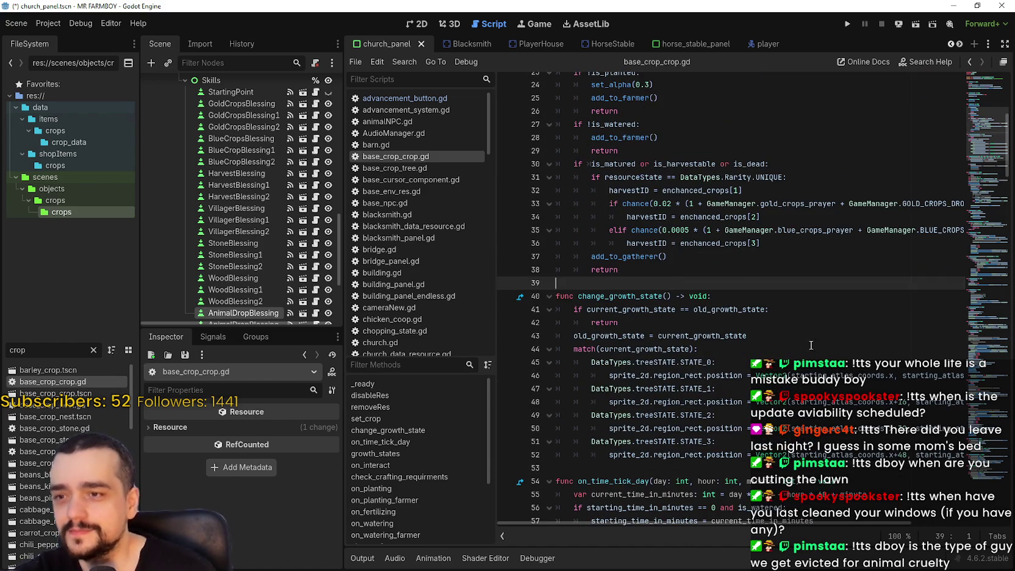
scroll(663, 287, "up", 3)
scroll(671, 292, "up", 4)
left_click(769, 351)
scroll(689, 314, "down", 4)
left_click(740, 386)
scroll(747, 396, "up", 2)
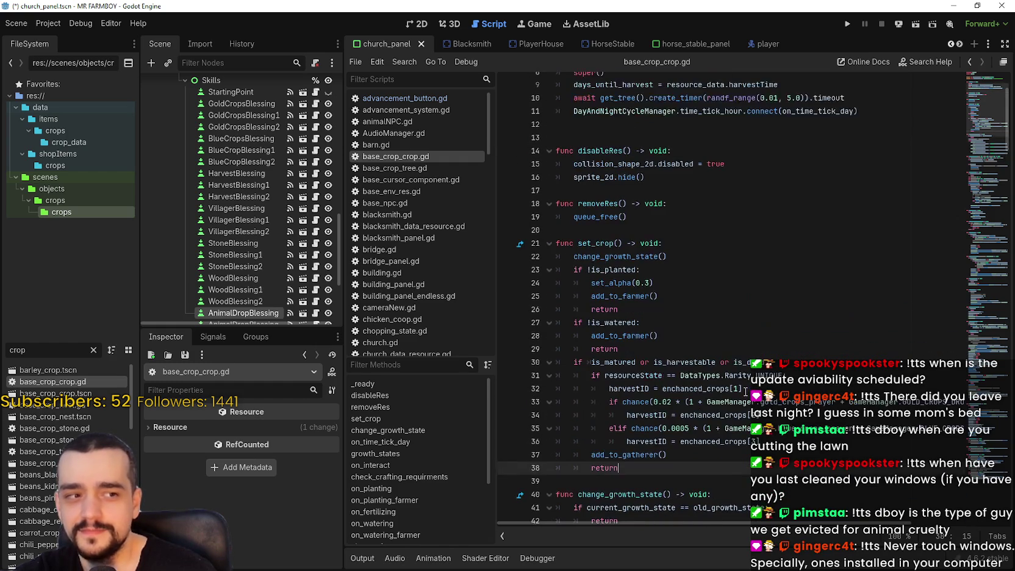
scroll(745, 391, "up", 3)
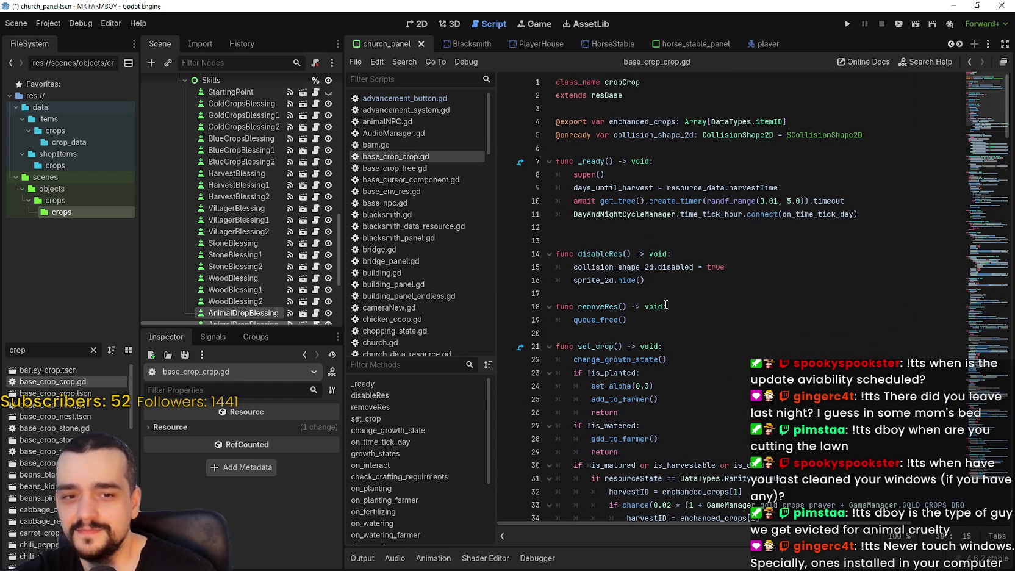
left_click(658, 281)
scroll(601, 226, "down", 3)
scroll(600, 225, "up", 3)
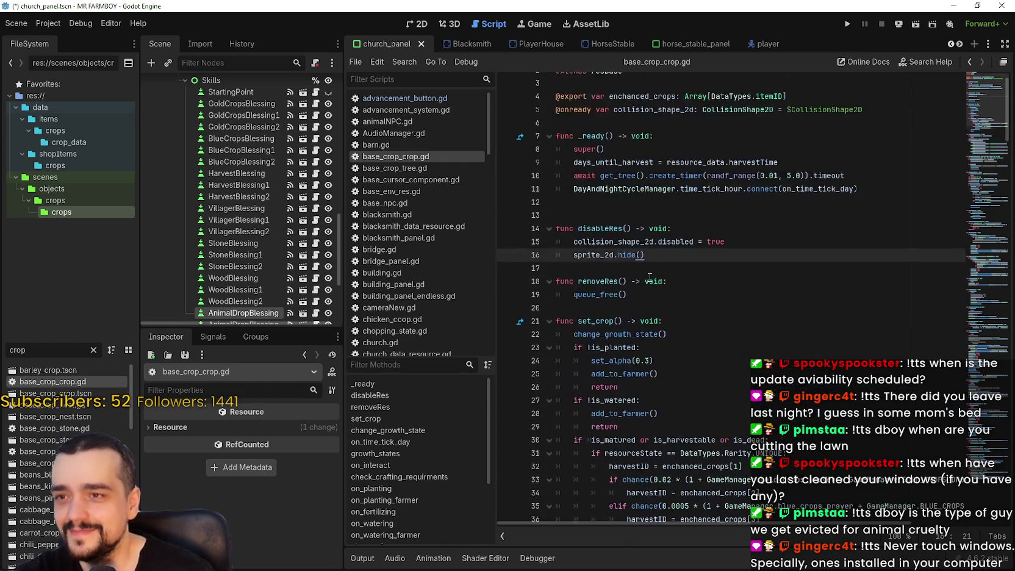
scroll(650, 277, "down", 7)
left_click(664, 280)
scroll(701, 256, "down", 5)
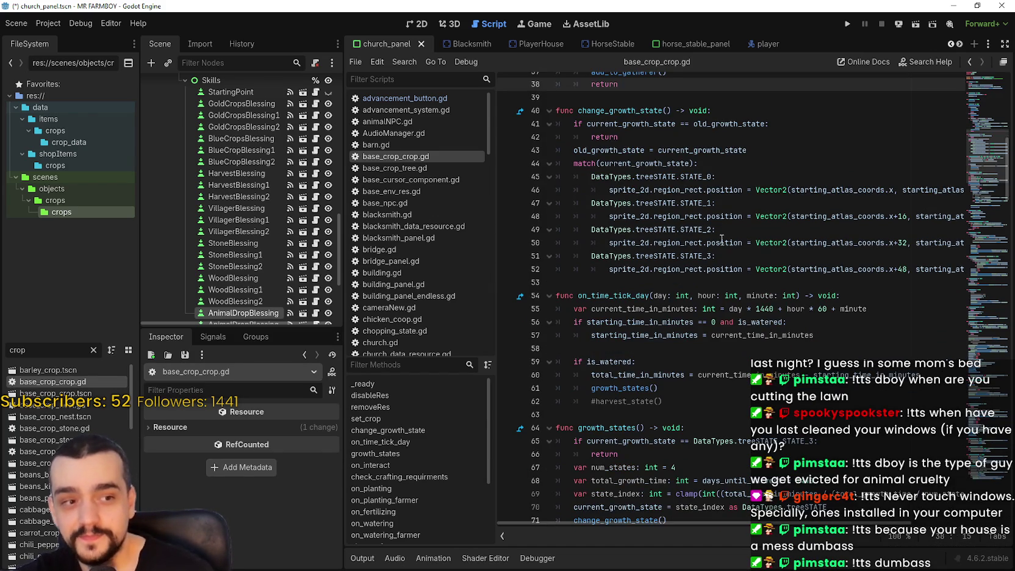
left_click(688, 269)
scroll(713, 263, "down", 2)
left_click(710, 280)
left_click(703, 269)
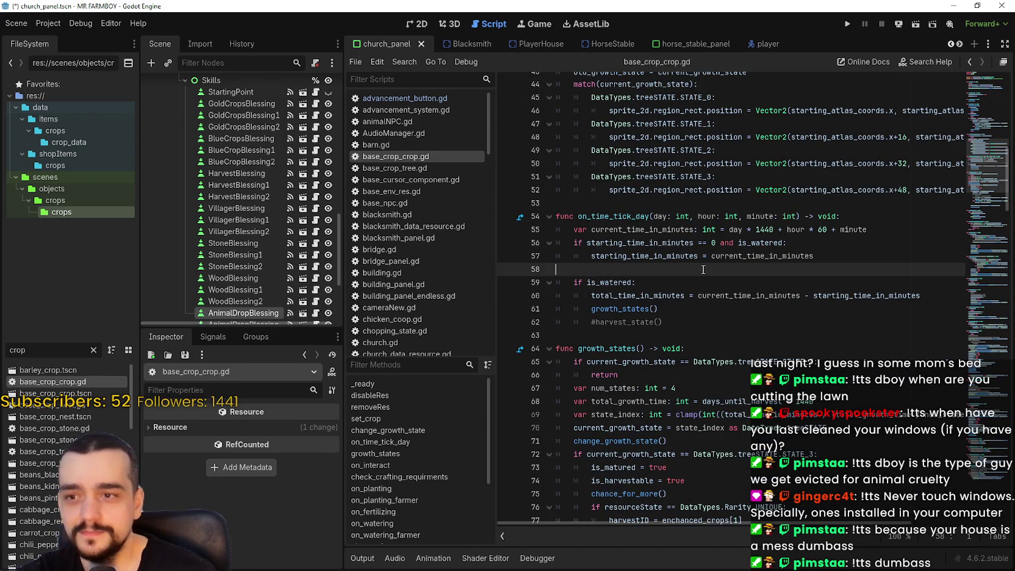
left_click(686, 334)
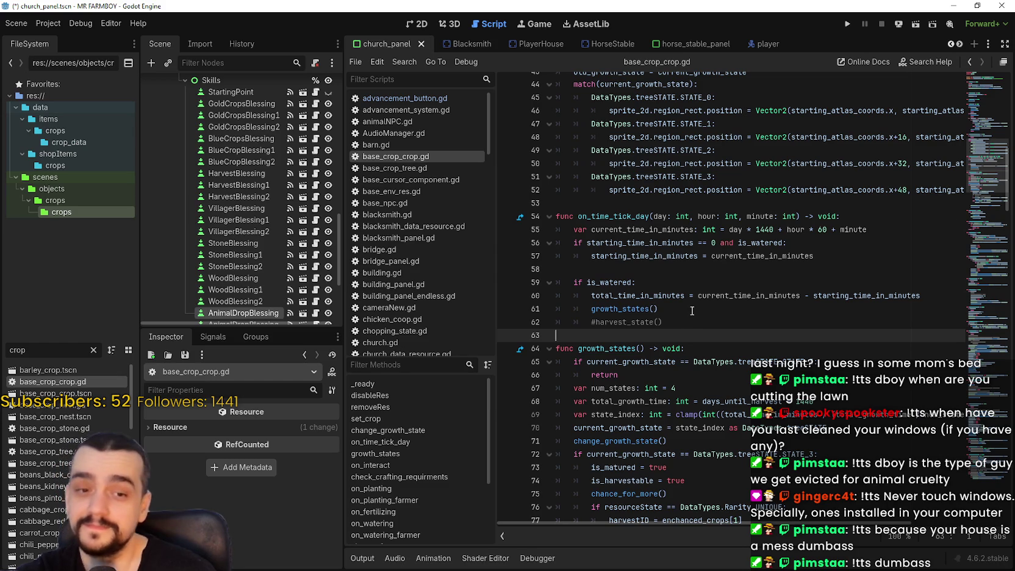
scroll(622, 275, "down", 2)
scroll(622, 275, "down", 8)
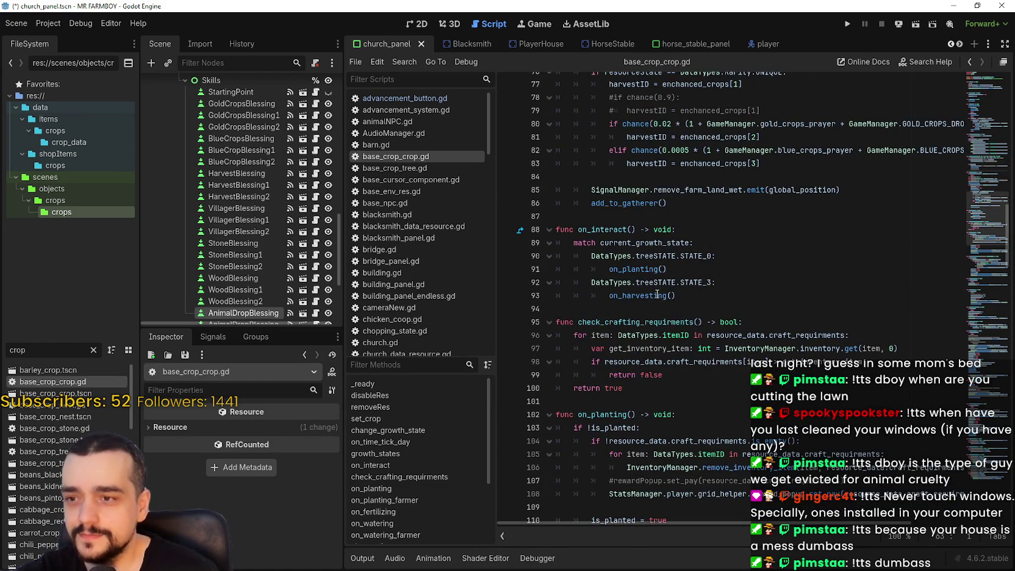
left_click(637, 269, "ctrl")
scroll(753, 348, "down", 1)
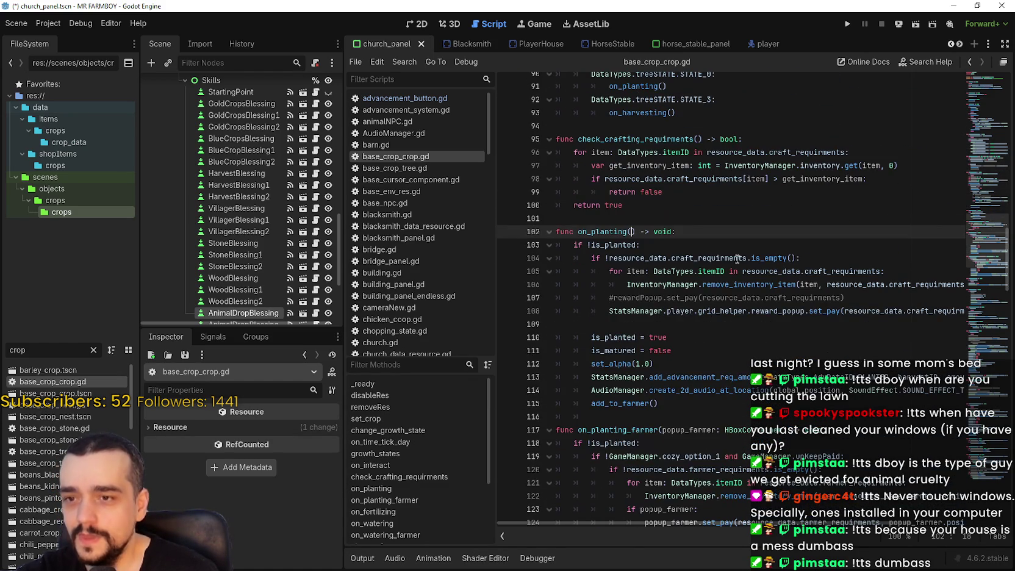
scroll(792, 226, "down", 7)
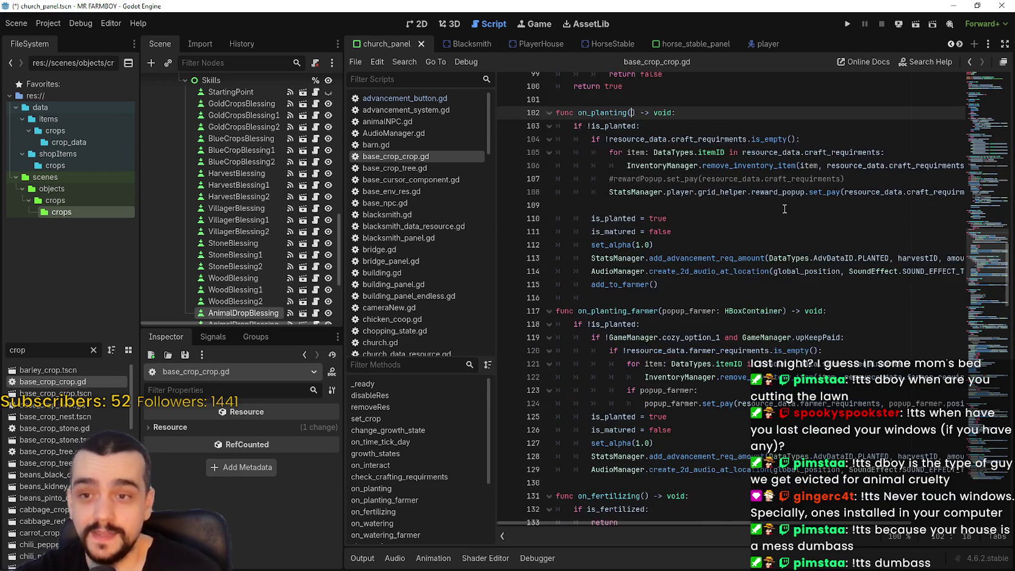
scroll(674, 272, "down", 3)
scroll(624, 258, "down", 3)
scroll(695, 351, "down", 4)
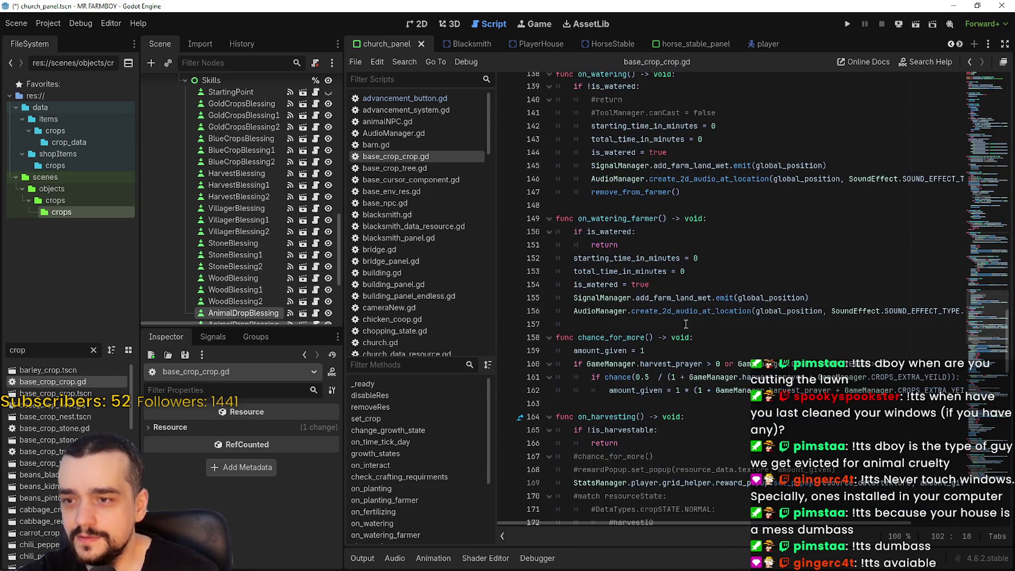
left_click(851, 324)
double_click(851, 324)
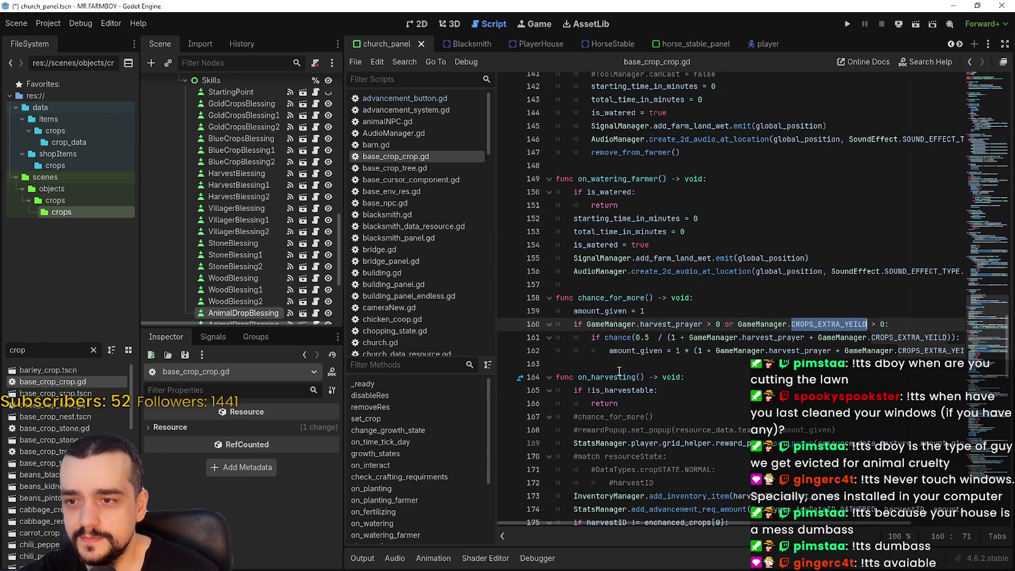
double_click(671, 324)
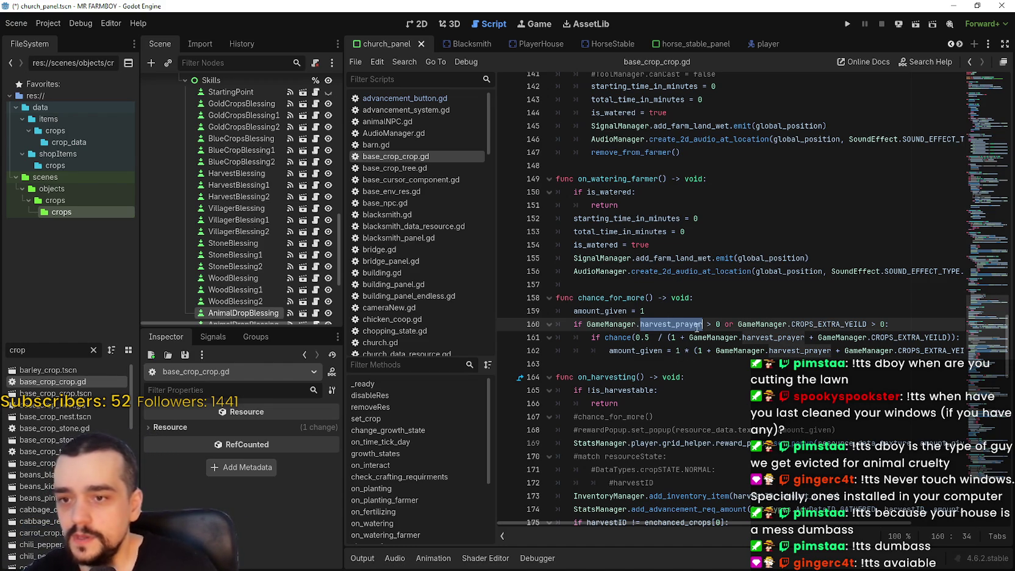
mouse_move(735, 521)
left_mouse_down()
mouse_move(823, 532)
mouse_move(717, 510)
mouse_move(683, 515)
left_mouse_up()
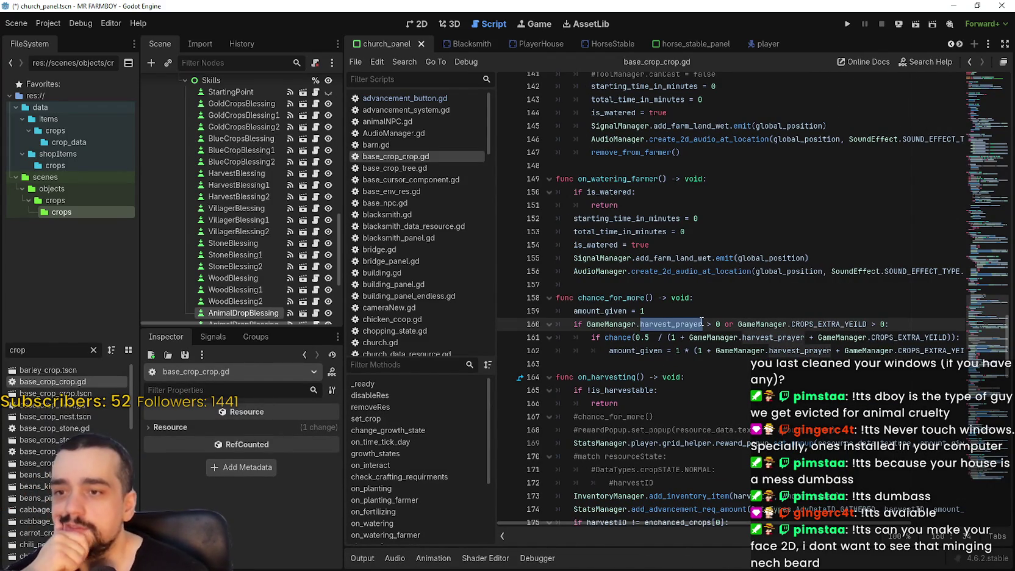
double_click(842, 325)
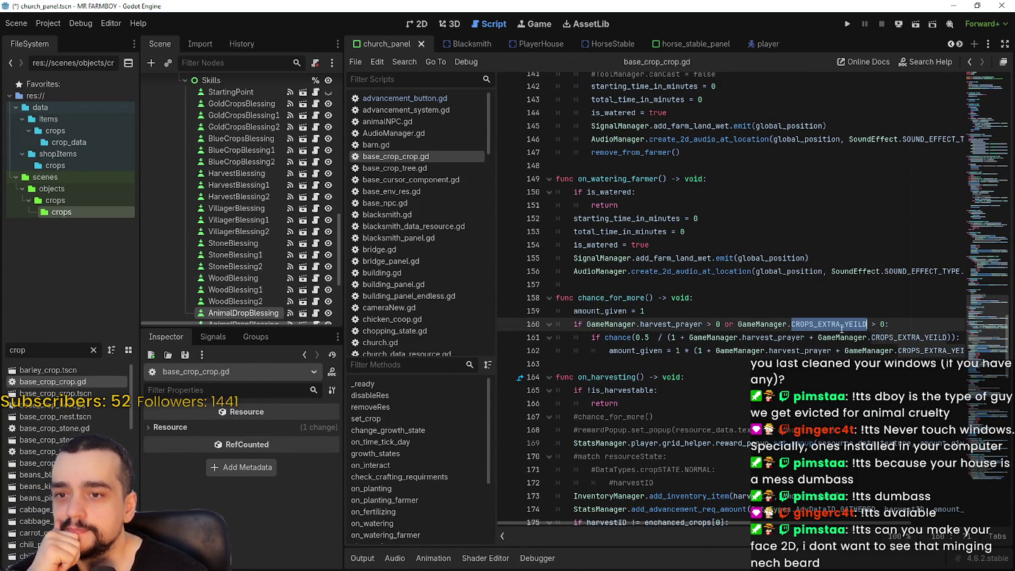
mouse_move(647, 328)
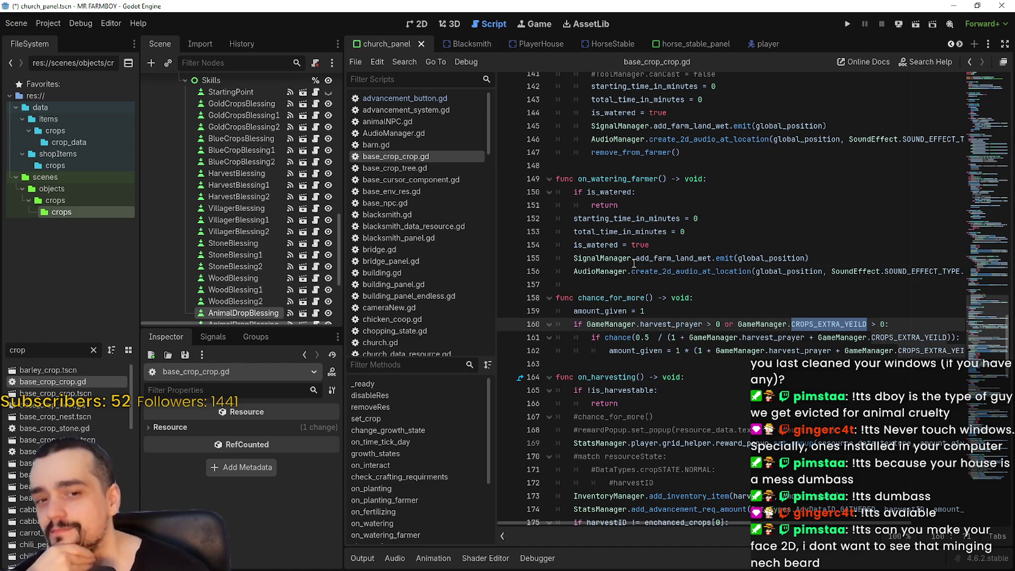
mouse_move(633, 264)
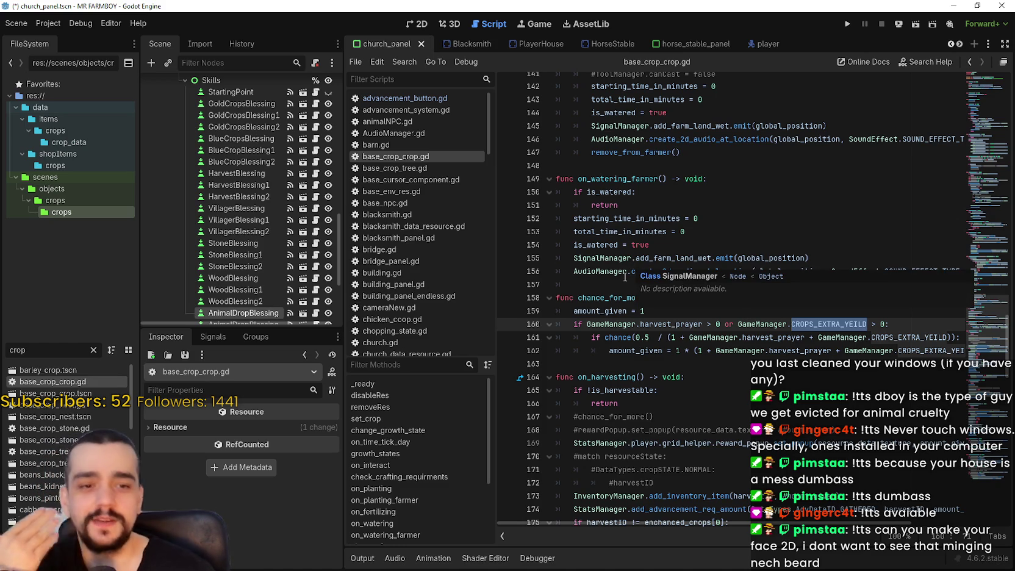
left_click(767, 327)
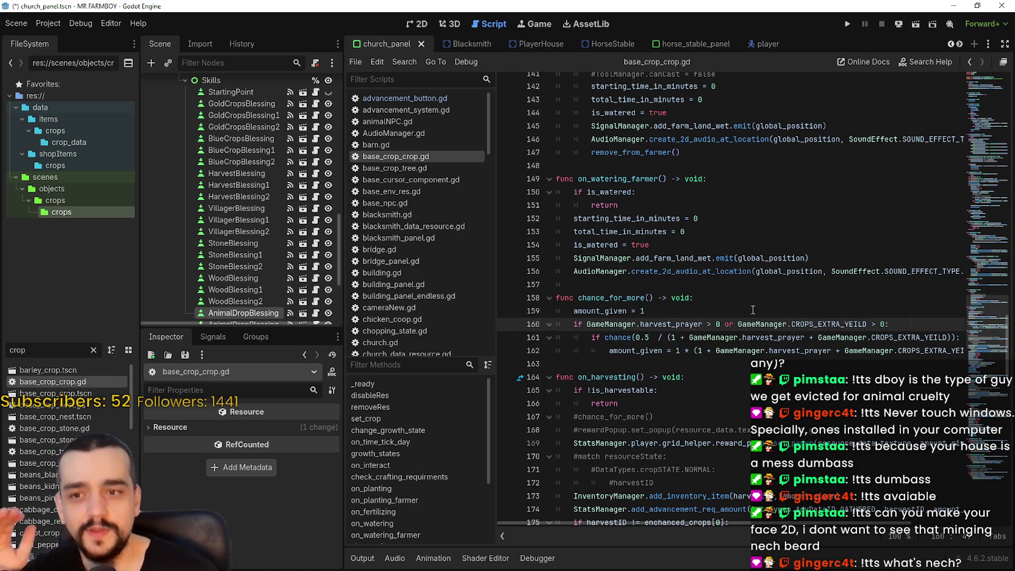
scroll(769, 323, "down", 2)
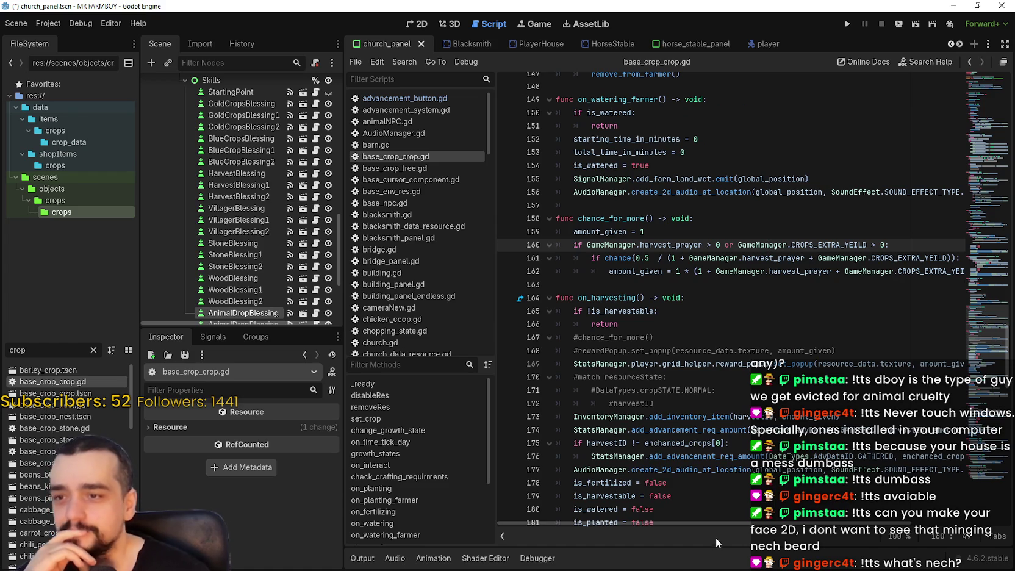
mouse_move(713, 521)
left_mouse_down()
mouse_move(800, 531)
mouse_move(754, 539)
left_mouse_up()
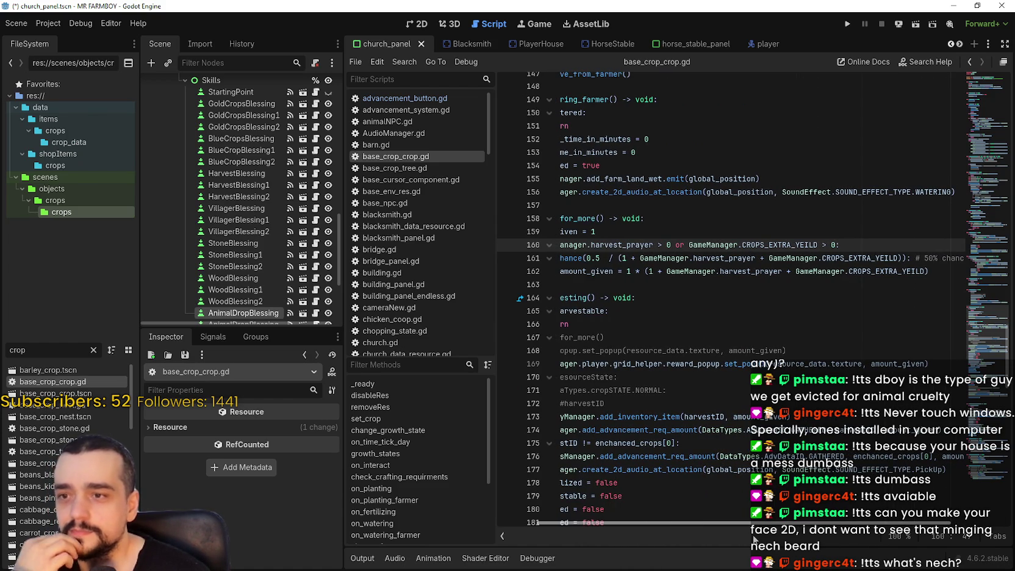
double_click(763, 272)
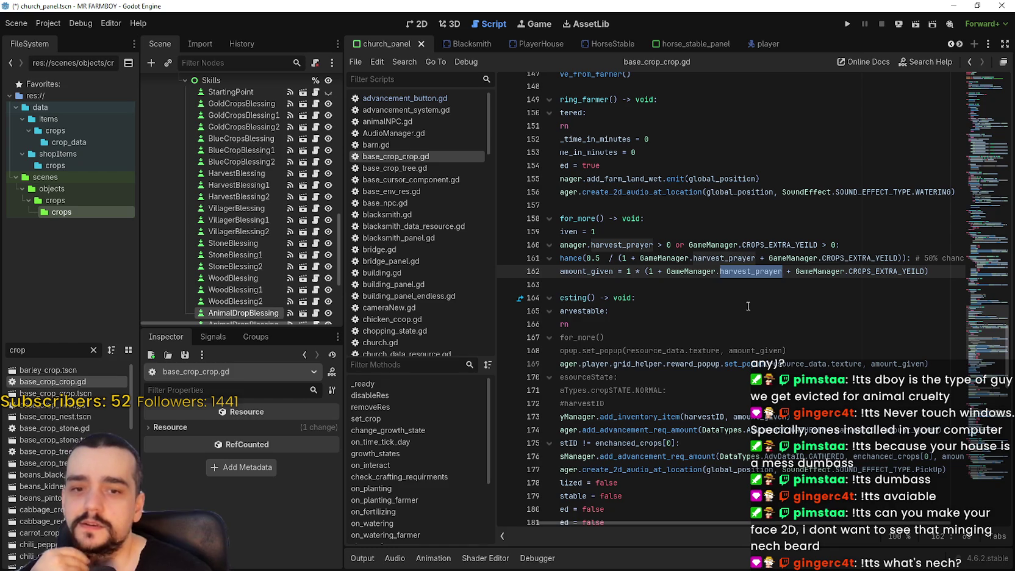
double_click(890, 271)
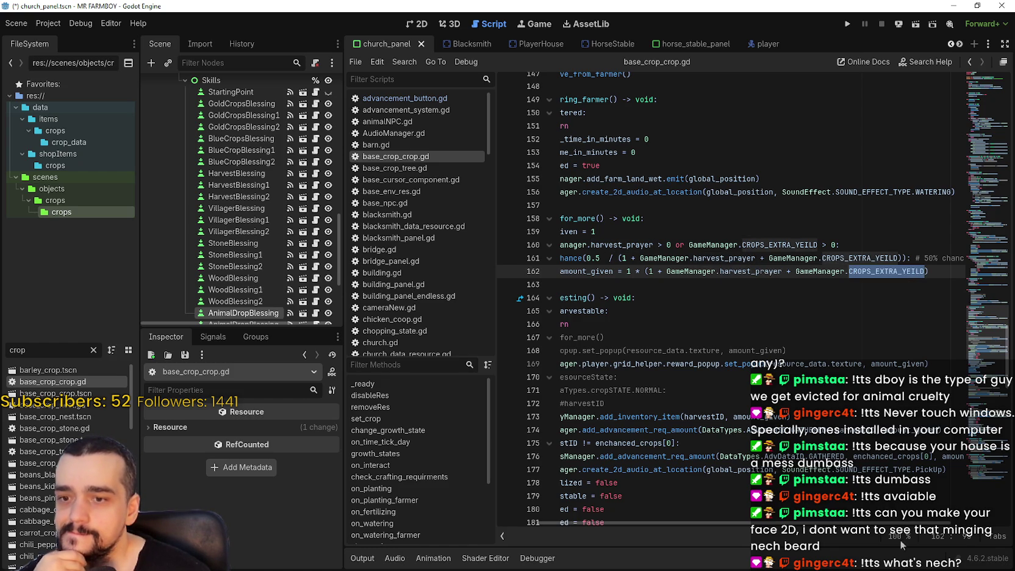
left_click_drag(892, 527, 812, 509)
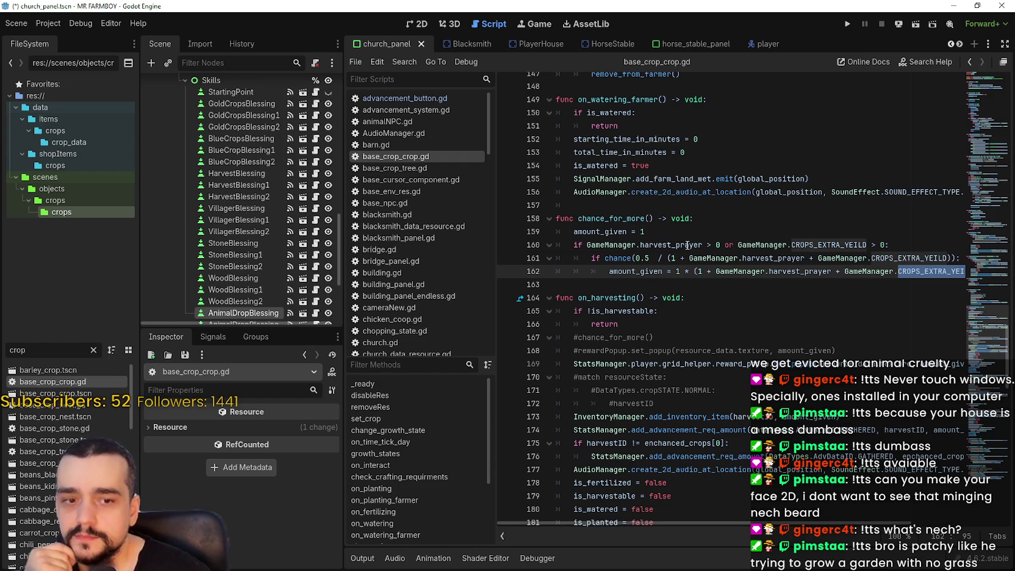
mouse_move(687, 245)
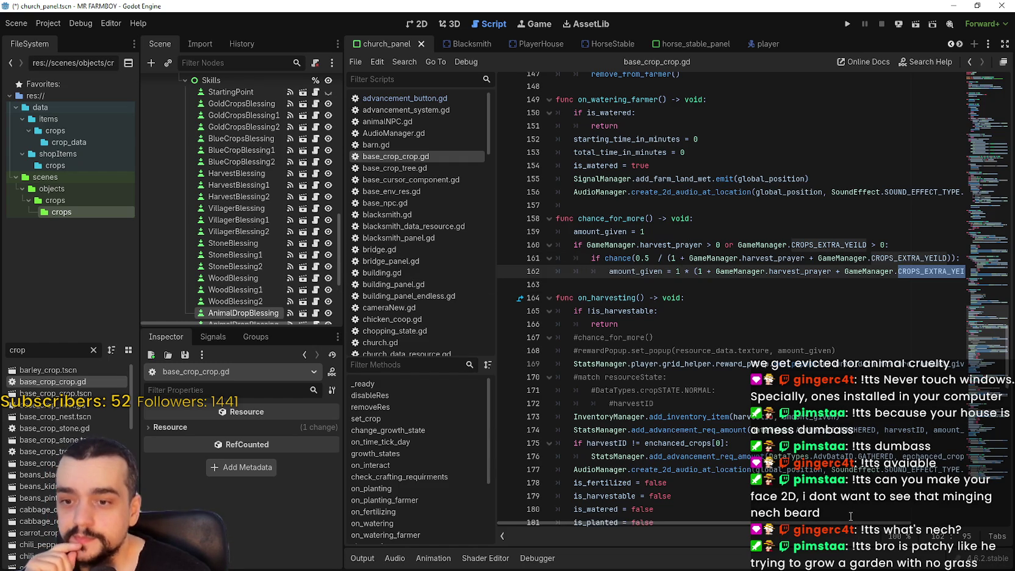
double_click(637, 256)
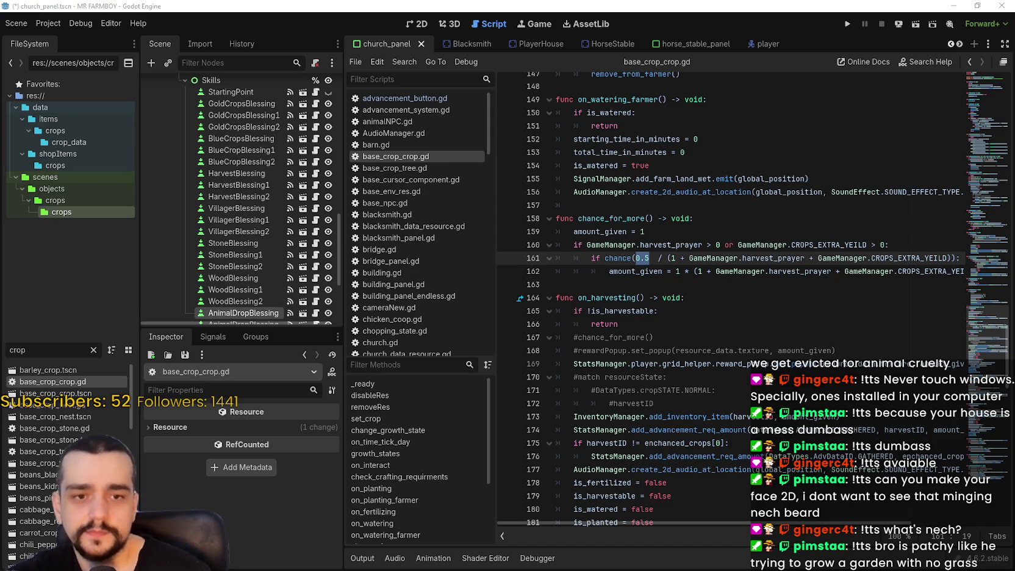
key("XF86Calculator")
left_click_drag(269, 89, 215, 91)
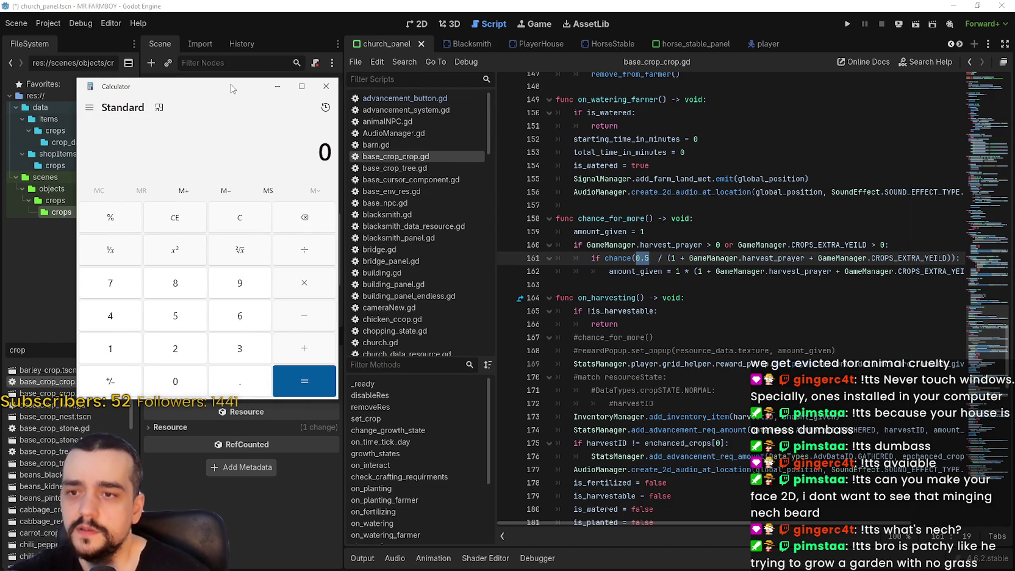
- Compute 0.5 ÷ 7 in Calculator, giving about 0.0714
type("7")
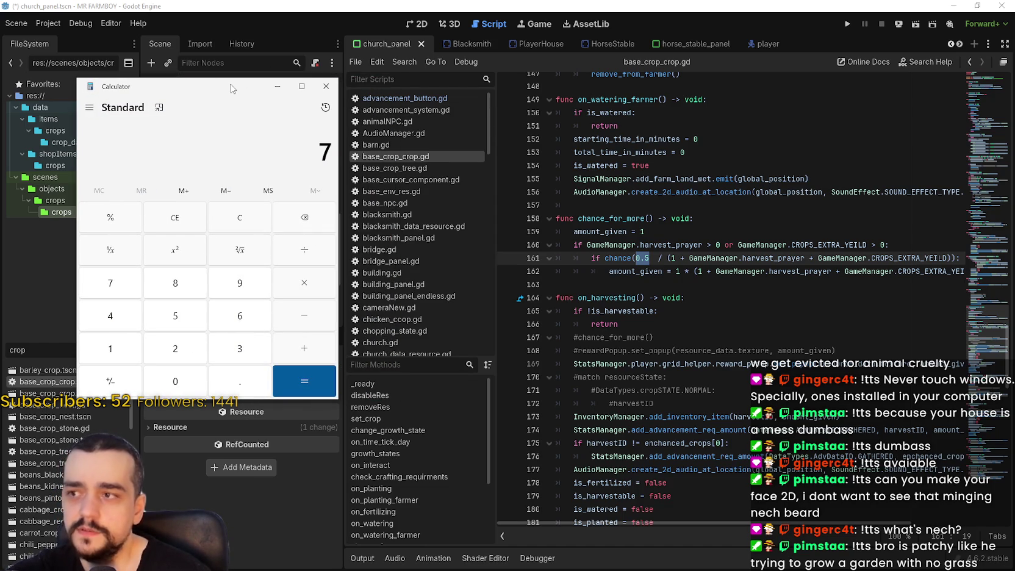
key("Escape")
type(".6")
key("BackSpace")
type("5 ÷ ")
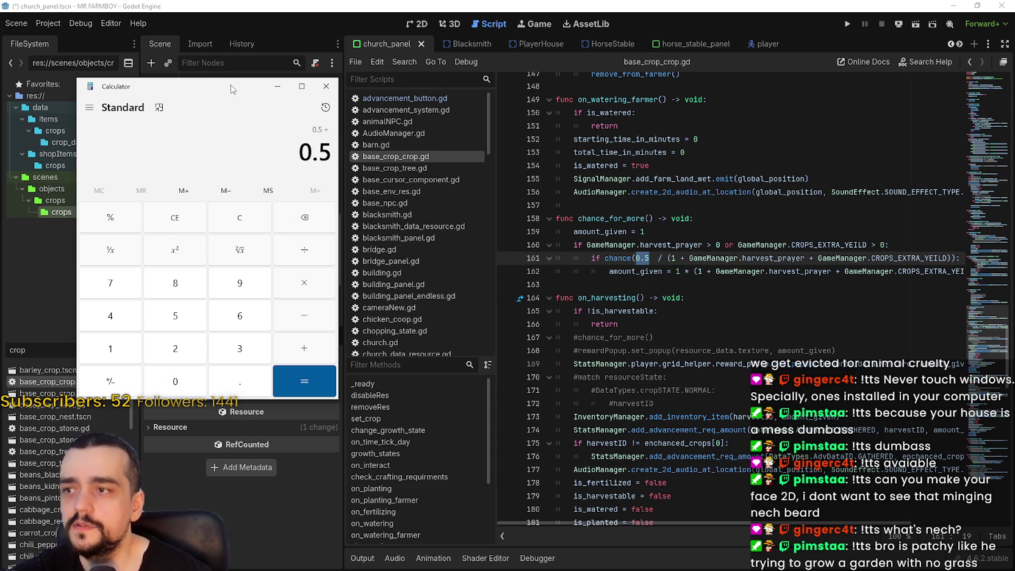
type("7")
key("Return")
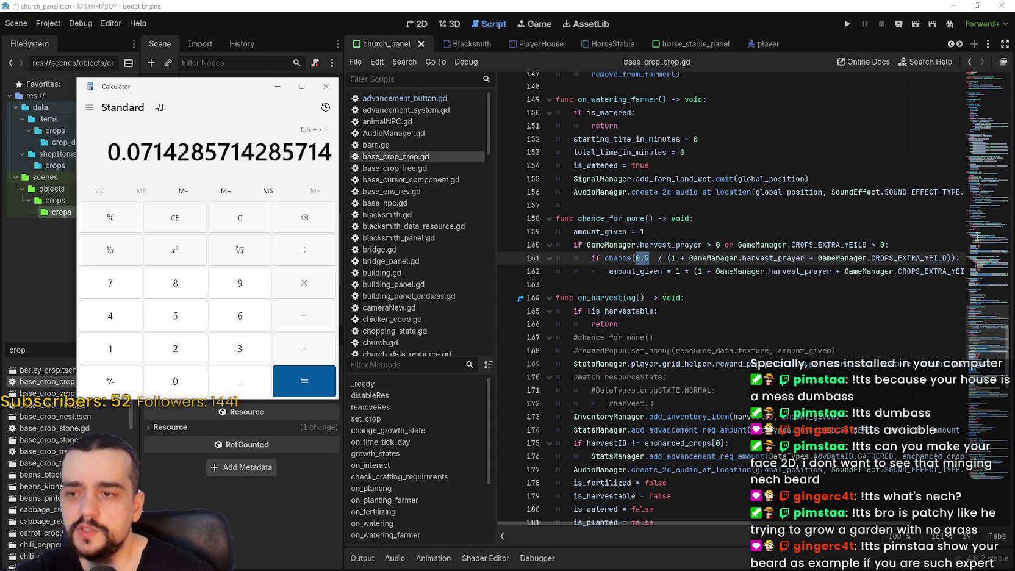
- Select harvest_prayer on line 160, reset Calculator to 0, and return to line 162
mouse_move(925, 264)
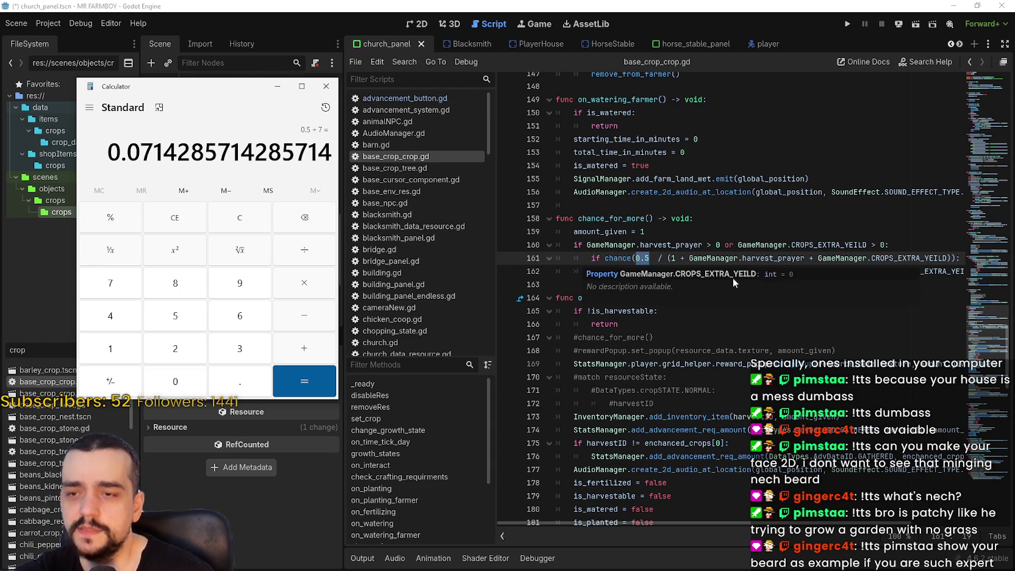
mouse_move(649, 276)
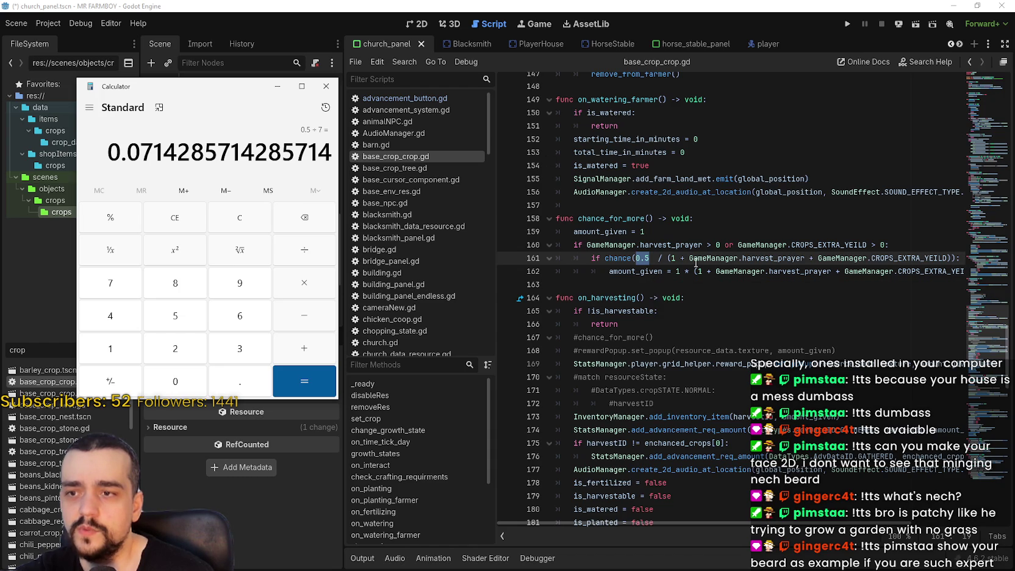
left_click(643, 259)
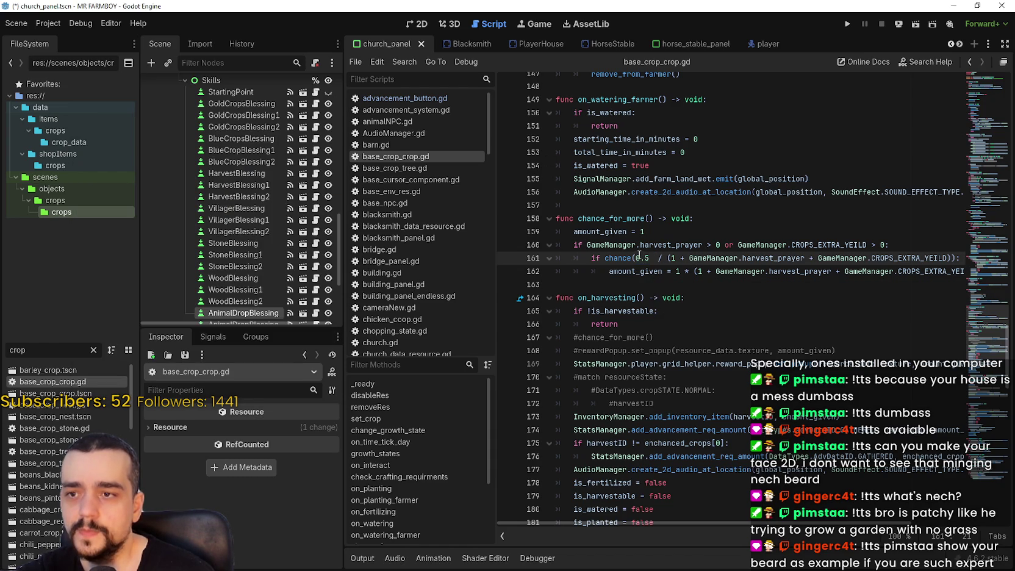
left_click(642, 232)
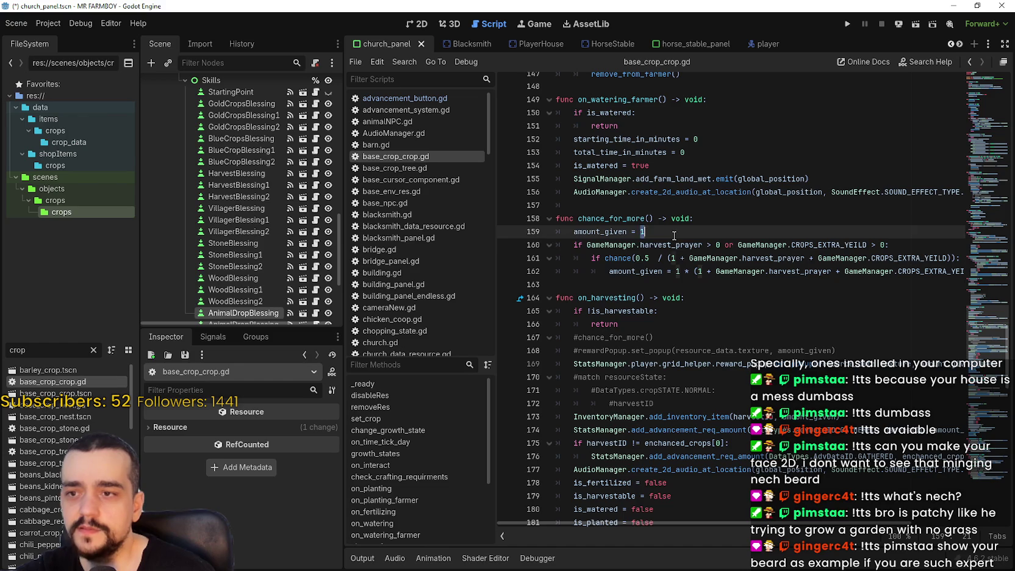
double_click(671, 245)
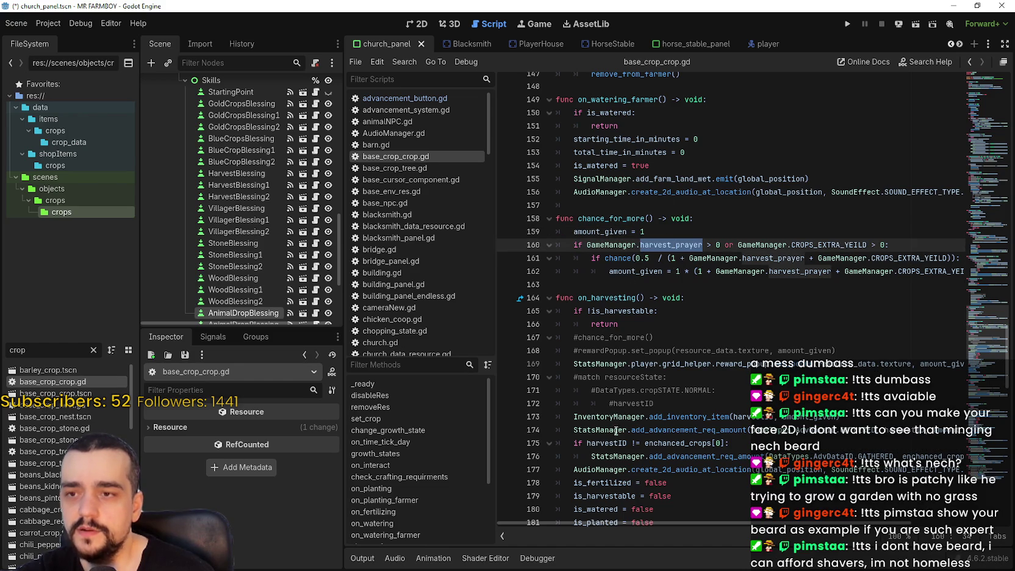
key("alt+Tab")
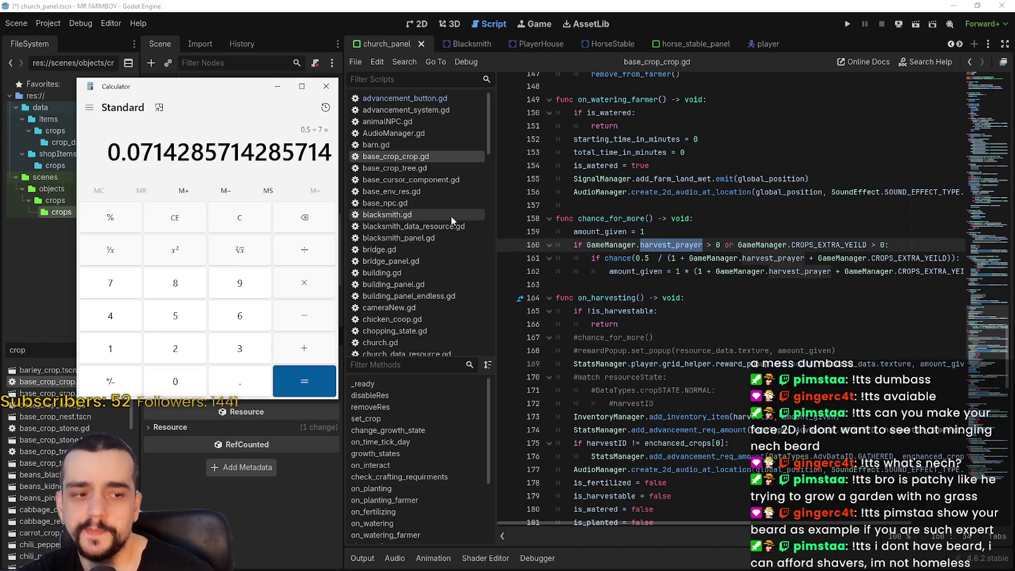
left_click(242, 223)
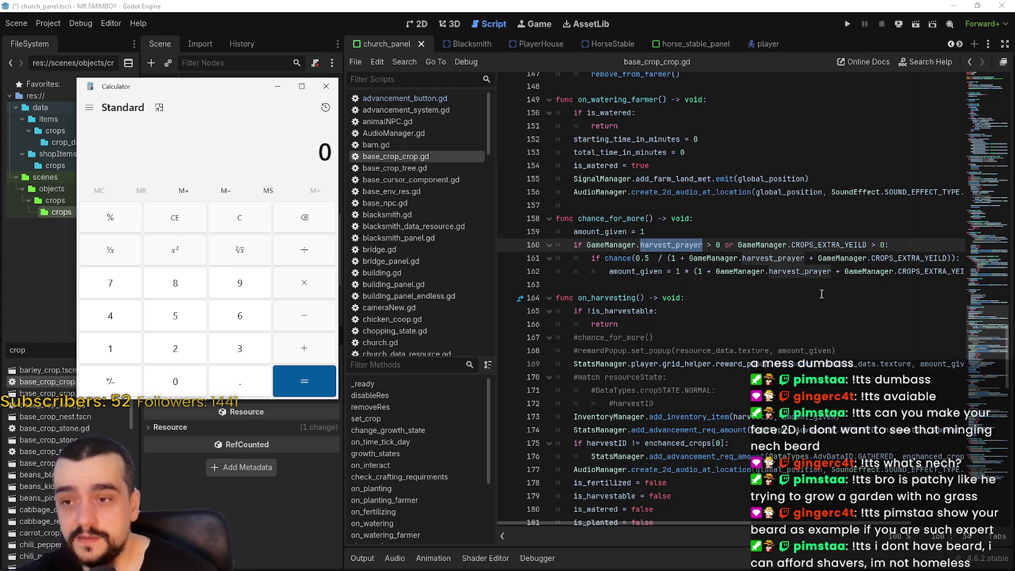
left_click(674, 275)
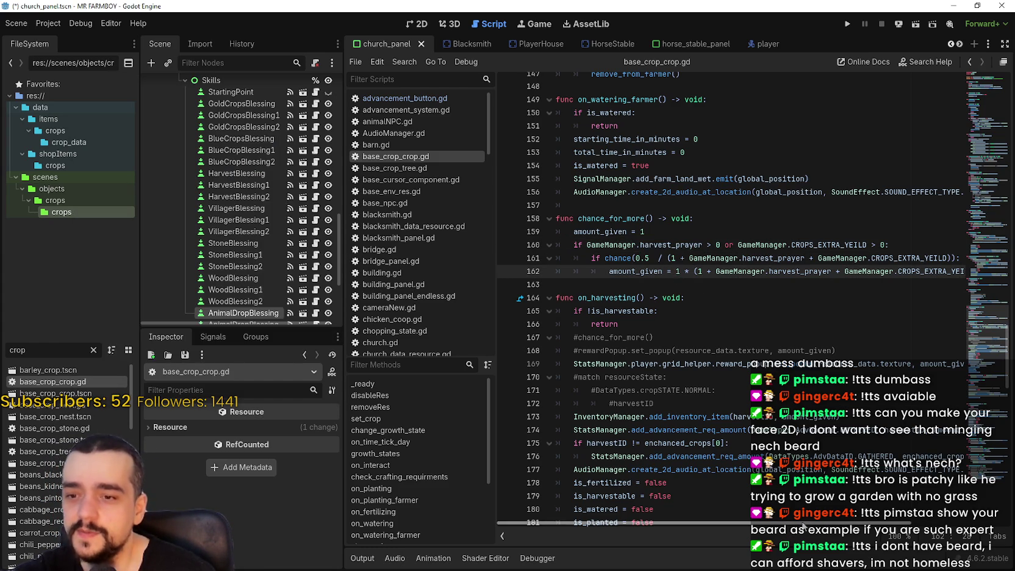
- Comment out the old multiplier on line 162 and insert randi_range(2, 5) for amount_given
scroll(793, 529, "right", 5)
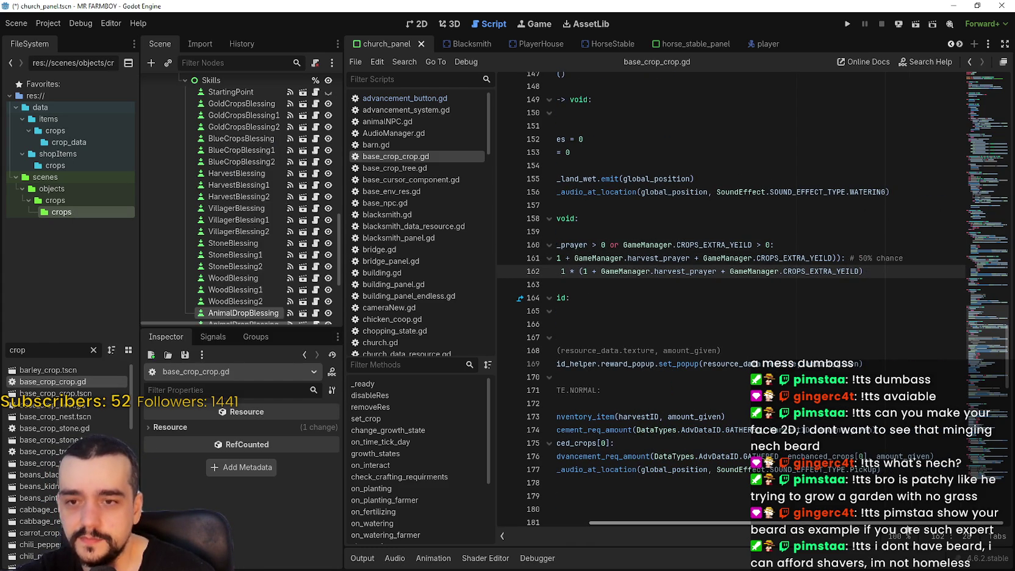
scroll(701, 346, "left", 5)
type("#")
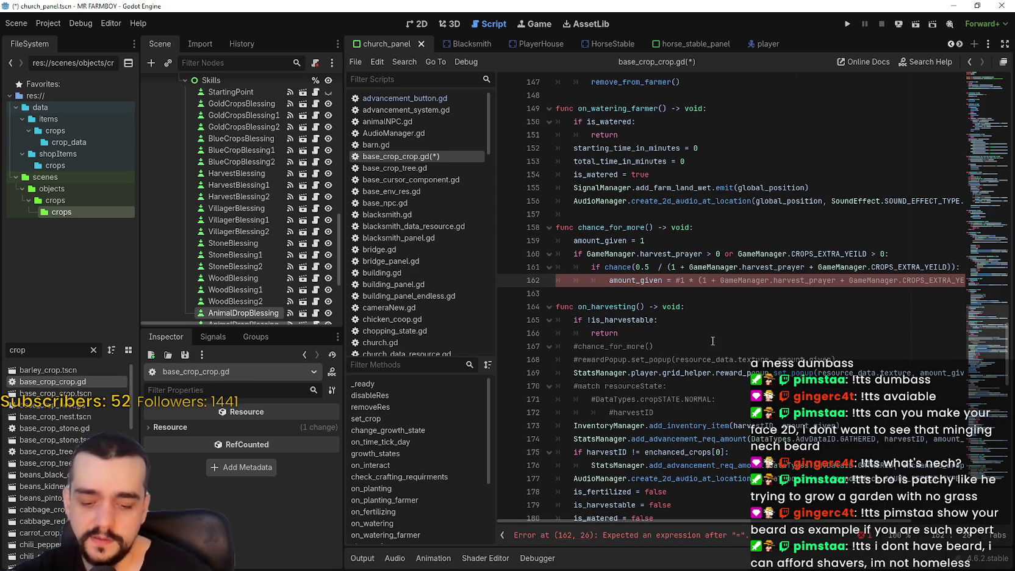
type("rand")
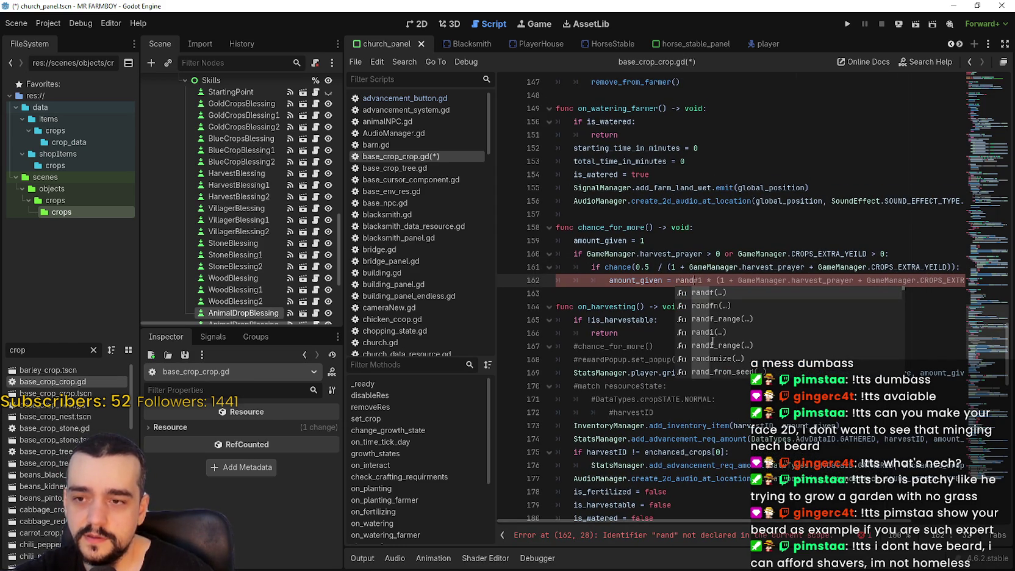
key("Down")
key("Down")
key("Down")
key("Return")
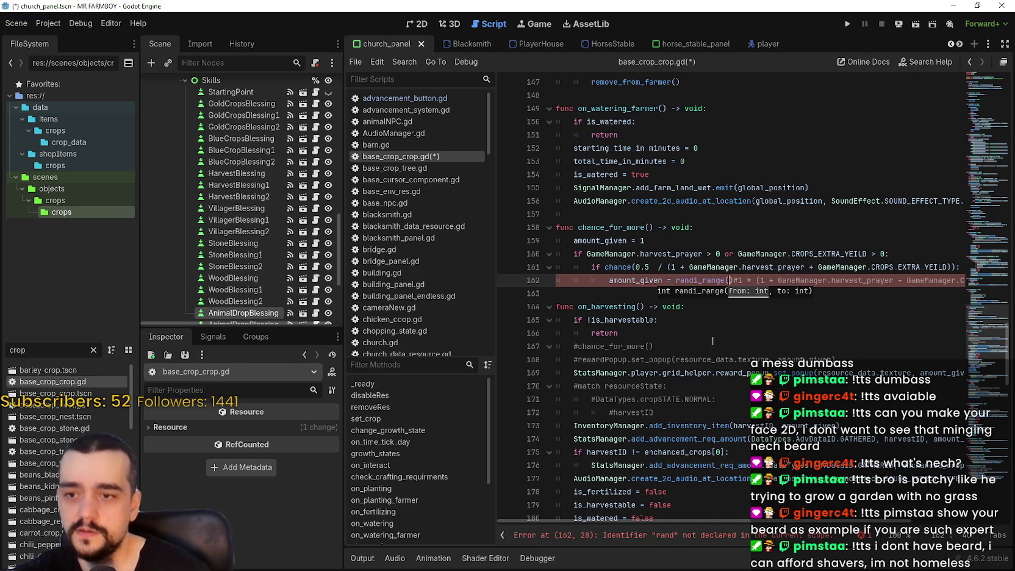
type("2, to")
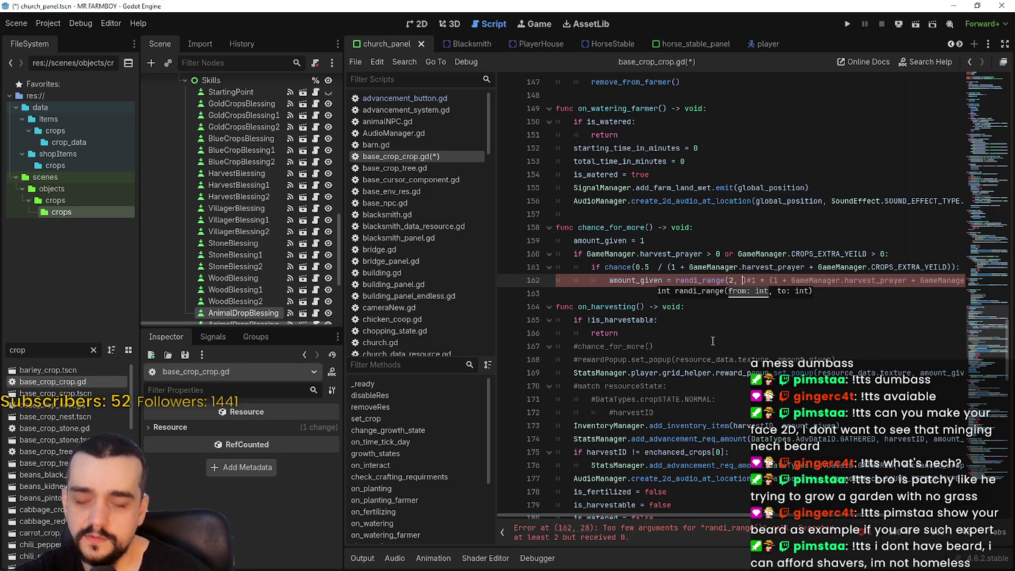
key("BackSpace")
key("BackSpace")
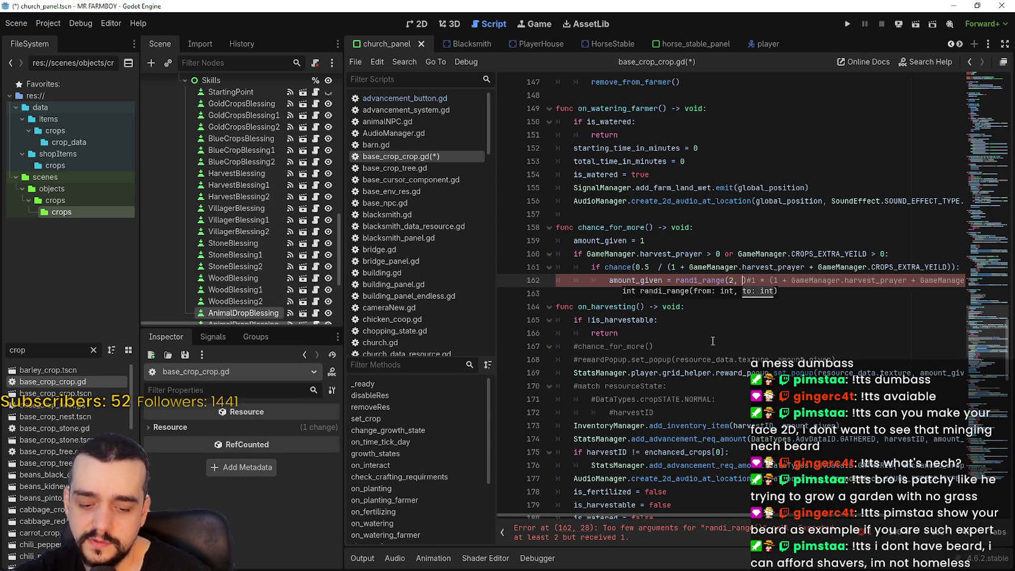
type("5")
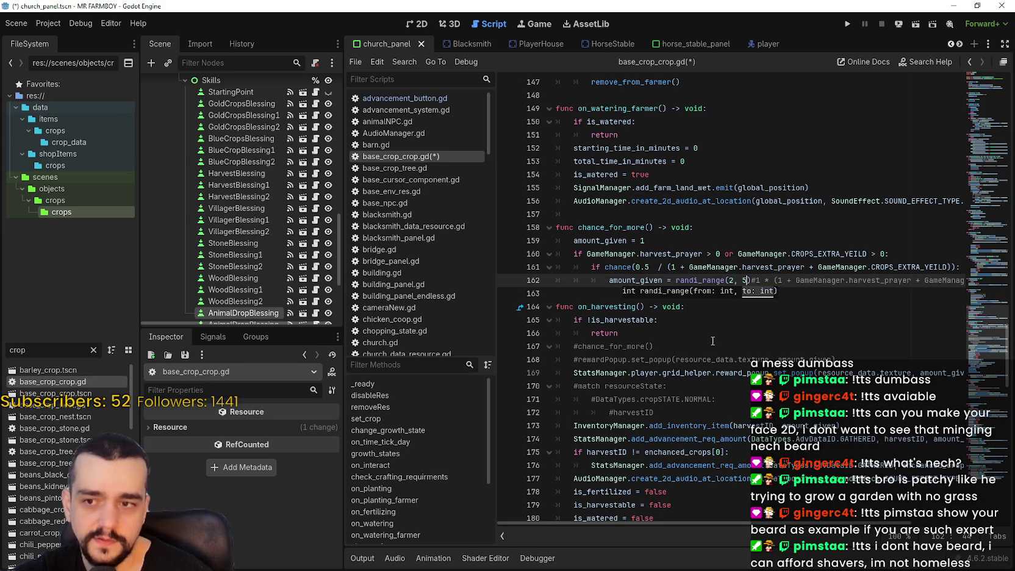
left_click(710, 280)
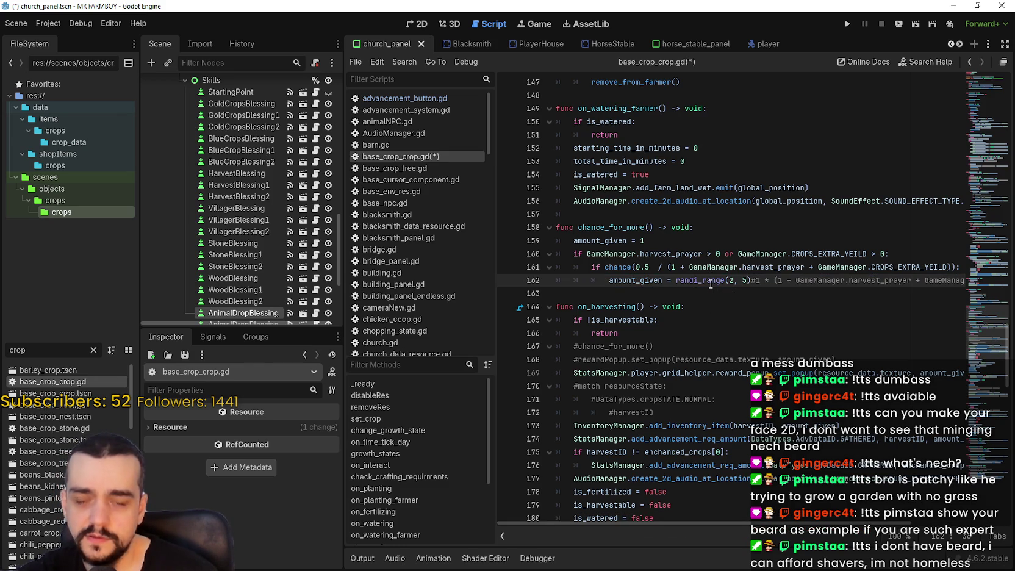
mouse_move(711, 282)
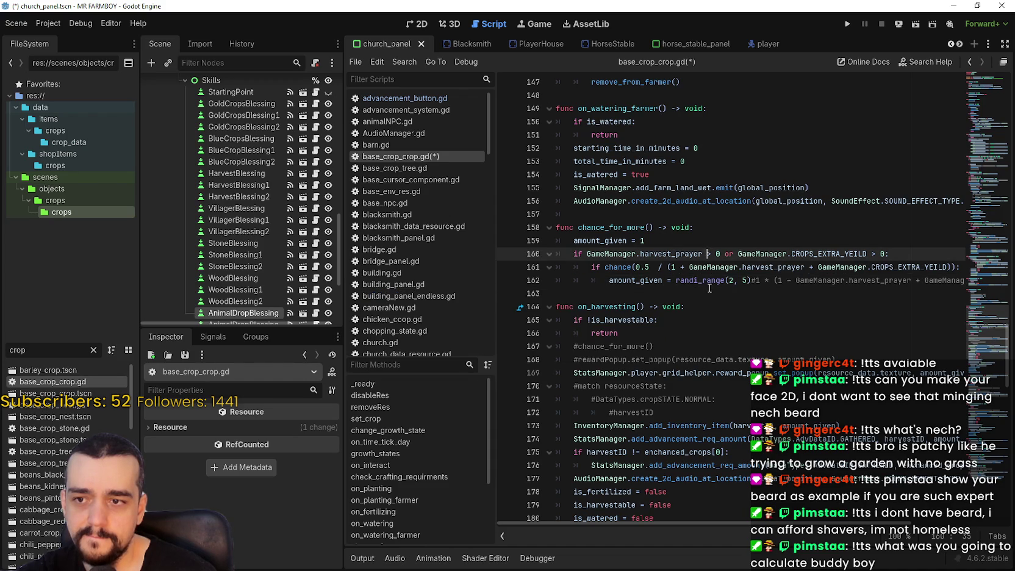
- Select the 0.5 inside chance() on line 161, then launch Windows Calculator
left_click(710, 293)
left_click(650, 268)
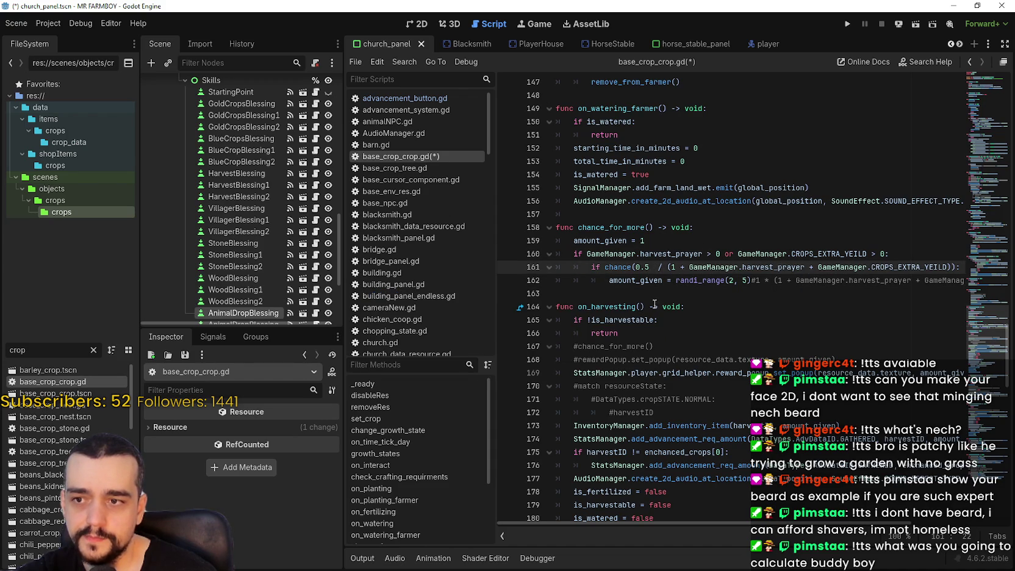
left_click(950, 266, "shift")
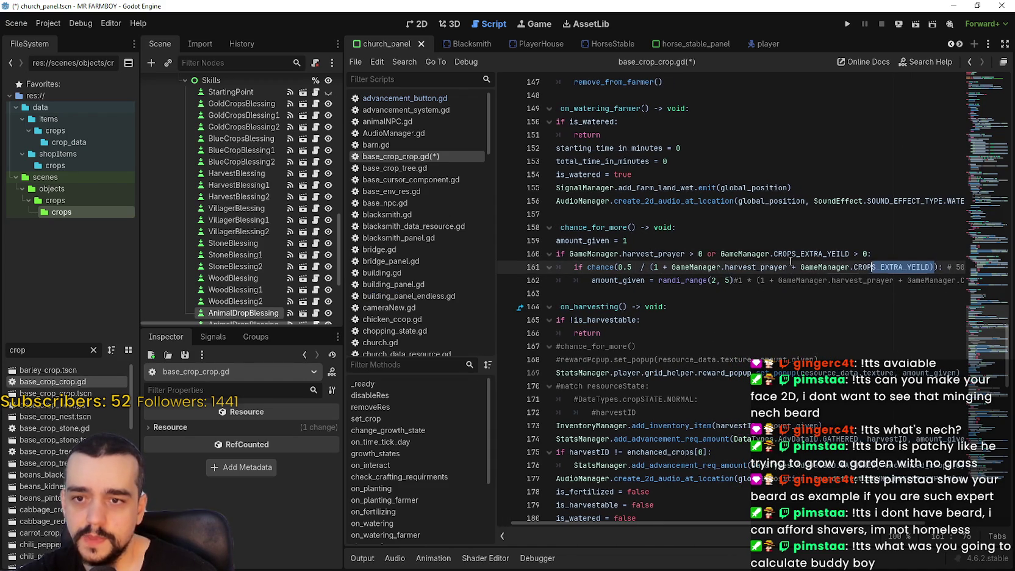
left_click(600, 266)
left_click_drag(634, 267, 619, 267)
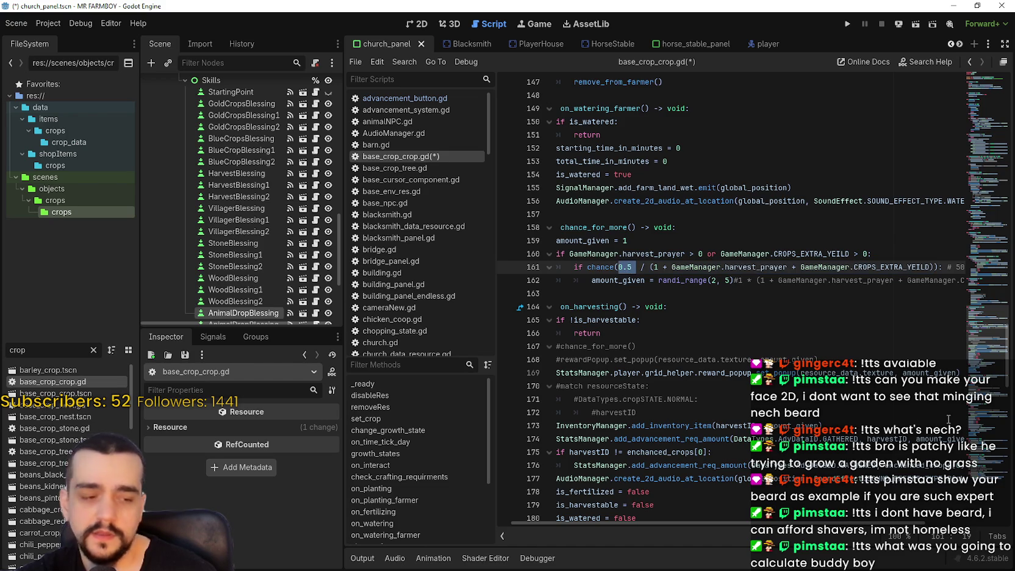
left_click(636, 266)
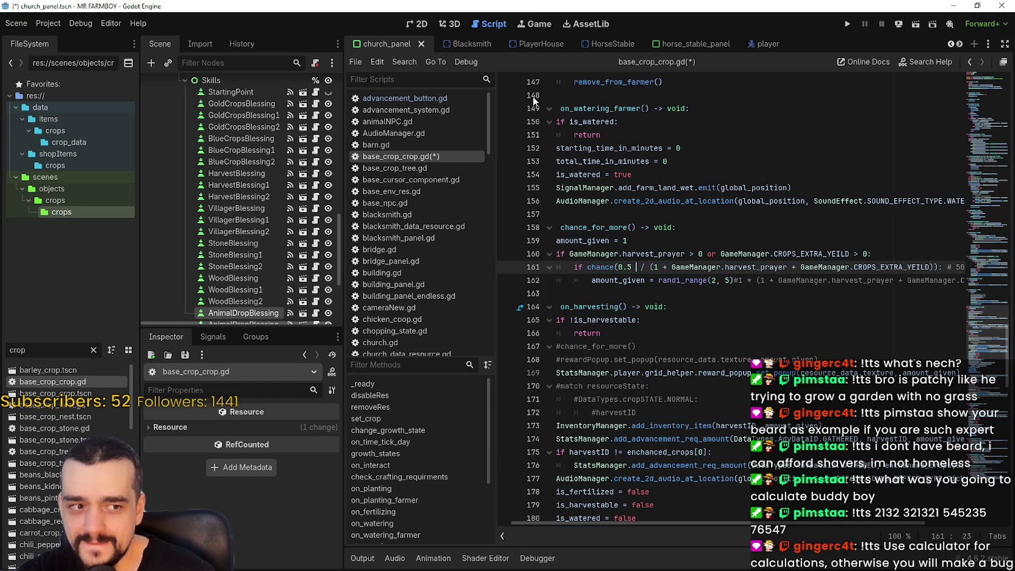
key("XF86Calculator")
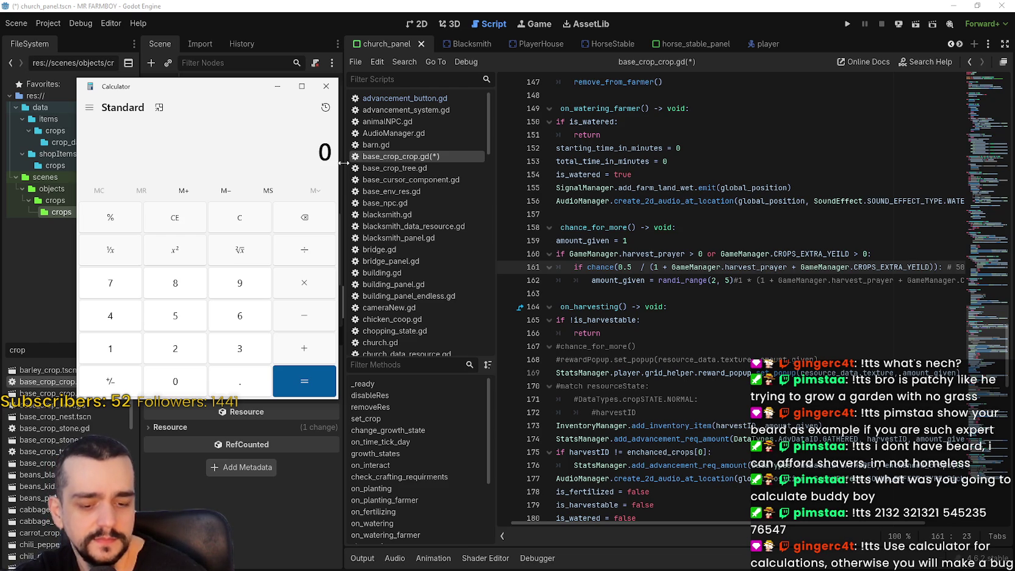
- Clear the Calculator and compute 6 ÷ 100 = 0.06
type("10")
key("Escape")
type("6")
key("Escape")
type("6/100")
key("Return")
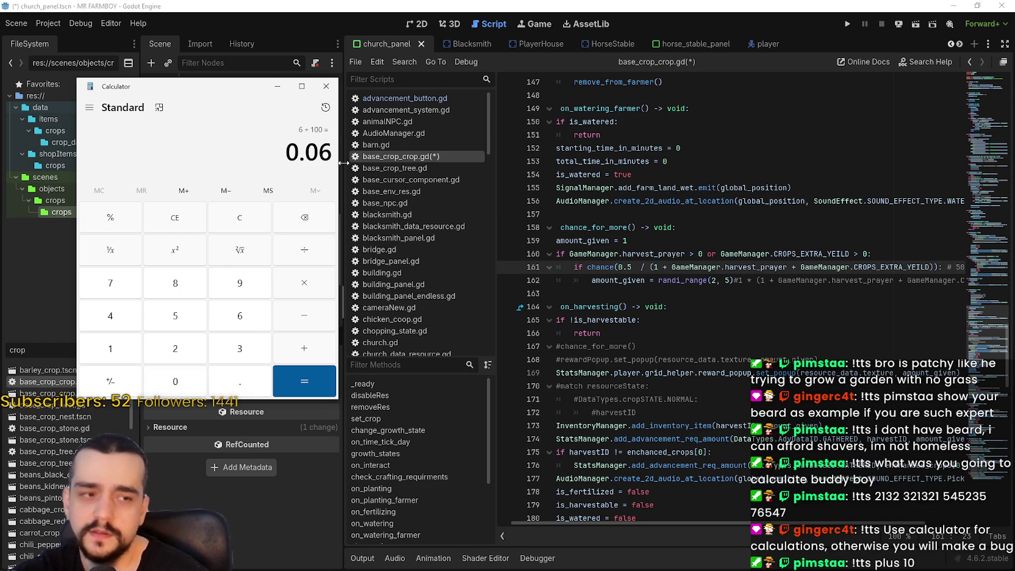
- Clear the display, compute 6 ÷ 10 = 0.6, and return to the Godot script
left_click(239, 250)
left_click(246, 223)
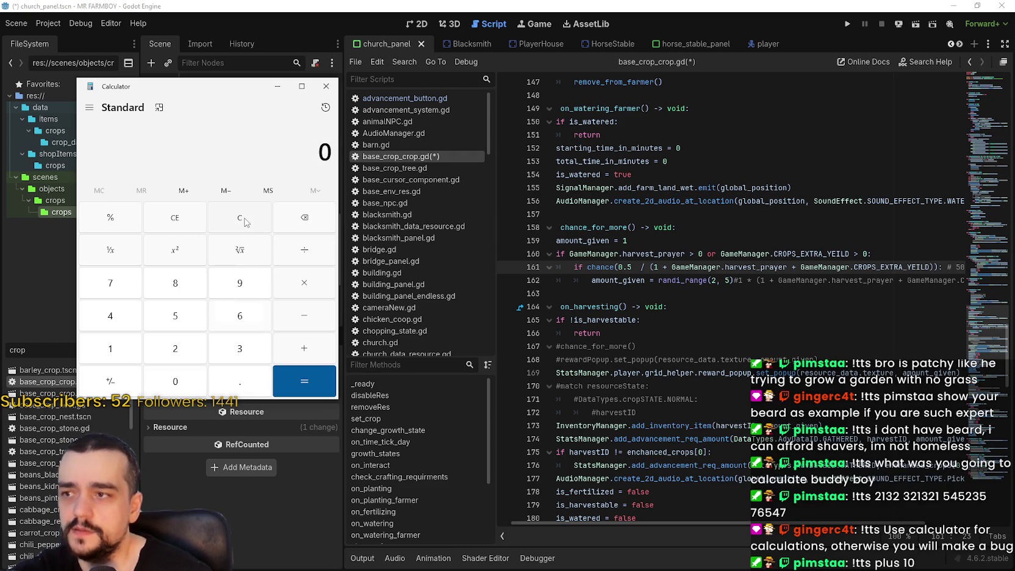
type(".6")
type("/10")
key("Return")
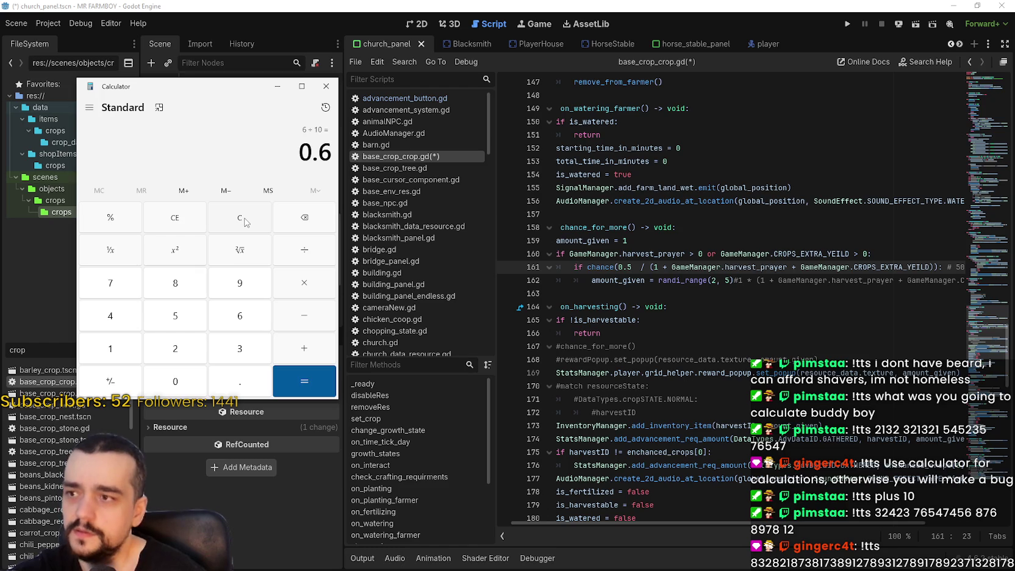
left_click(644, 268)
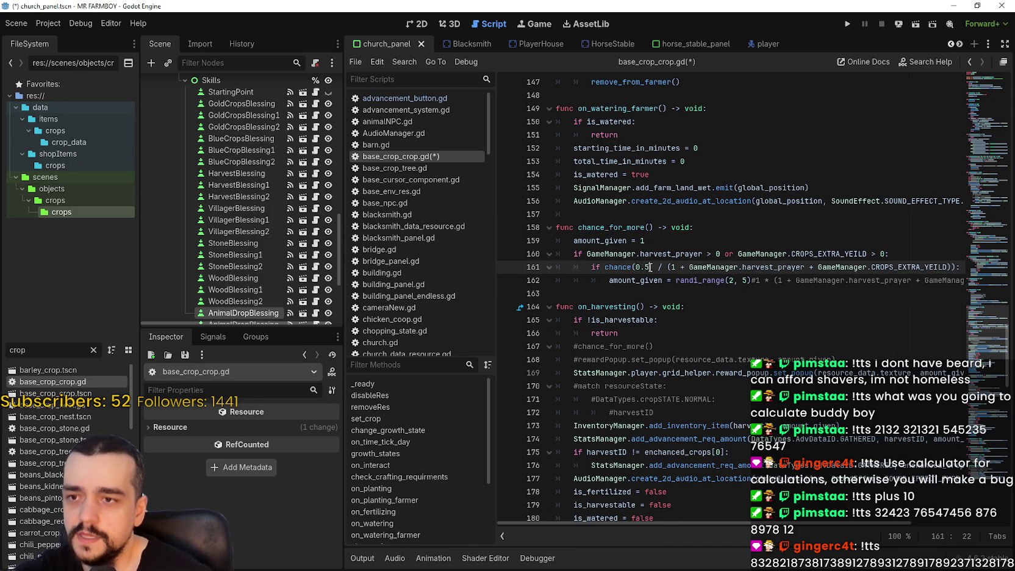
- Try replacing 0.5 on line 161 with harvest_prayer, then undo it
double_click(653, 253)
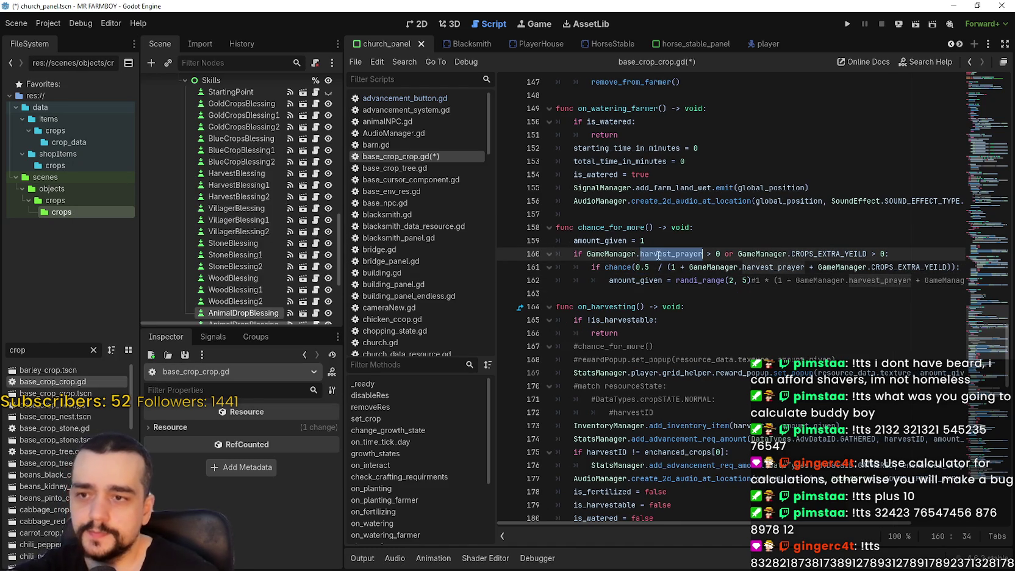
left_click_drag(650, 268, 634, 269)
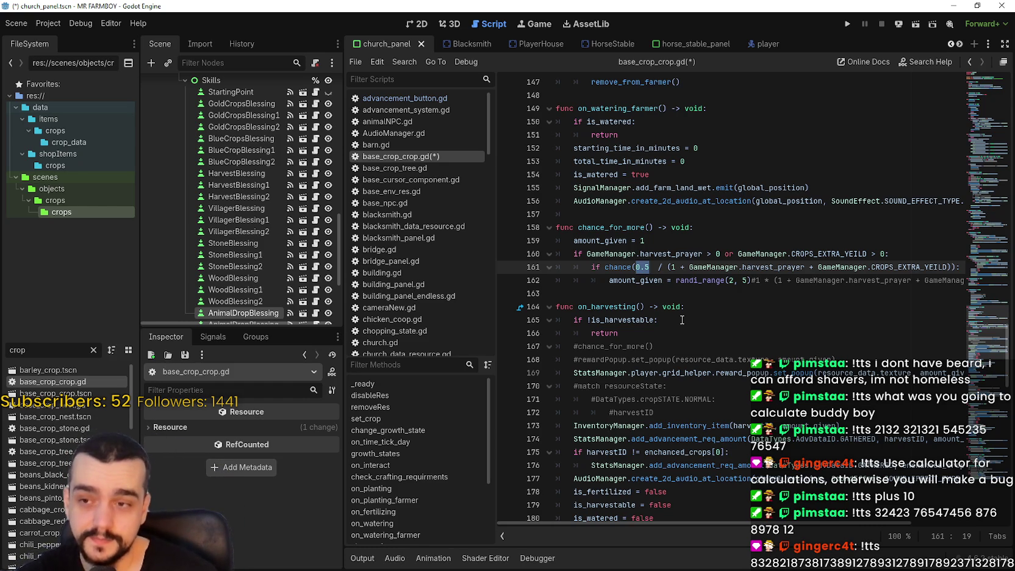
type("harvest_prayer")
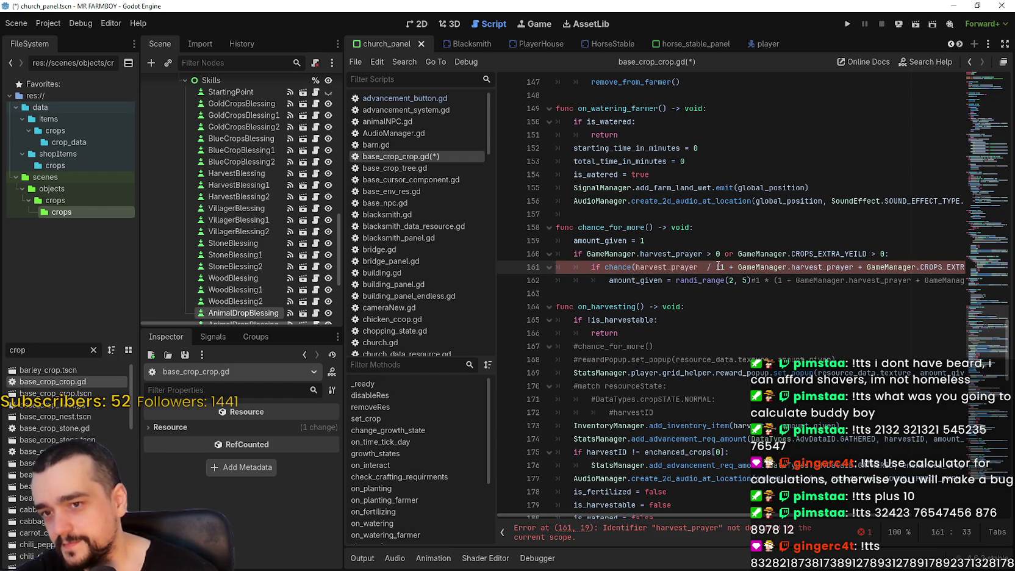
left_click(713, 305)
key("ctrl+z")
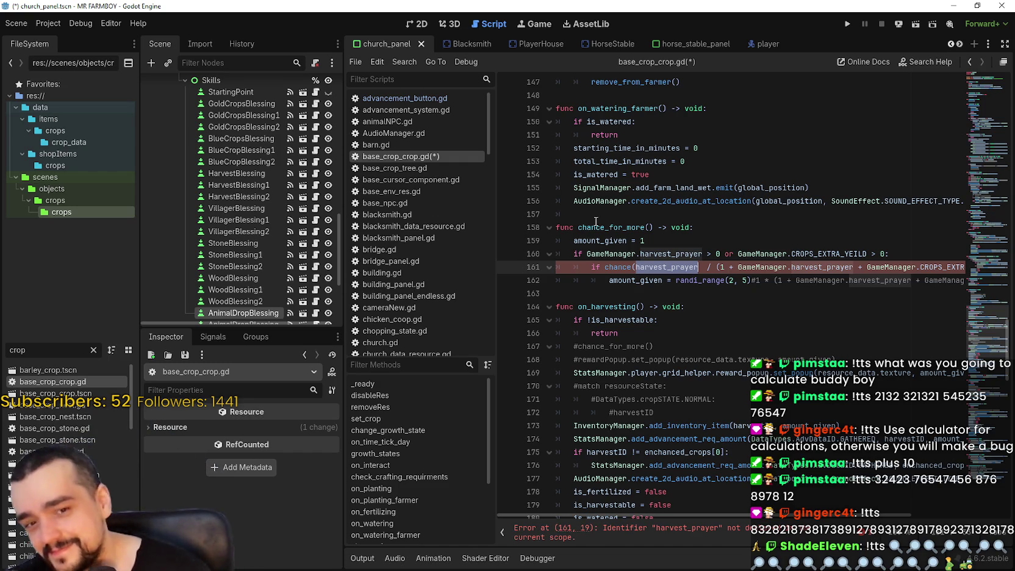
- Append + GameManager.CROPS_EXTRA_YEILD after harvest_prayer on line 161
left_click(701, 343)
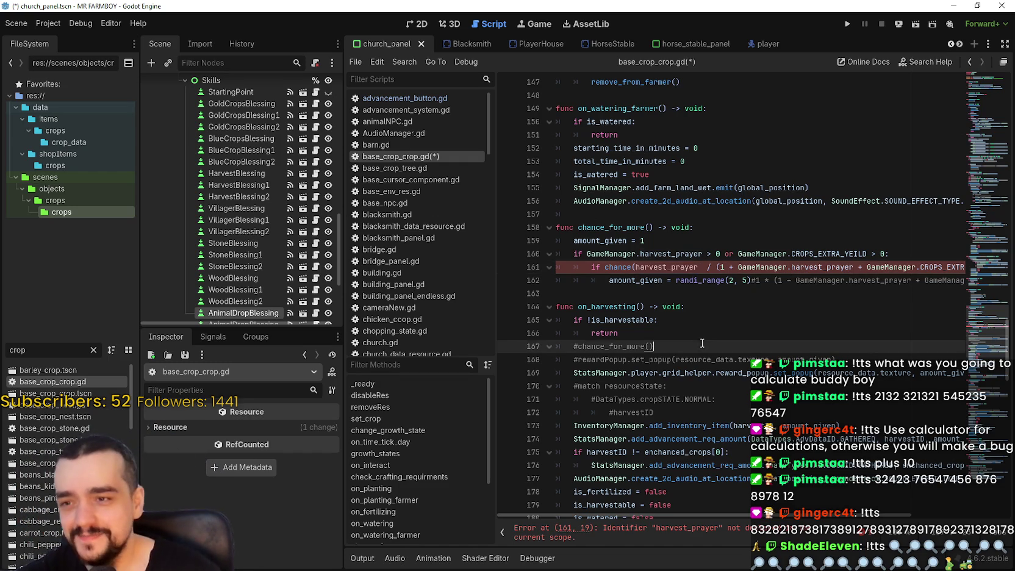
left_click(698, 269)
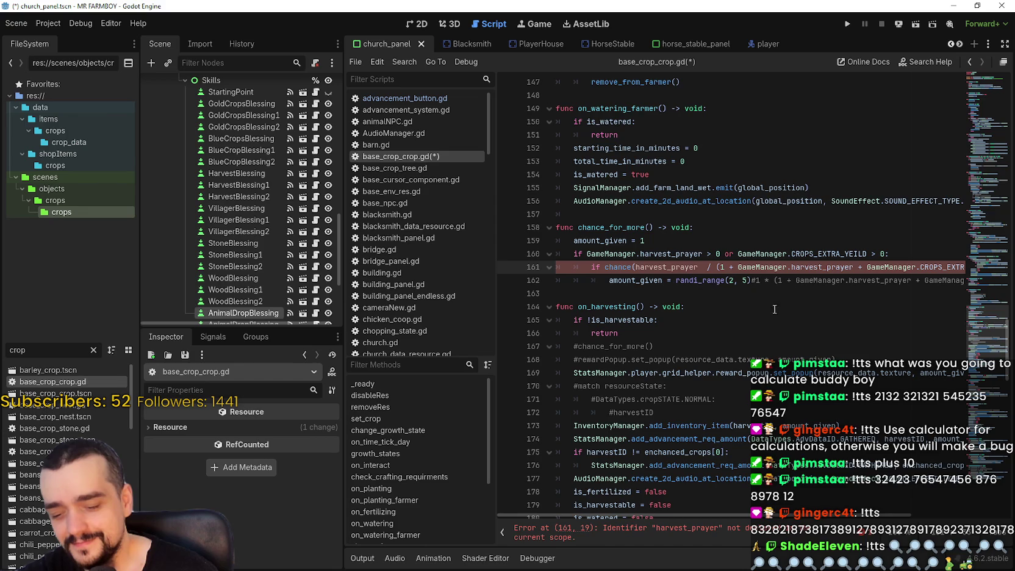
mouse_move(853, 269)
left_mouse_down()
mouse_move(958, 269)
mouse_move(945, 268)
left_mouse_up()
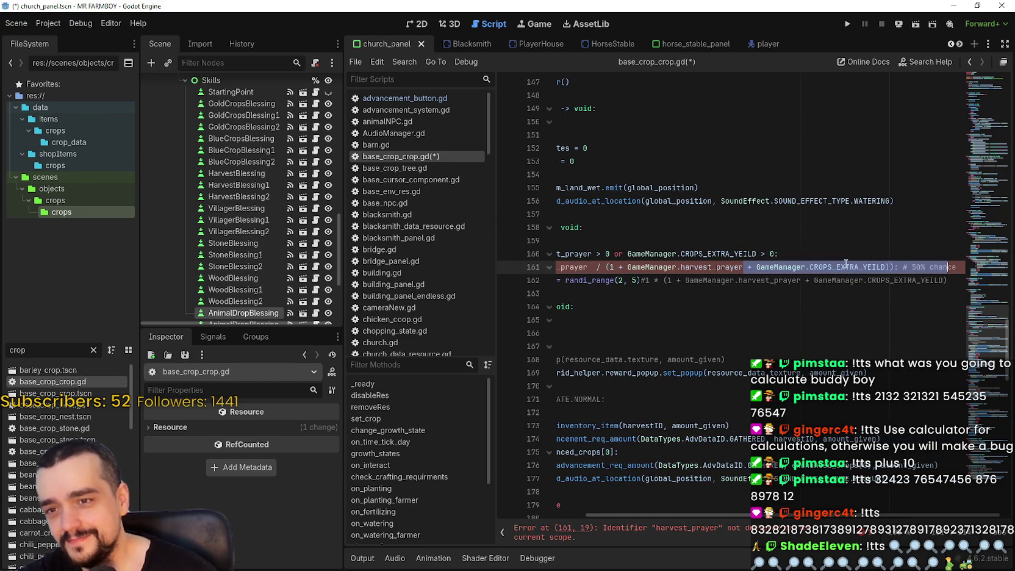
scroll(845, 264, "left", 3)
left_click(641, 267)
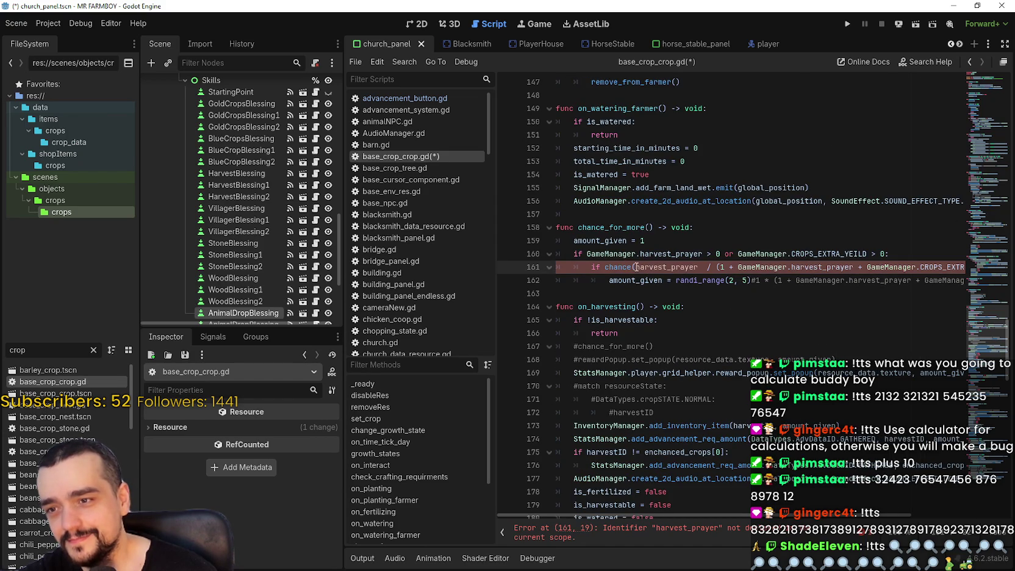
left_click(696, 267)
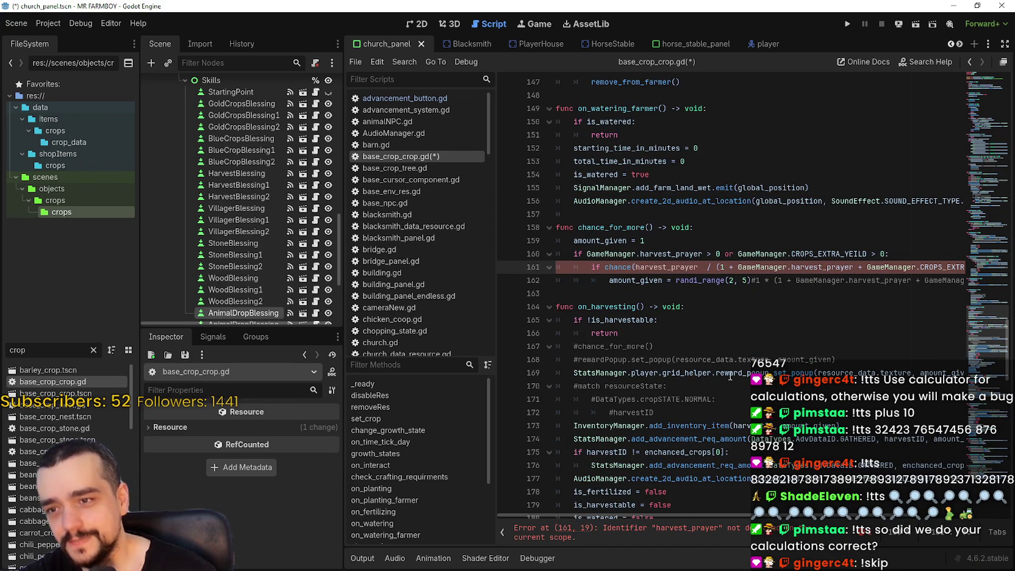
type("+ ")
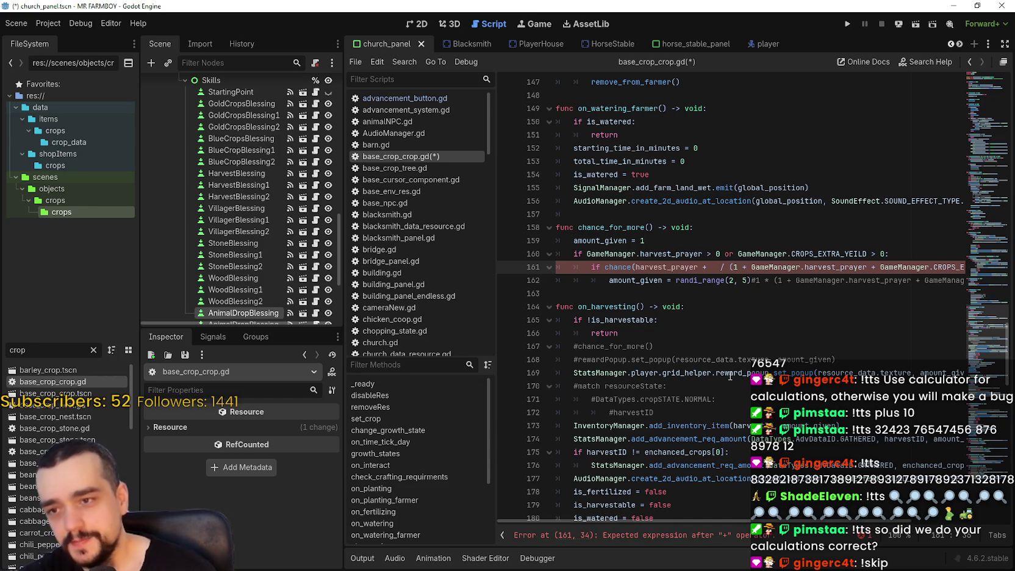
type("Ga")
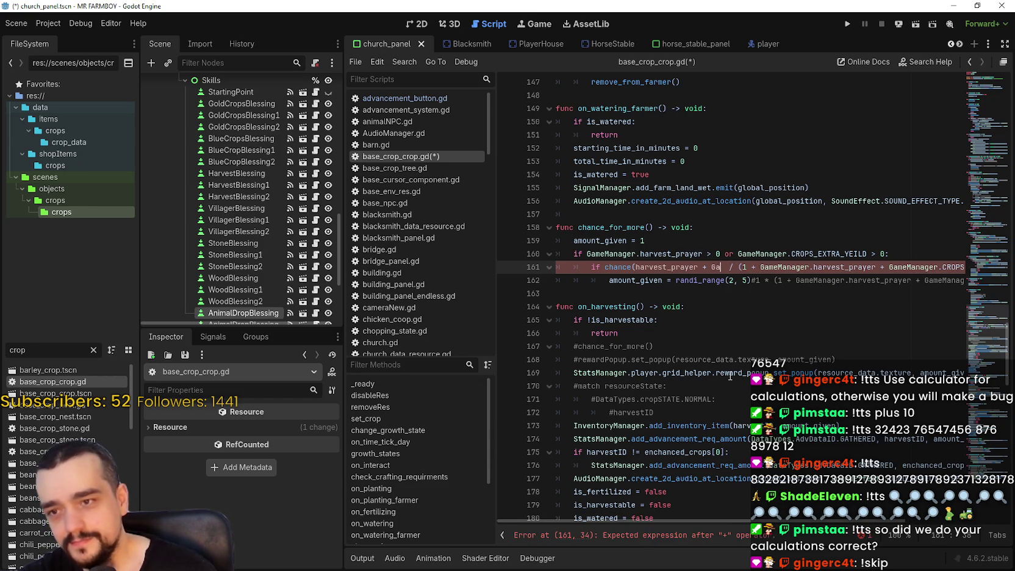
type("meM")
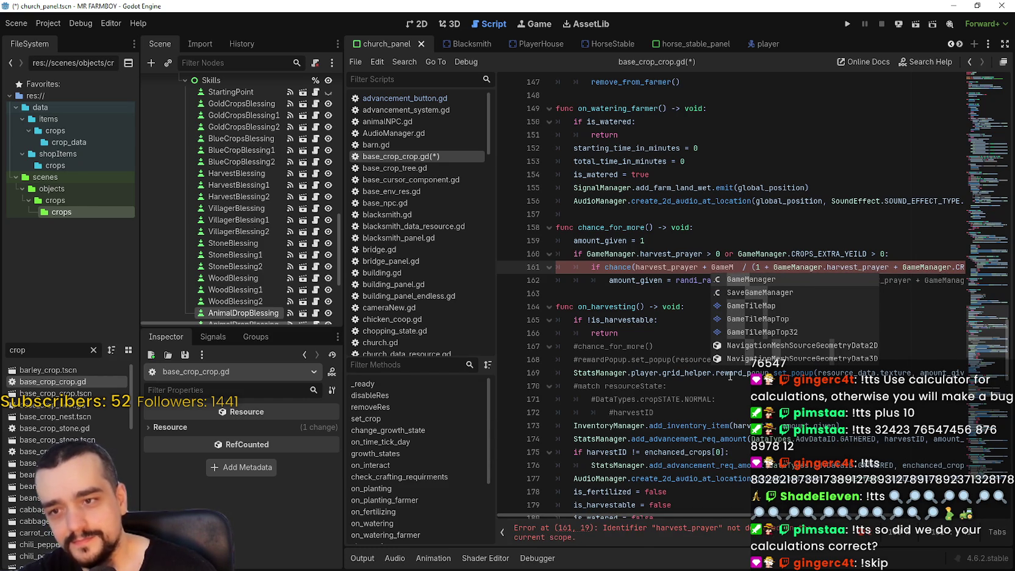
key("Return")
type(".Cro")
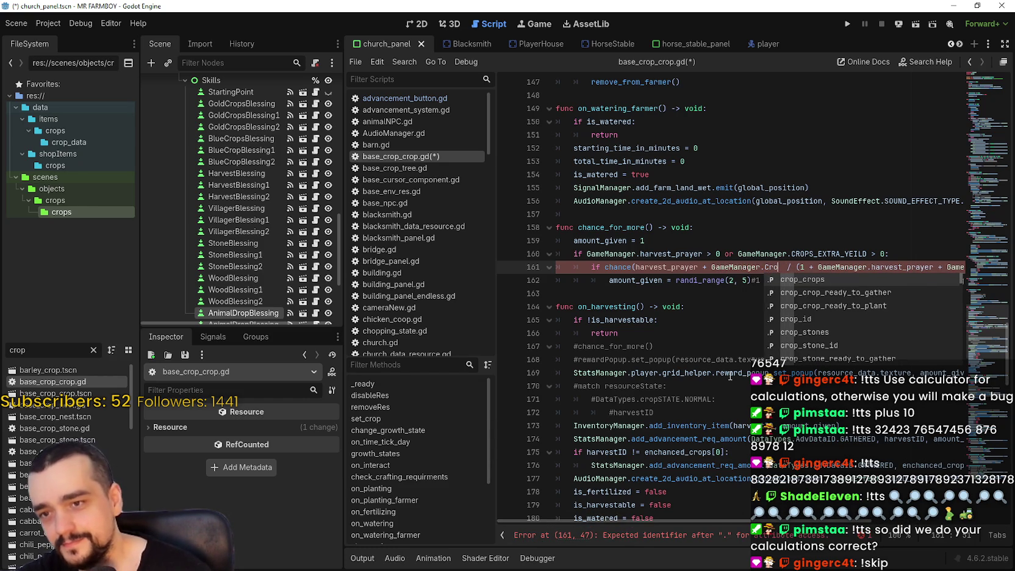
type("p")
type("_extra")
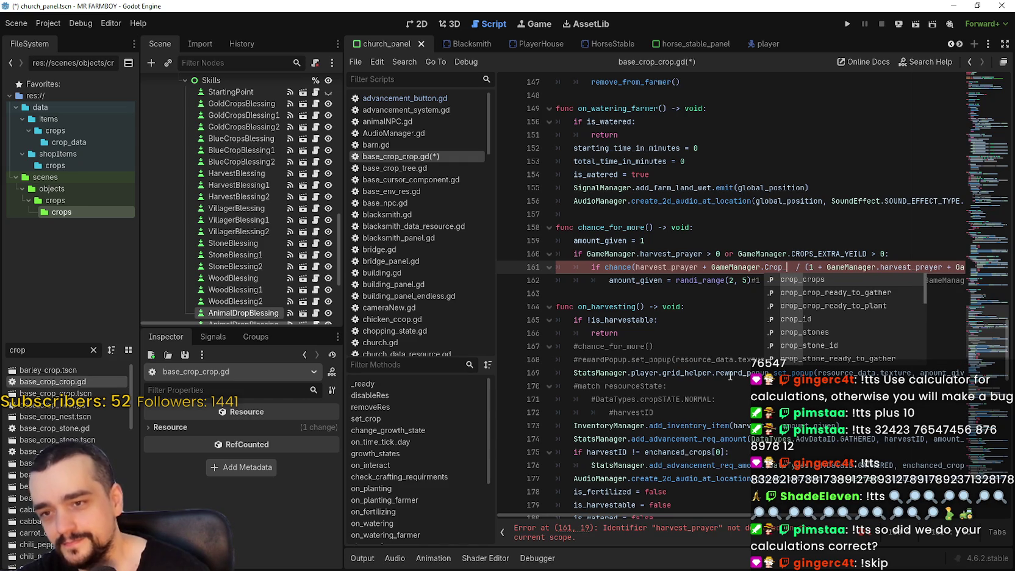
type("_yeild")
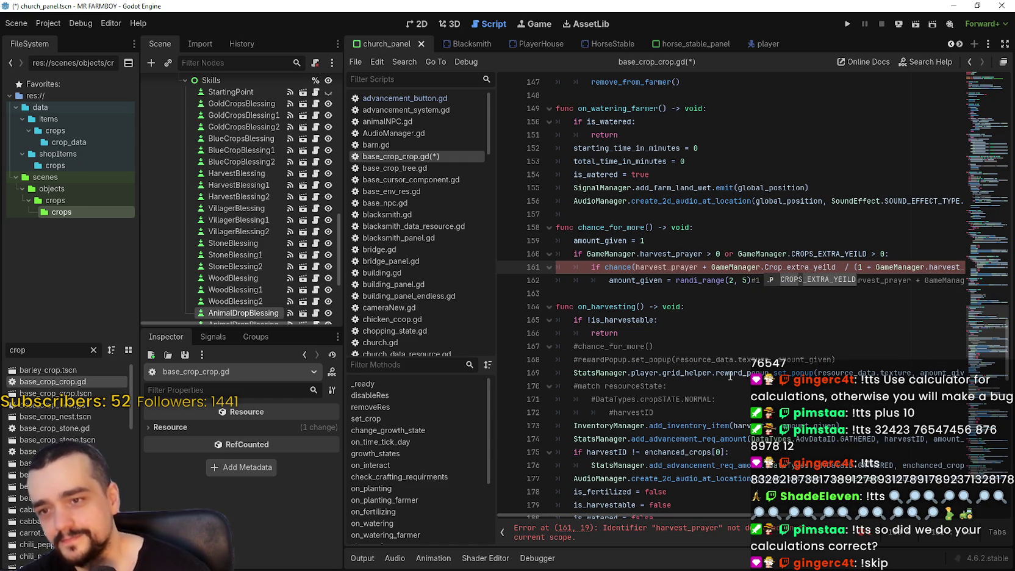
key("Return")
- Wrap the sum in parentheses divided by 10 and delete the old divisor
left_click_drag(840, 267, 635, 267)
type("(")
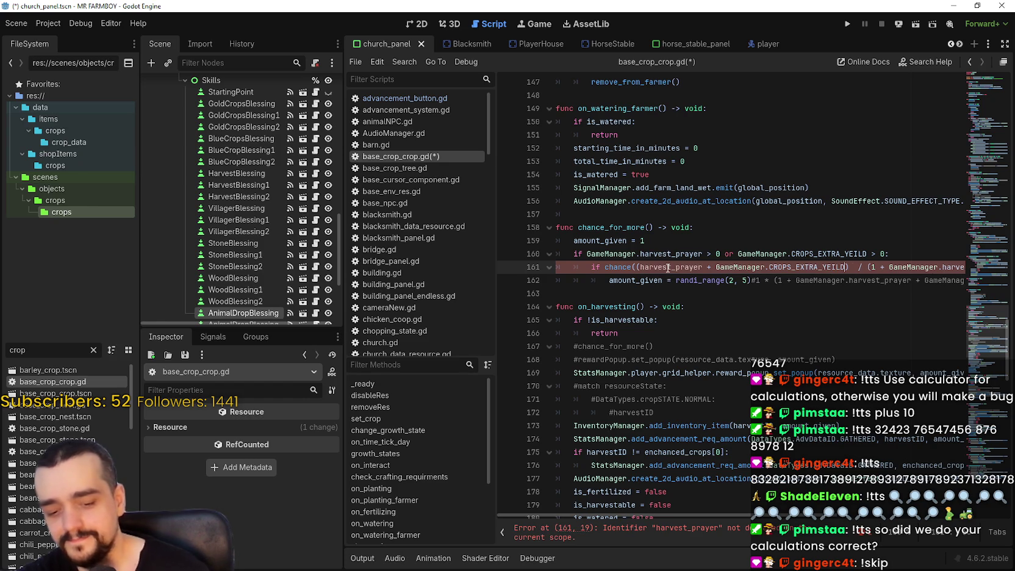
type(" / 10 /")
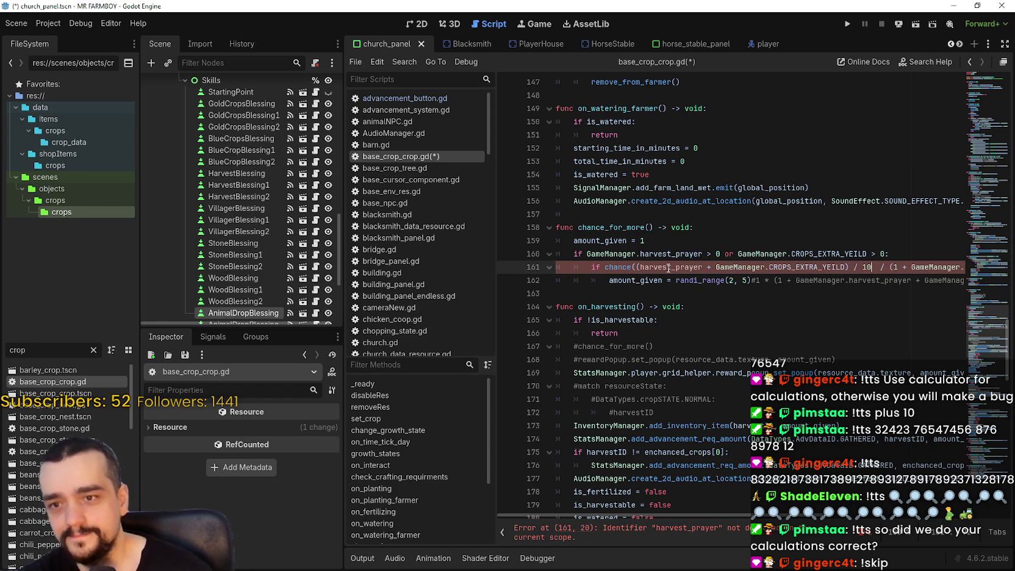
left_click(876, 268)
mouse_move(871, 266)
left_mouse_down()
mouse_move(970, 267)
mouse_move(898, 262)
left_mouse_up()
key("BackSpace")
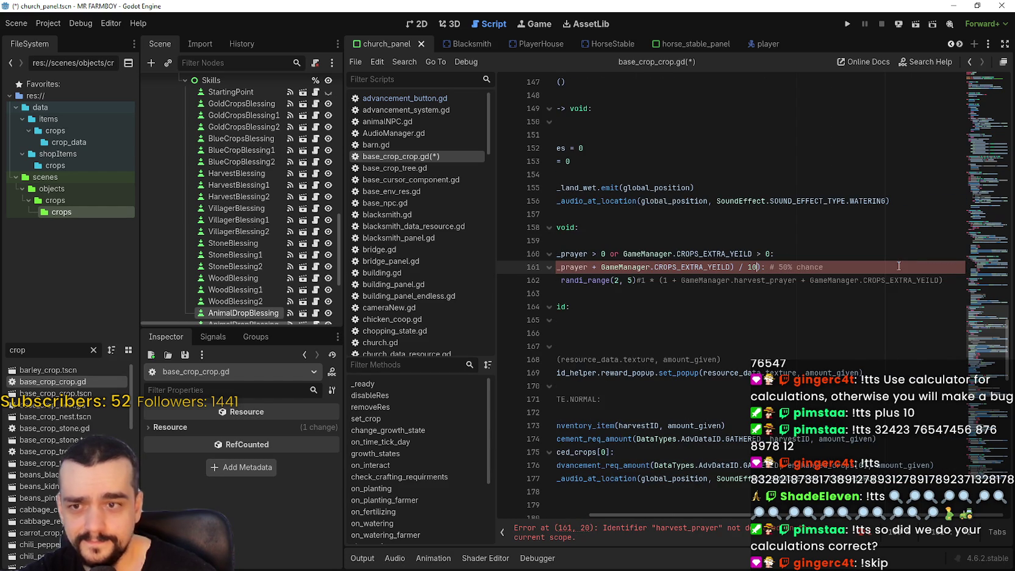
left_click(665, 292)
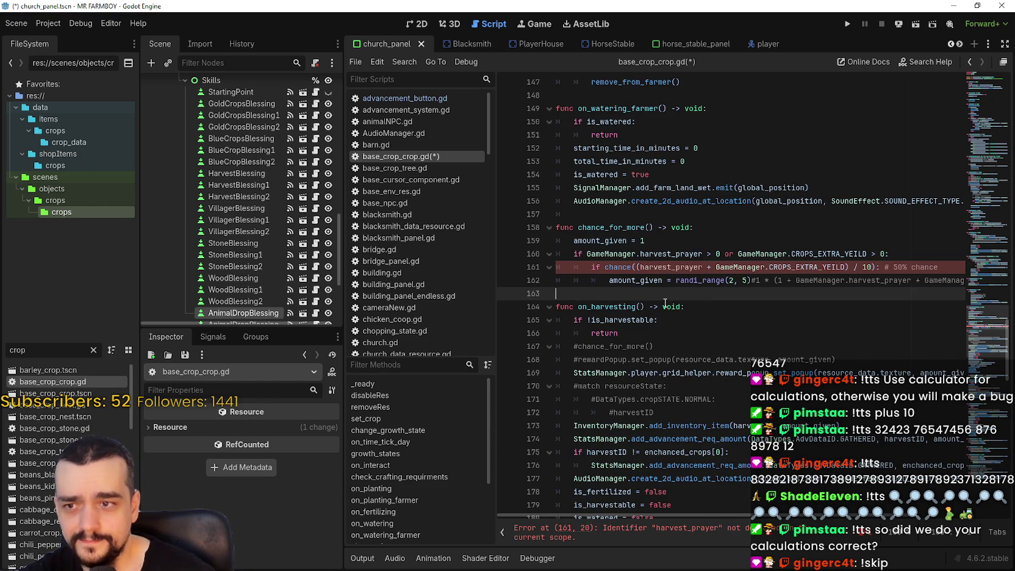
double_click(867, 267)
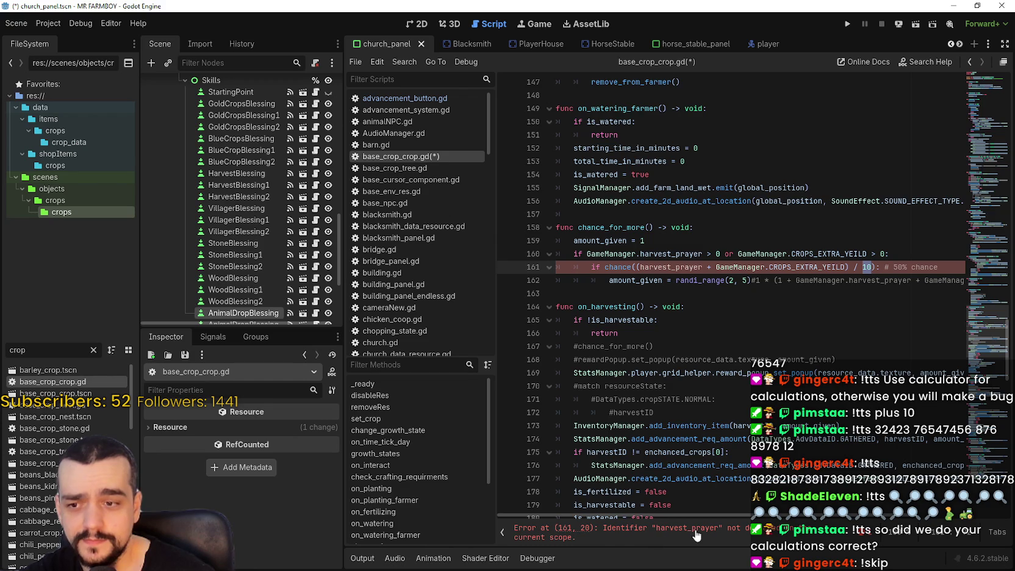
- Replace the bare harvest_prayer with GameManager.harvest_prayer and save the script
left_click(649, 253)
left_click_drag(650, 254, 624, 257)
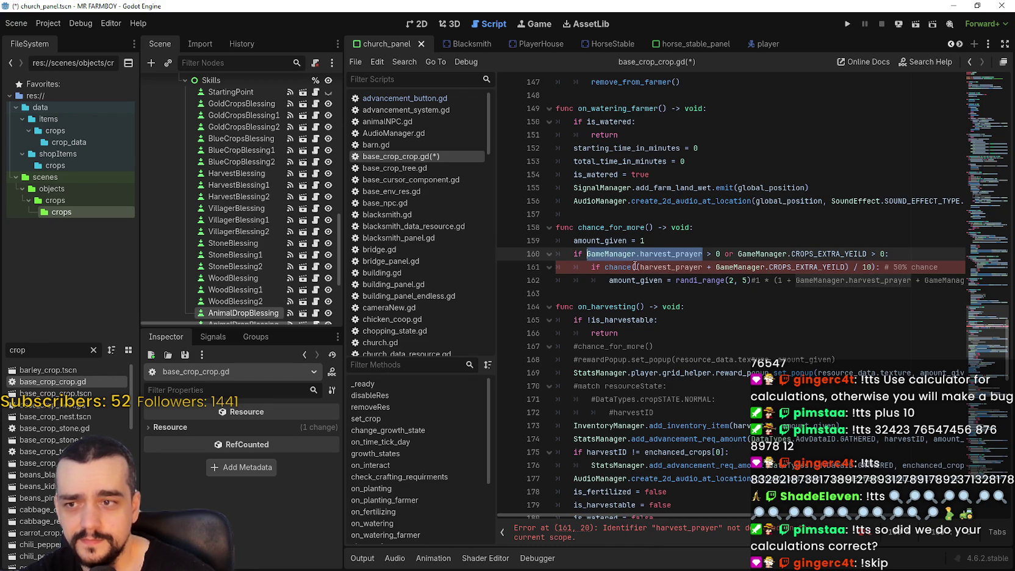
key("ctrl+c")
double_click(655, 267)
key("ctrl+v")
left_click(710, 288)
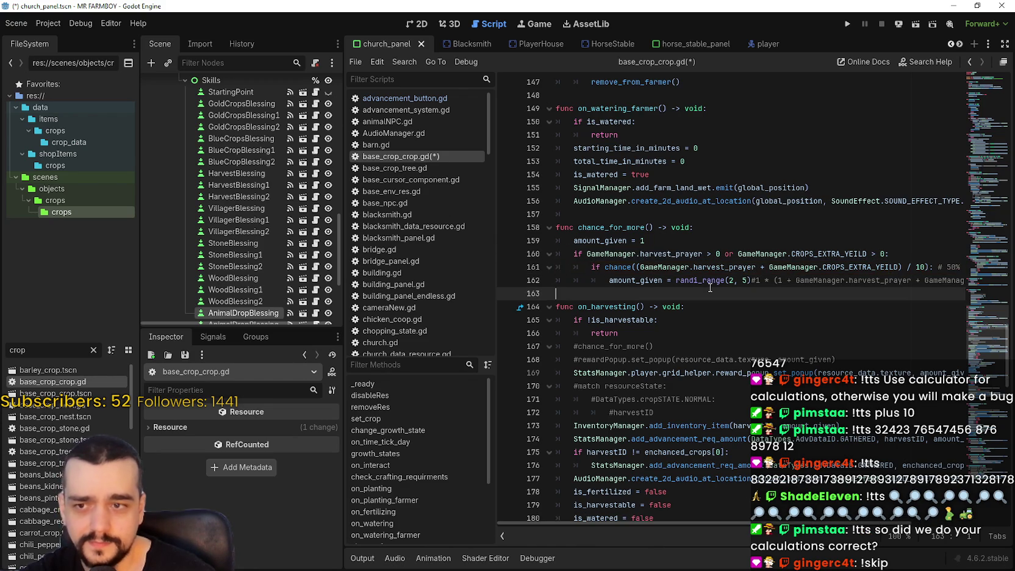
key("ctrl+s")
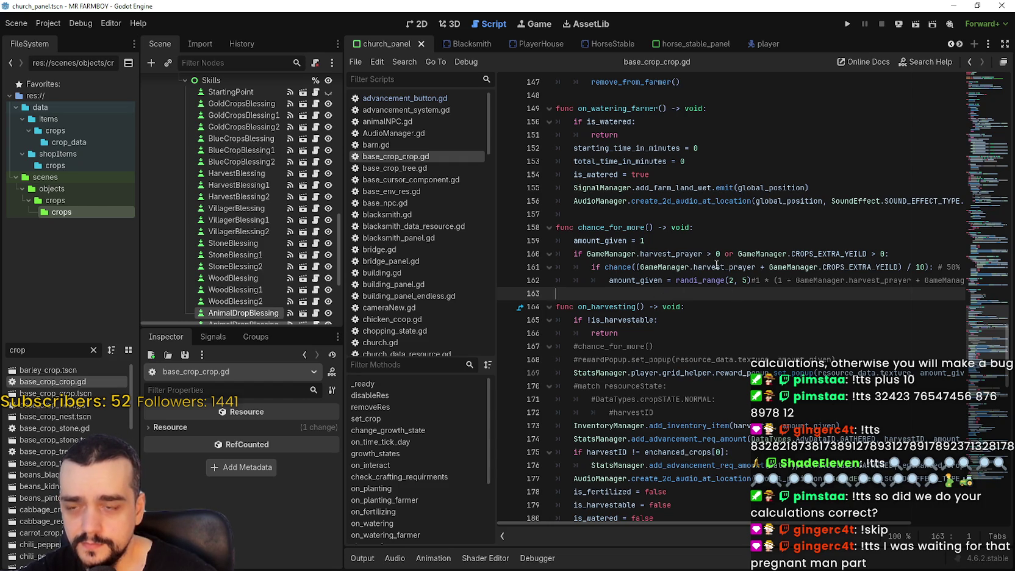
left_click_drag(898, 266, 639, 266)
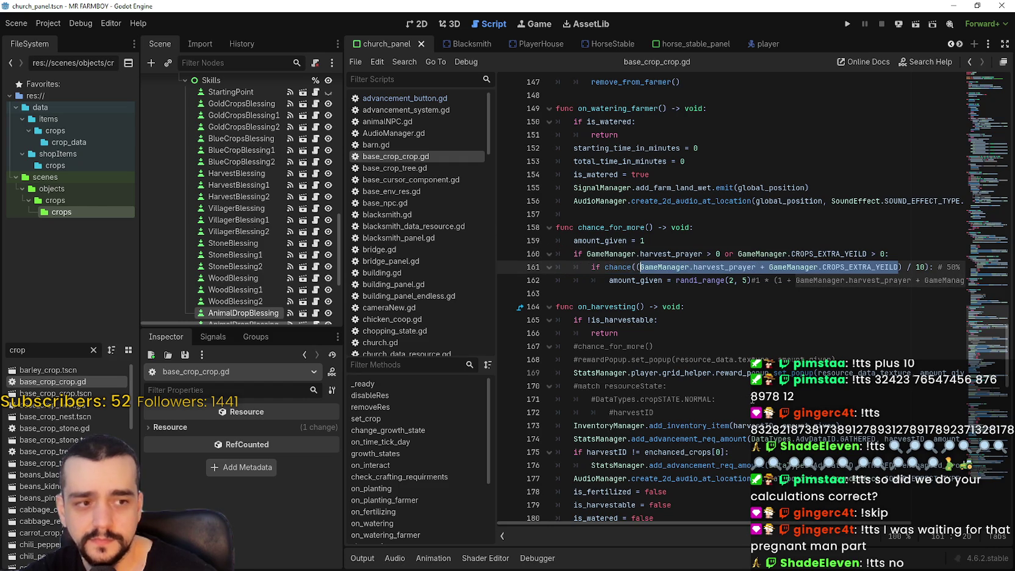
mouse_move(634, 523)
left_mouse_down()
mouse_move(811, 523)
mouse_move(593, 517)
left_mouse_up()
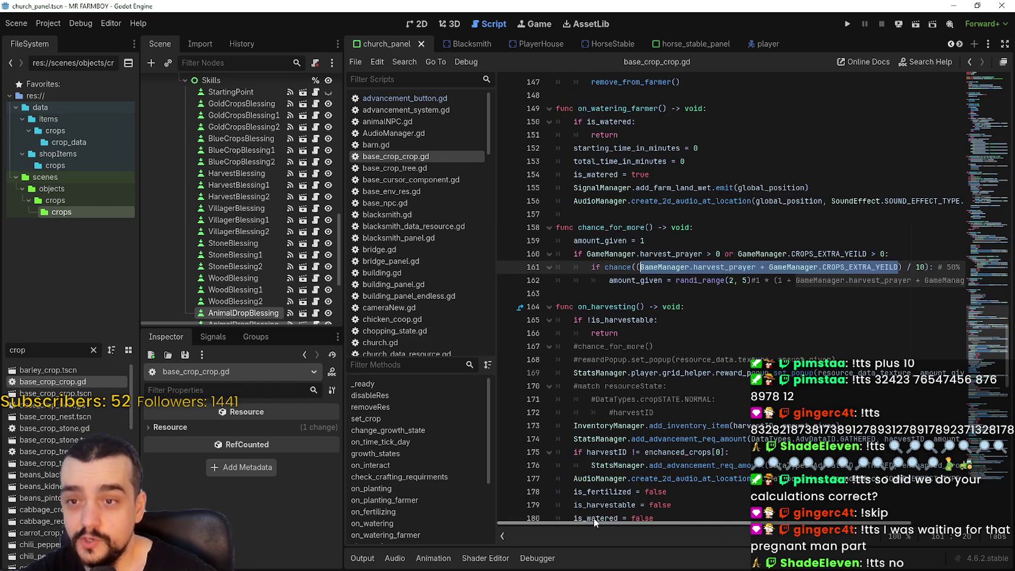
left_click(701, 294)
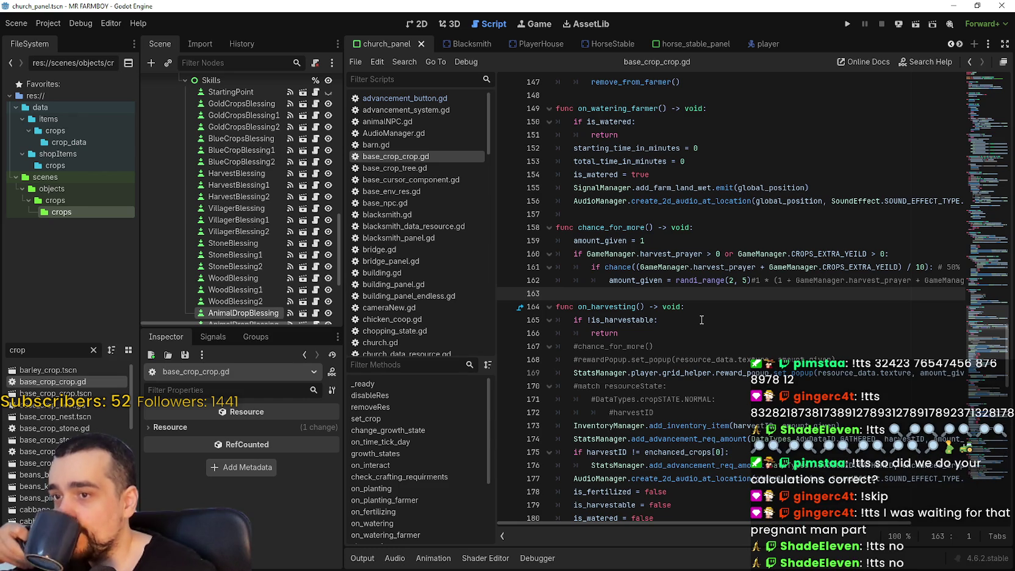
scroll(240, 235, "down", 3)
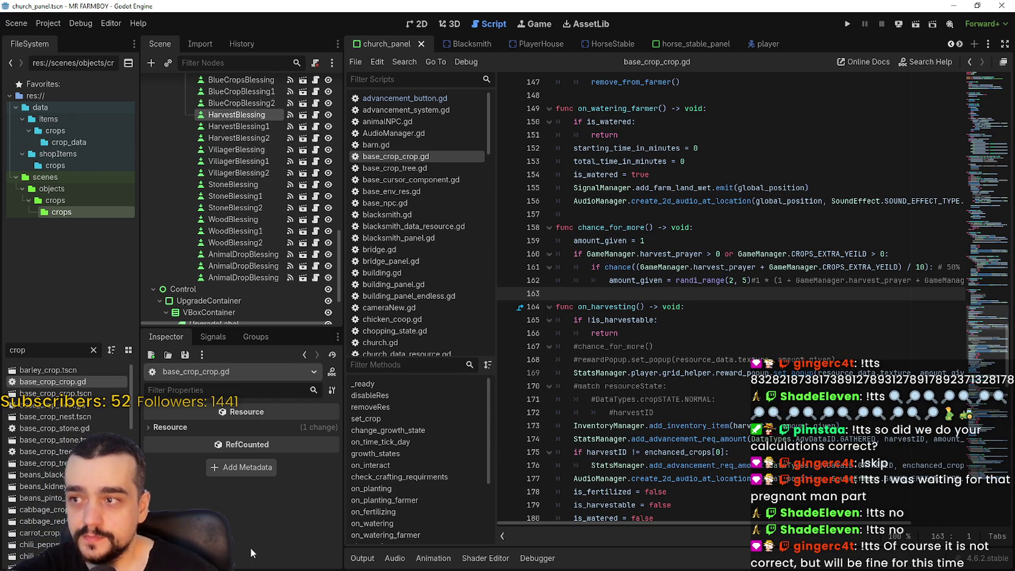
- Edit the HarvestBlessing buff value in the Inspector, confirming 30, and check HarvestBlessing1
left_click(279, 506)
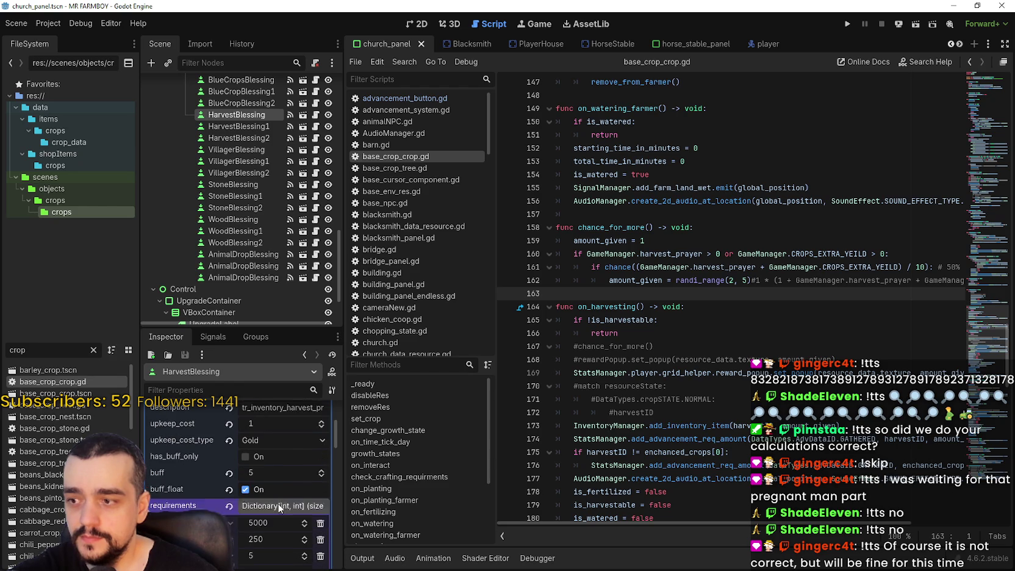
scroll(278, 504, "up", 1)
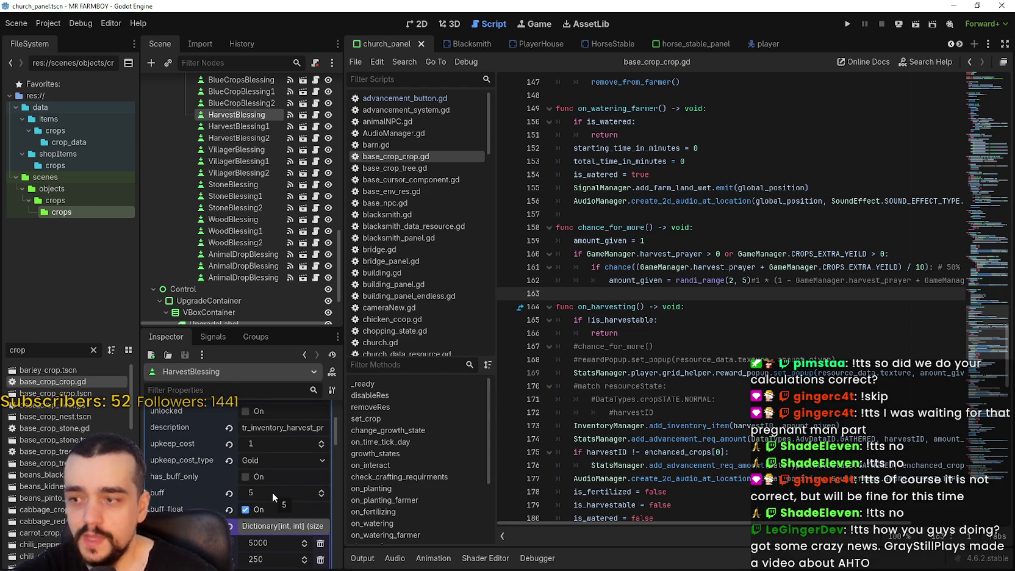
left_click(272, 492)
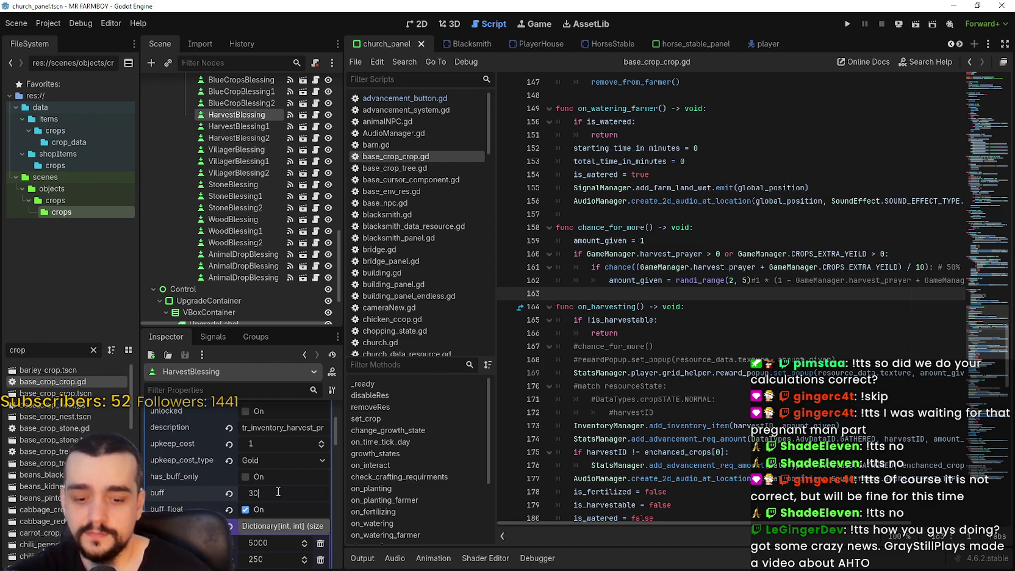
key("Return")
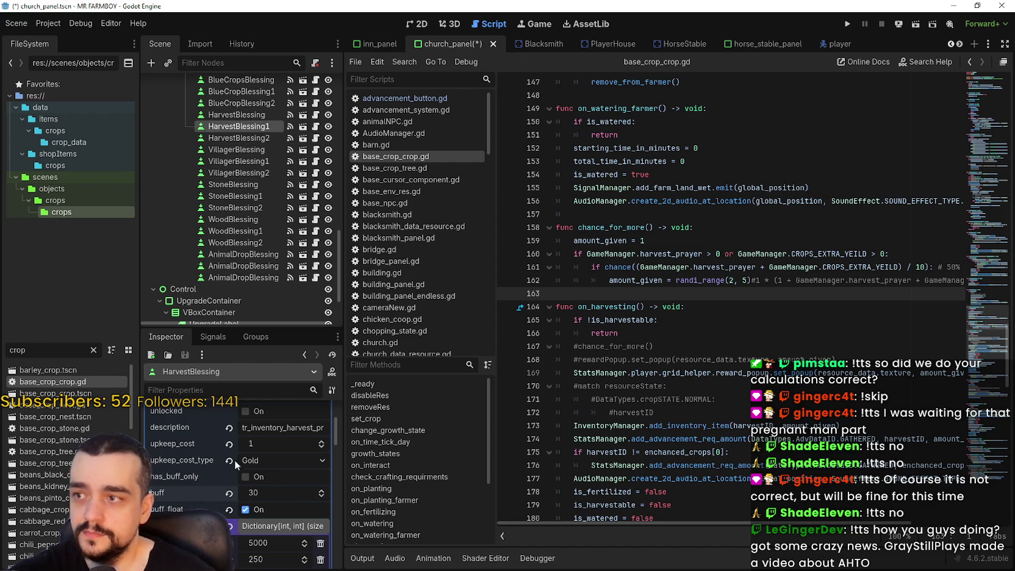
left_click(279, 494)
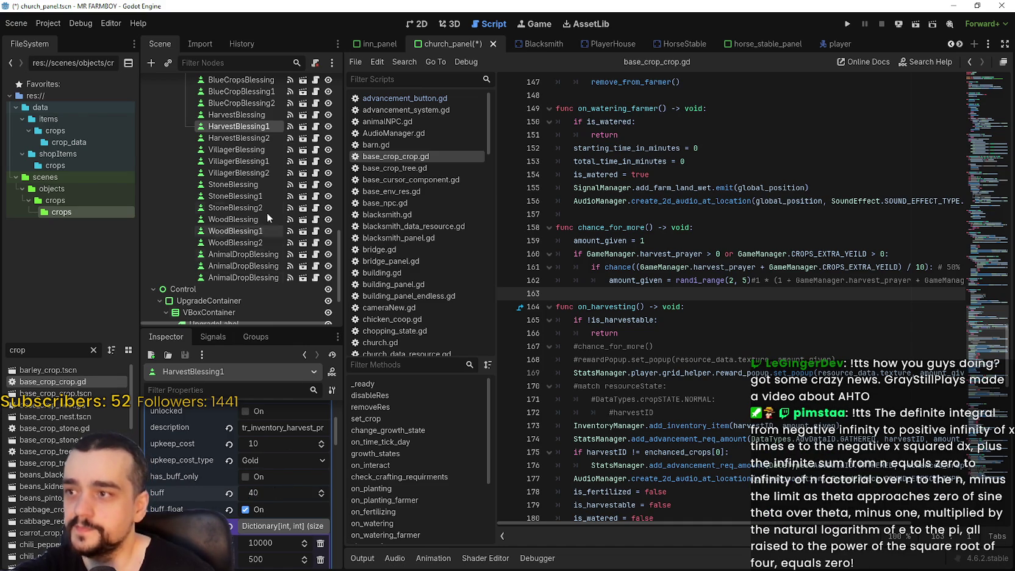
left_click(236, 115)
left_click(276, 497)
type("2")
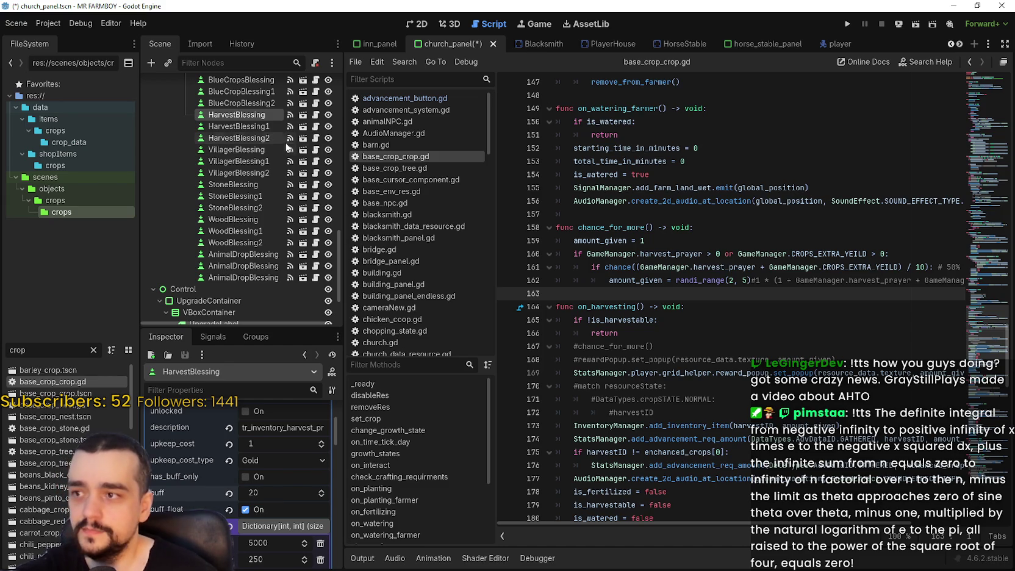
- Set HarvestBlessing2's buff value to 60 and save the church panel scene
left_click(255, 138)
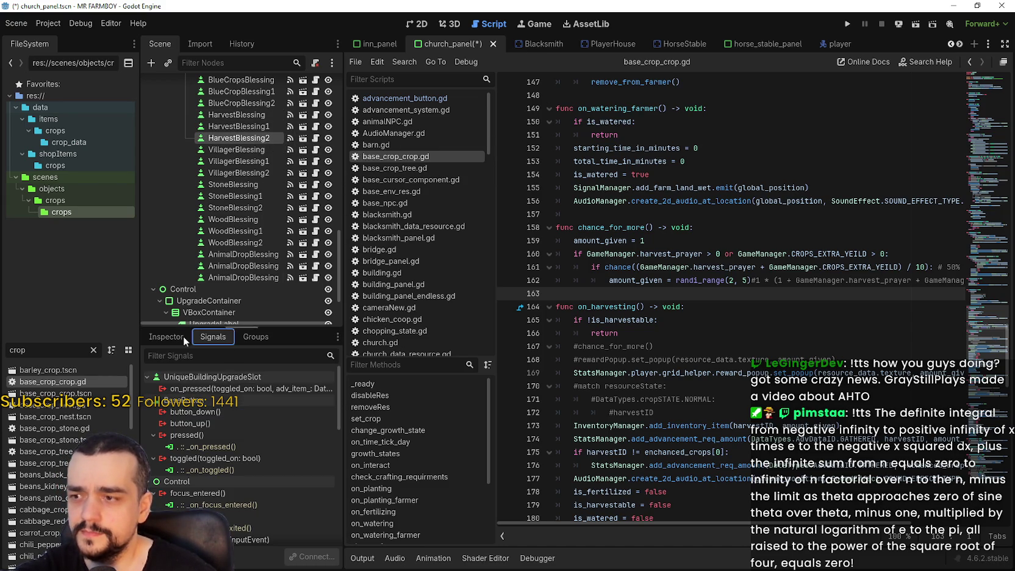
scroll(256, 486, "up", 2)
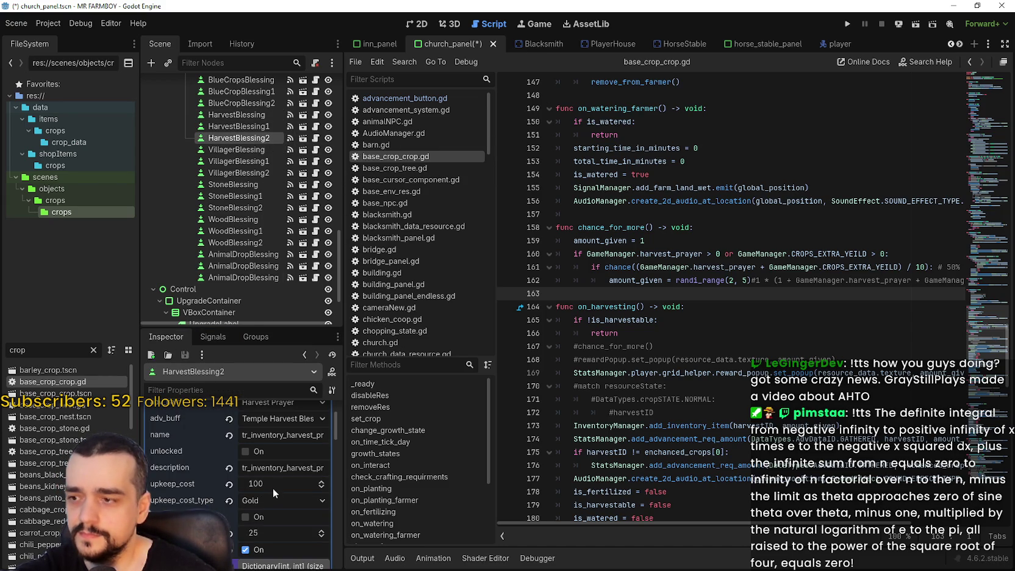
type("690")
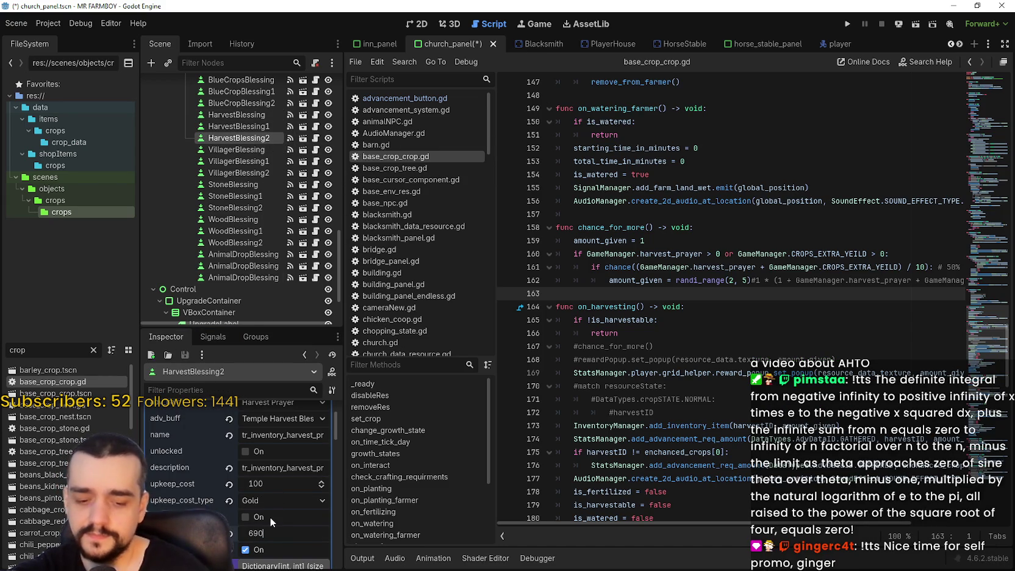
key("BackSpace")
type("0")
key("Return")
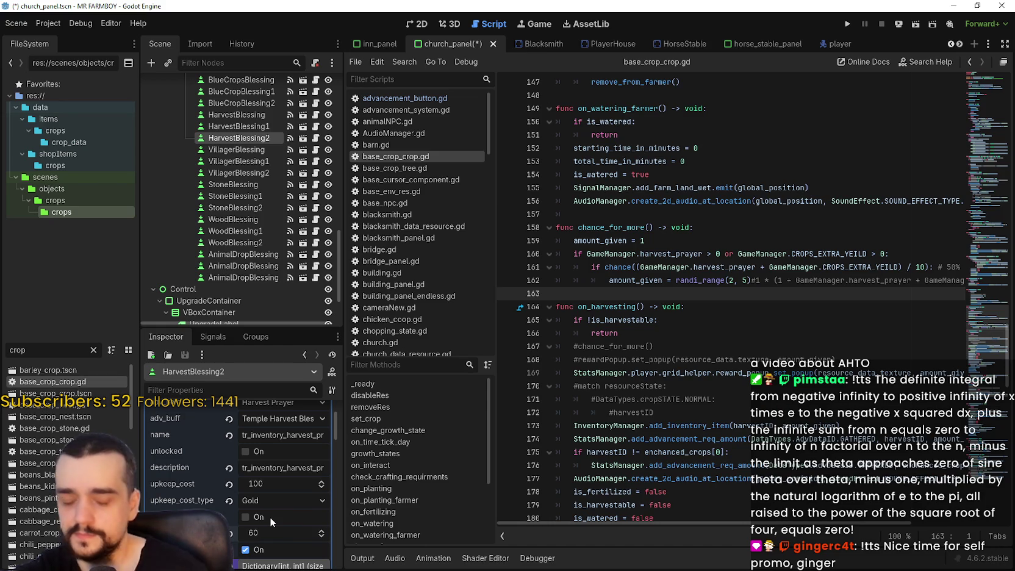
key("ctrl+s")
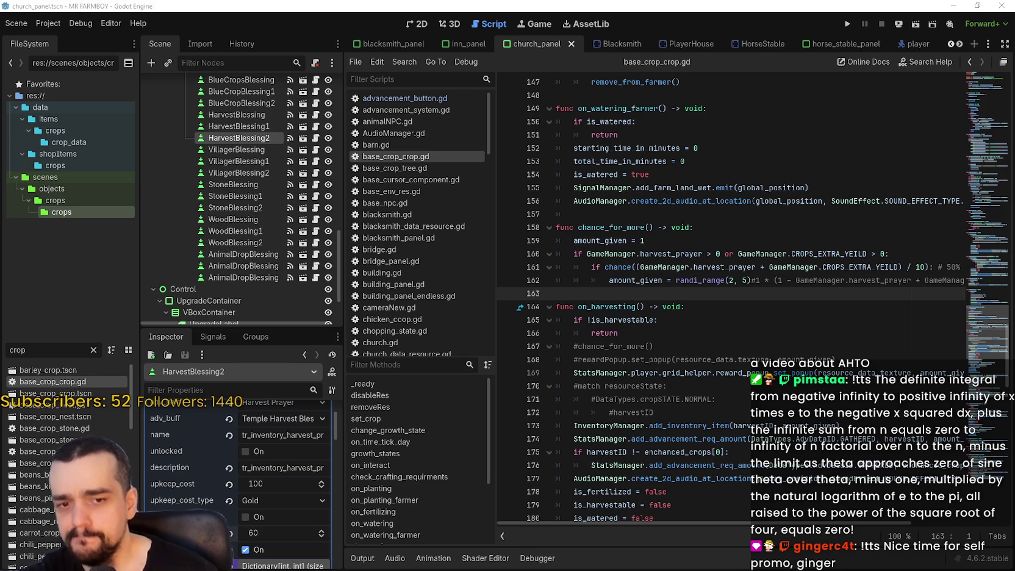
- Launch Windows Calculator and move it right, away from the scene tree
key("XF86Calculator")
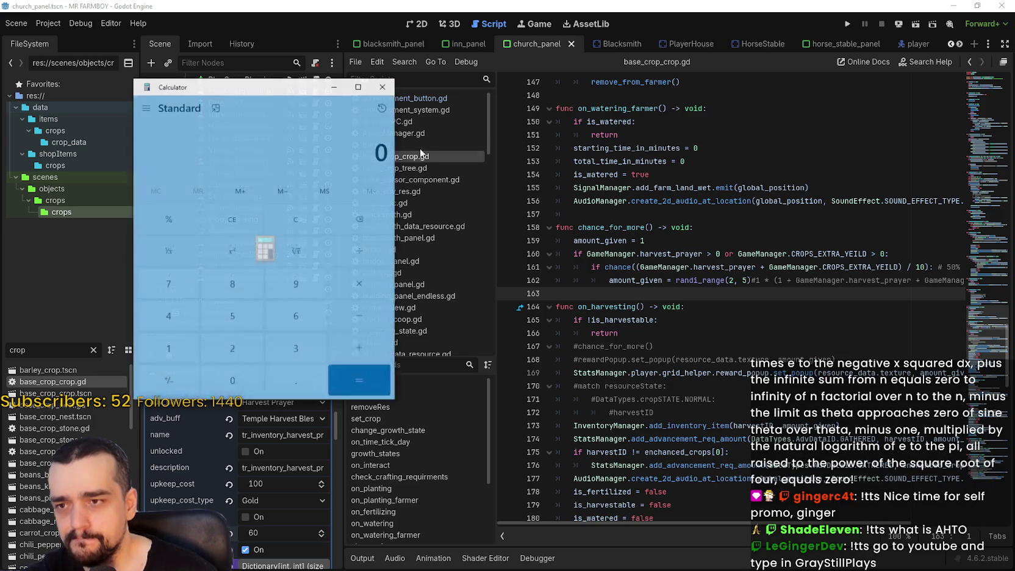
left_click_drag(240, 93, 448, 96)
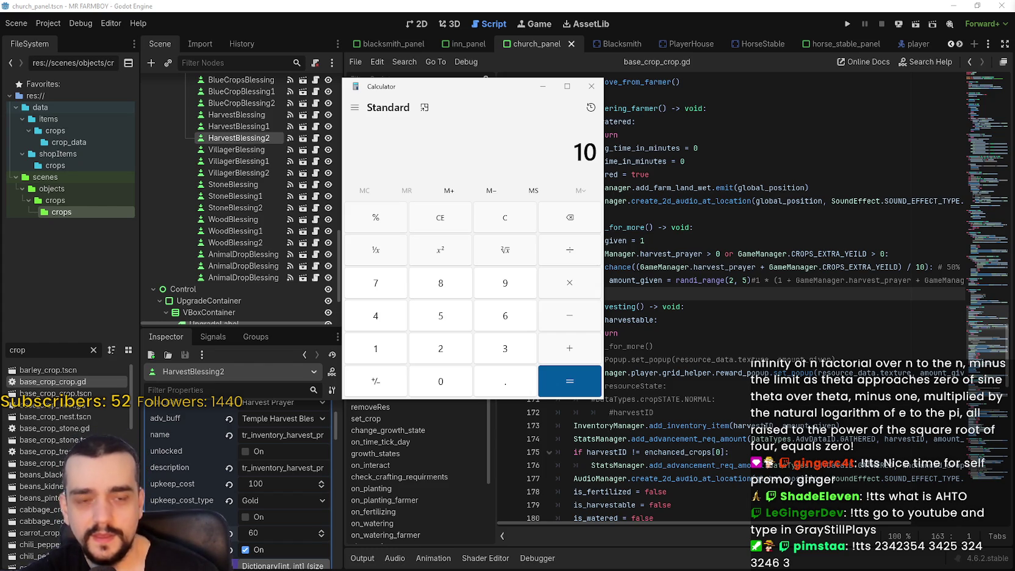
- Switch to Chrome and show the GrayStillPlays channel's uploaded videos
key("alt+Tab")
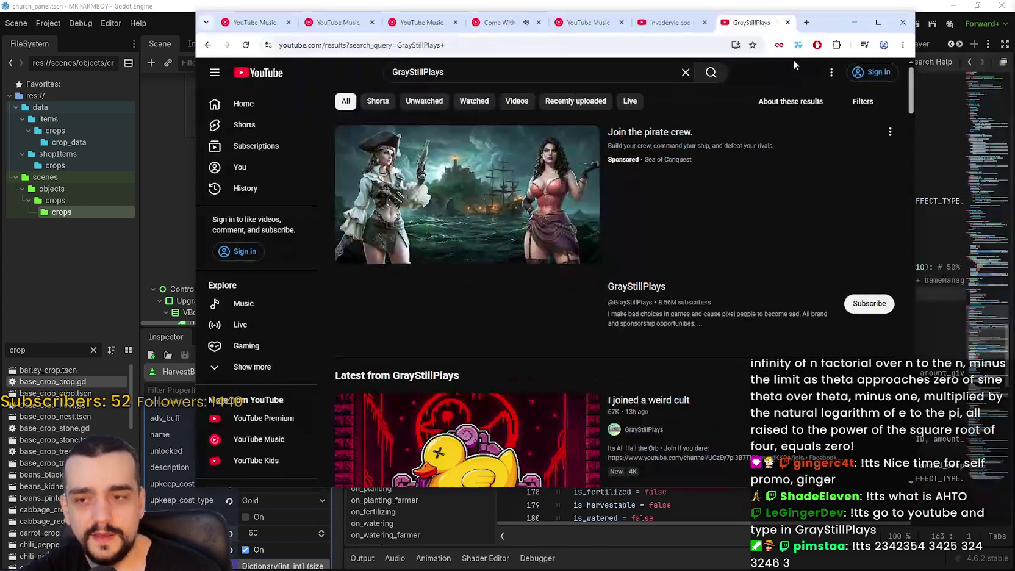
scroll(645, 281, "down", 1)
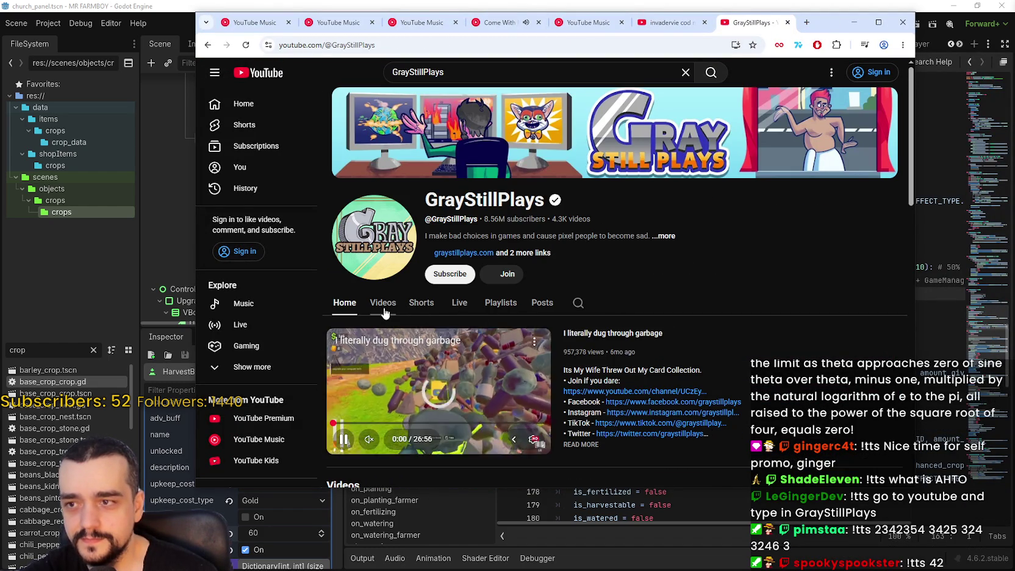
left_click(383, 311)
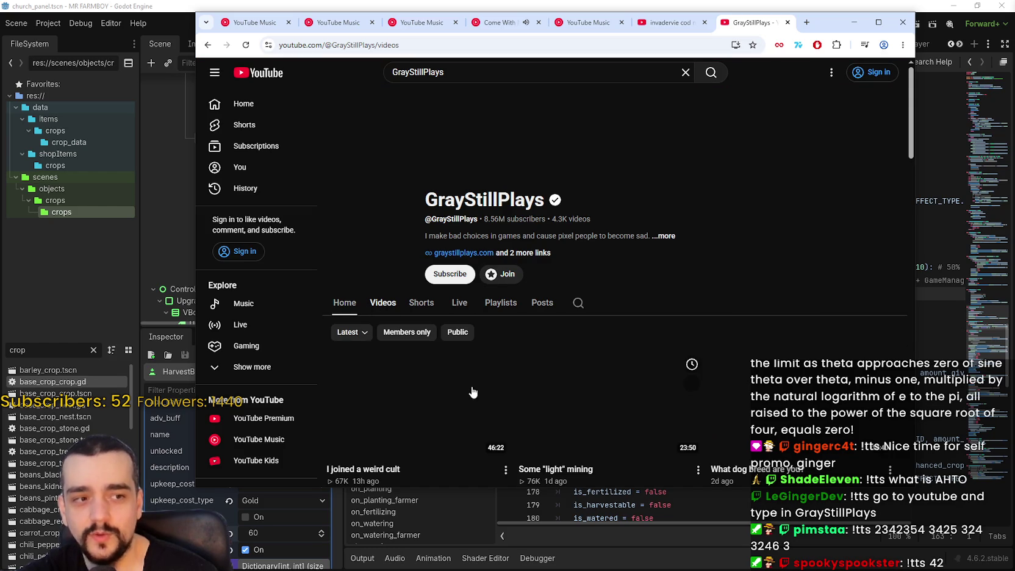
- Scroll through the uploads and start the video 'I joined a weird cult'
scroll(500, 341, "down", 2)
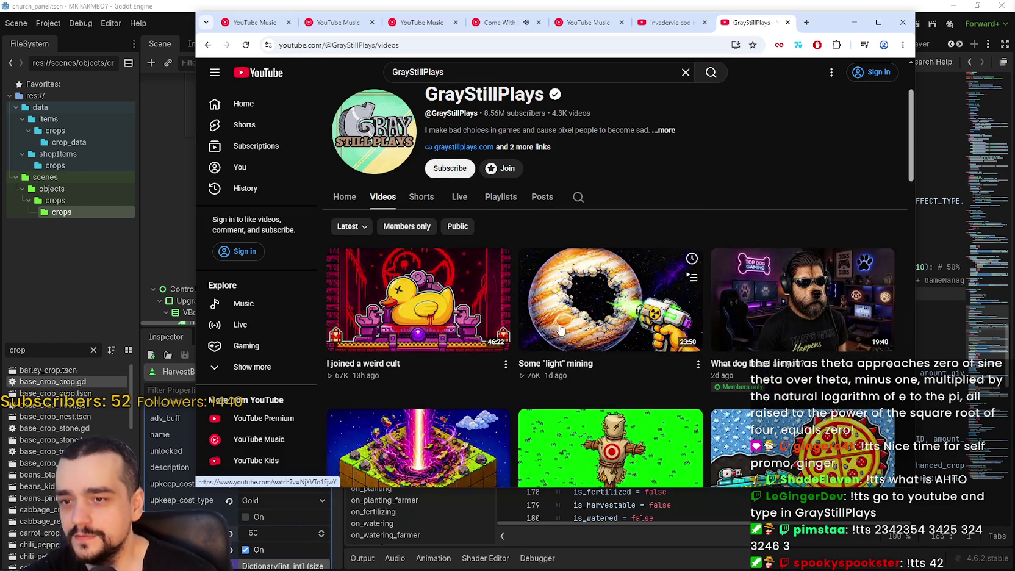
scroll(559, 329, "down", 1)
scroll(560, 329, "down", 3)
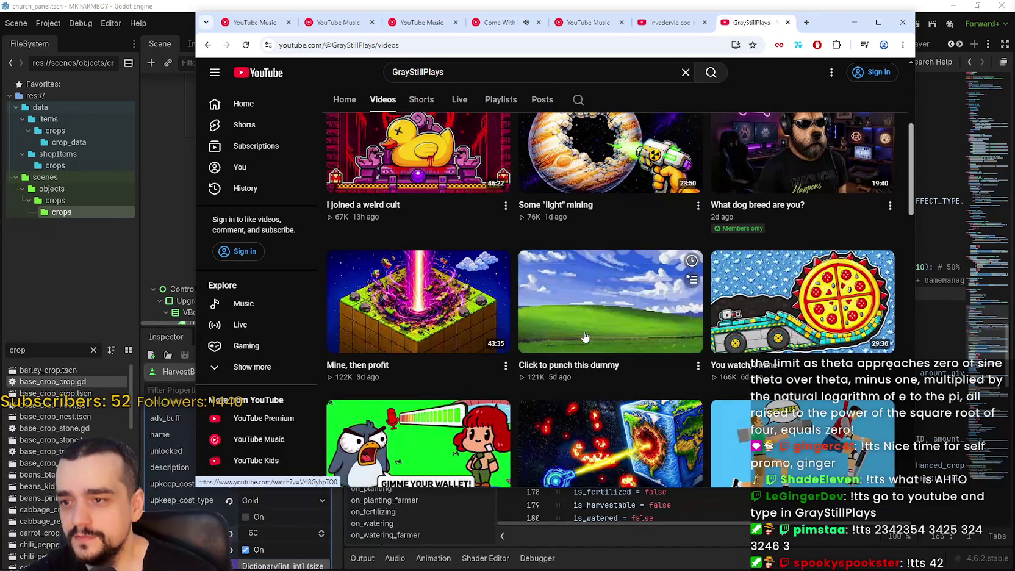
scroll(585, 331, "down", 1)
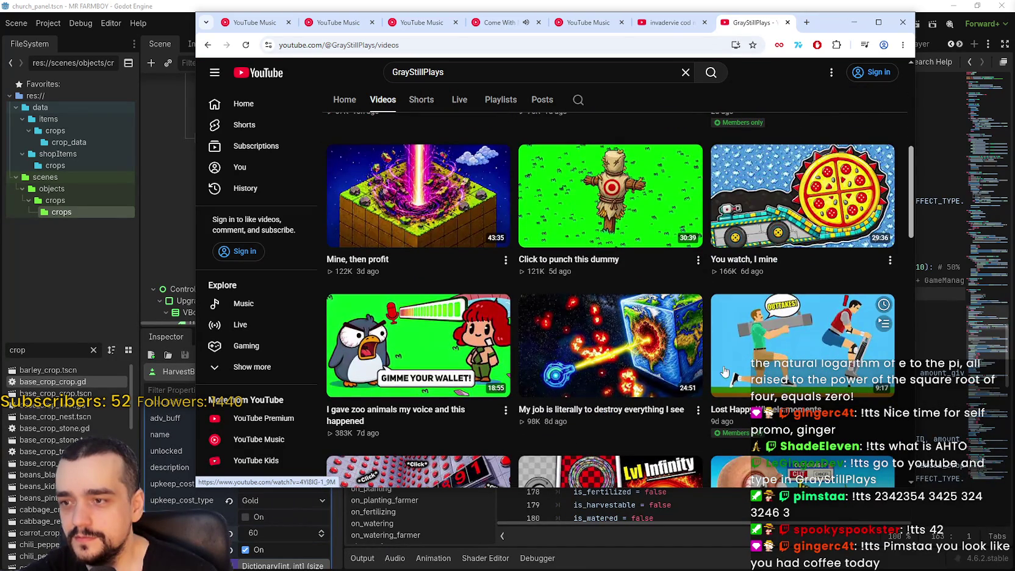
scroll(586, 317, "down", 3)
scroll(586, 308, "down", 3)
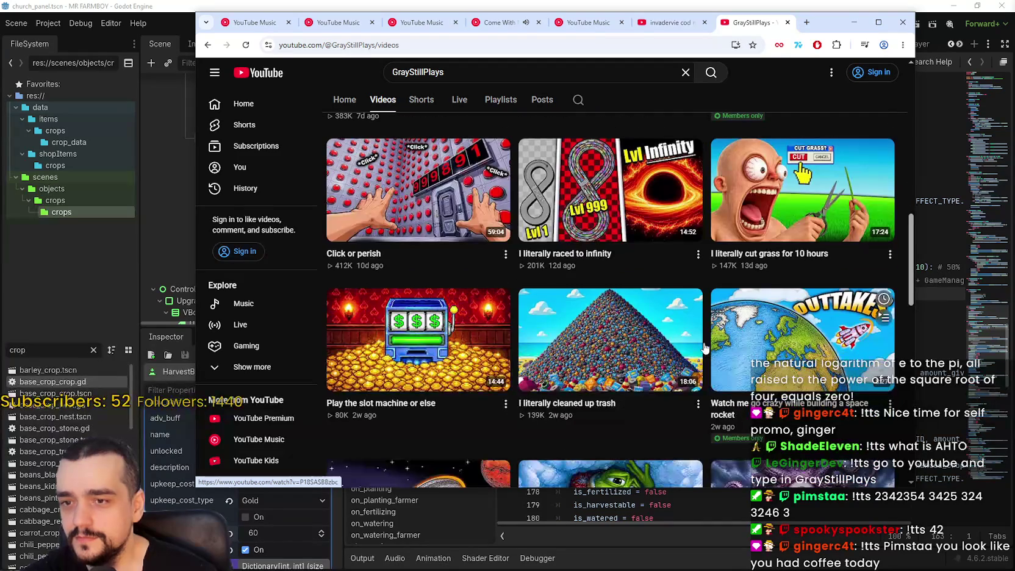
scroll(572, 355, "down", 3)
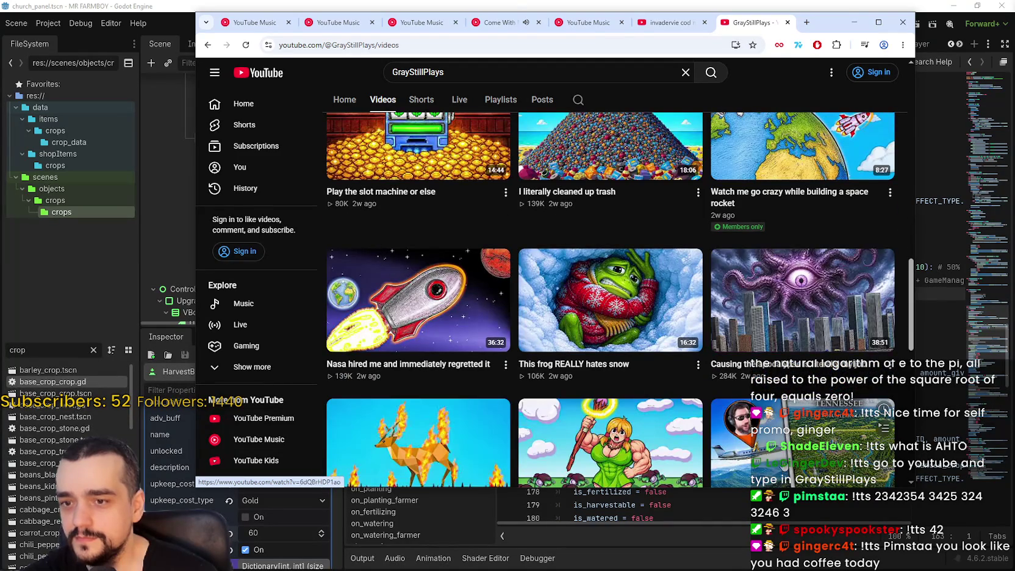
scroll(580, 359, "down", 2)
scroll(585, 365, "down", 2)
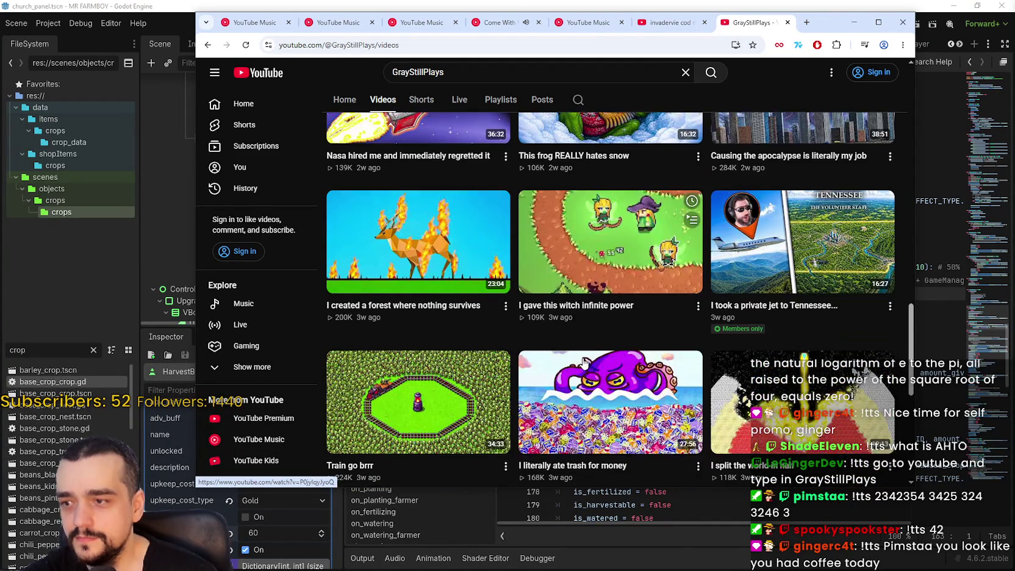
scroll(454, 386, "up", 15)
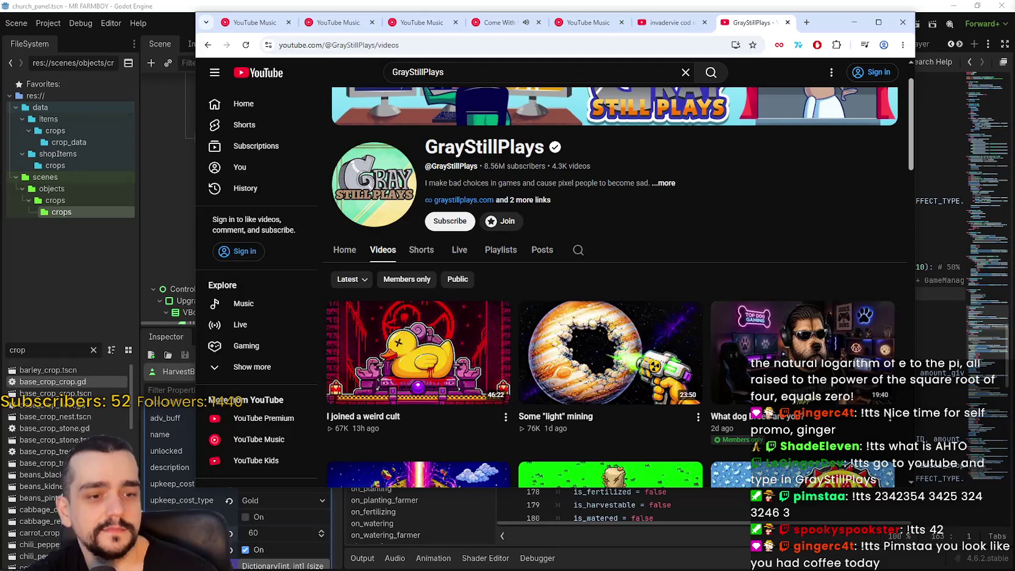
mouse_move(407, 363)
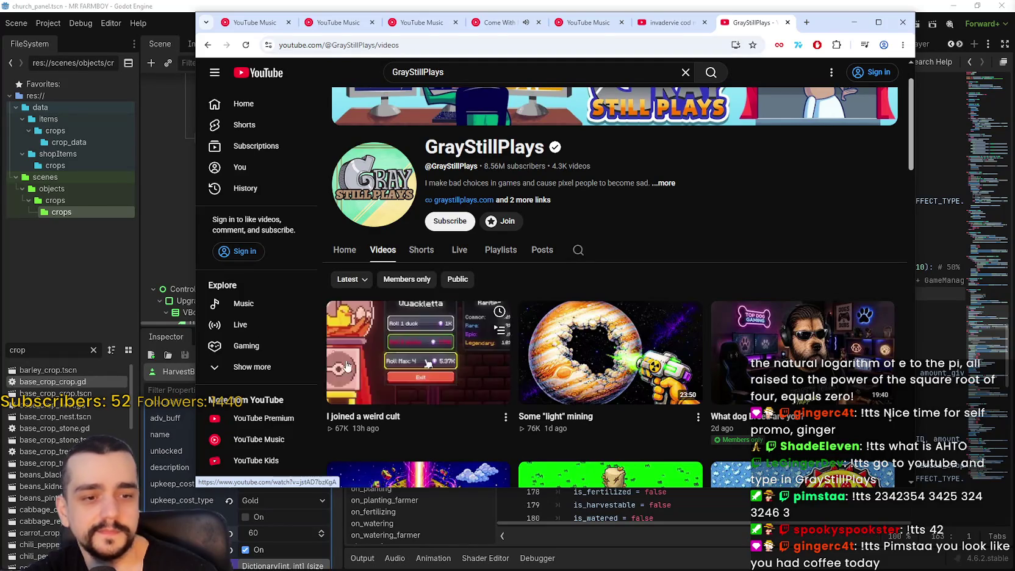
left_click(407, 363)
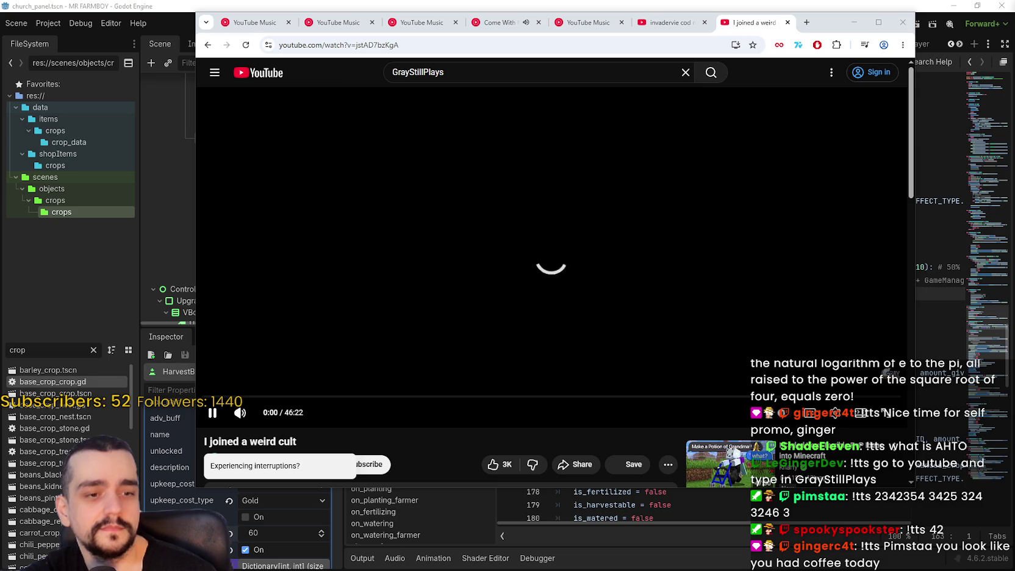
- Glance at the MR FARMBOY SteamDB page, then switch to the Kongos tab
key("alt+Tab")
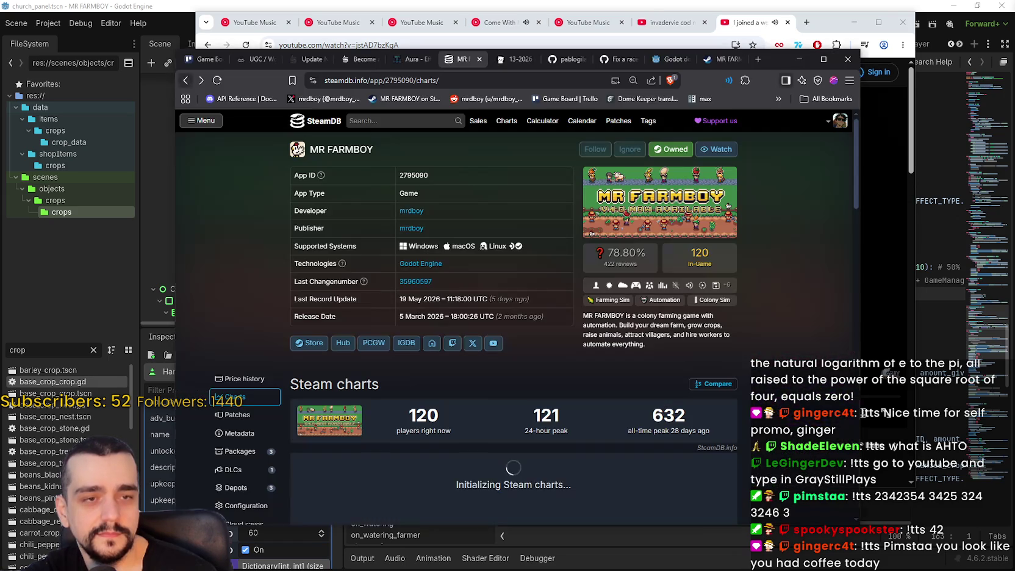
left_click(799, 60)
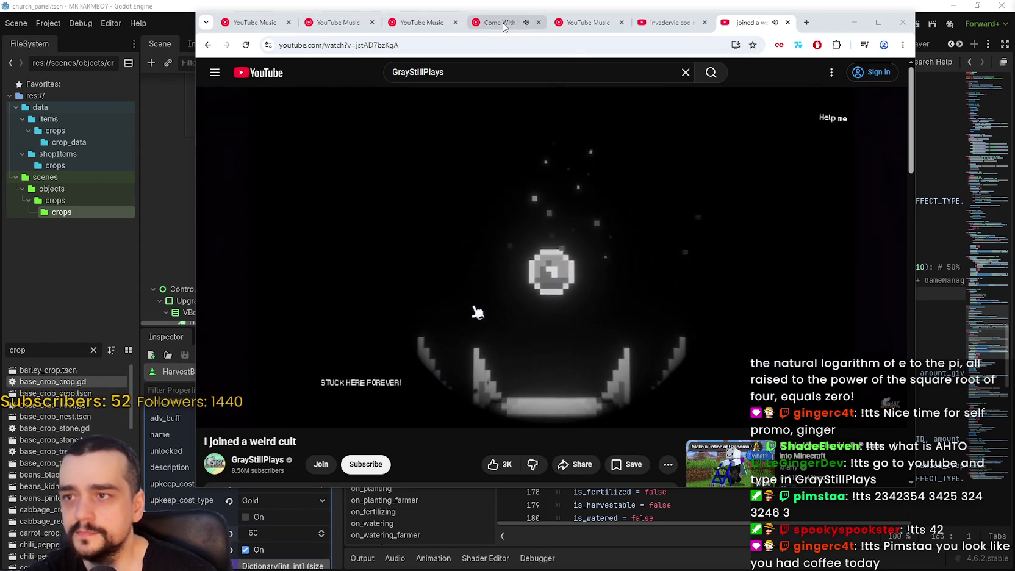
left_click(497, 22)
- Return to the 'I joined a weird cult' tab and watch to about 1:02
left_click(747, 23)
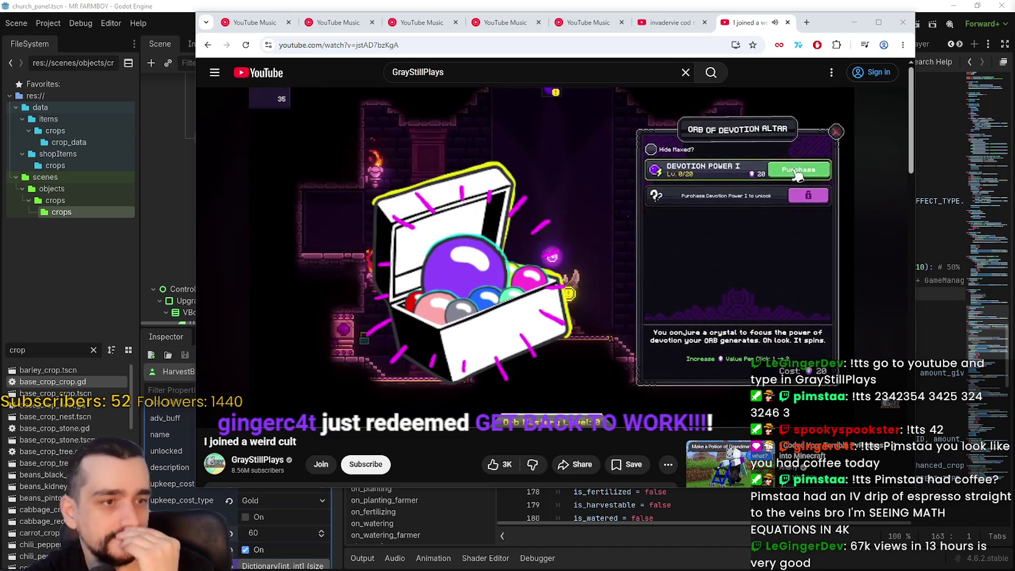
mouse_move(381, 339)
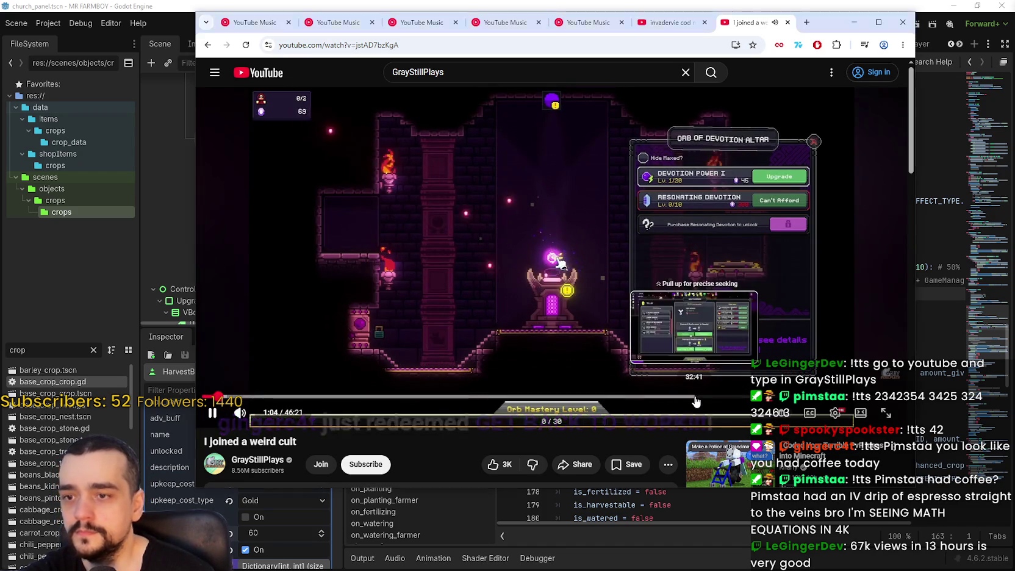
- Seek forward through the video from 32:41 to about 45:00
left_click(694, 397)
left_click(774, 396)
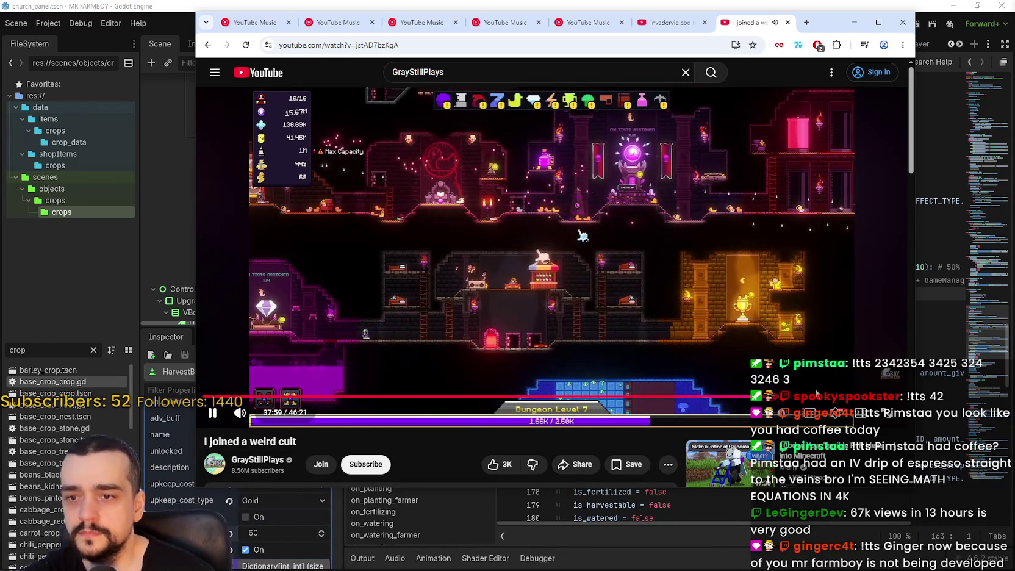
left_click(816, 397)
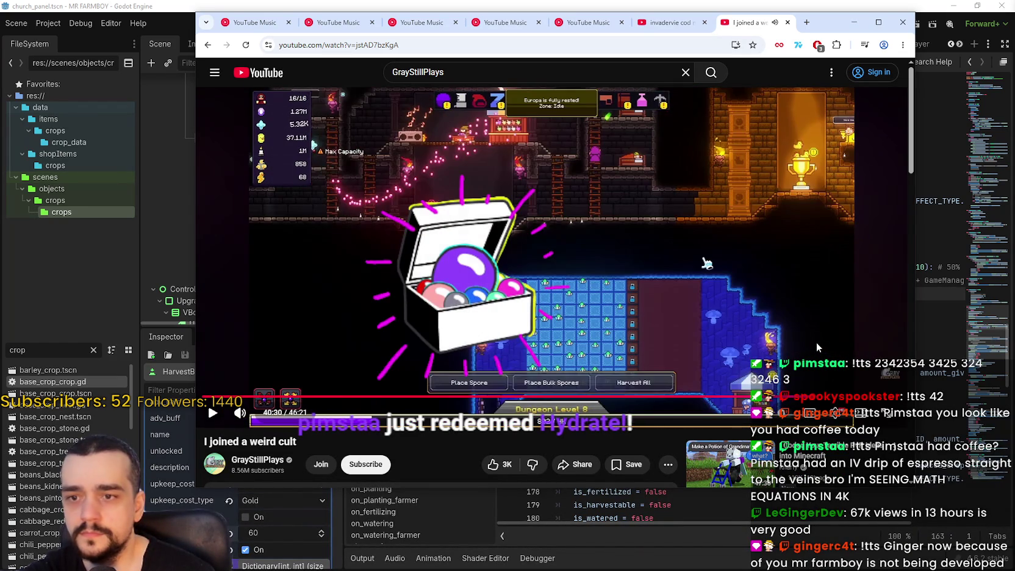
left_click(816, 343)
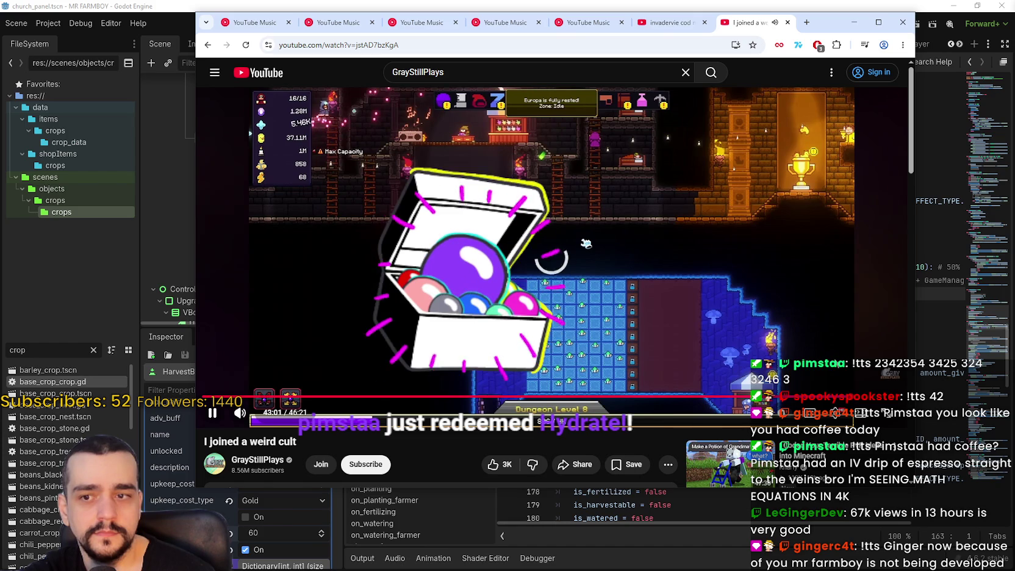
left_click(843, 397)
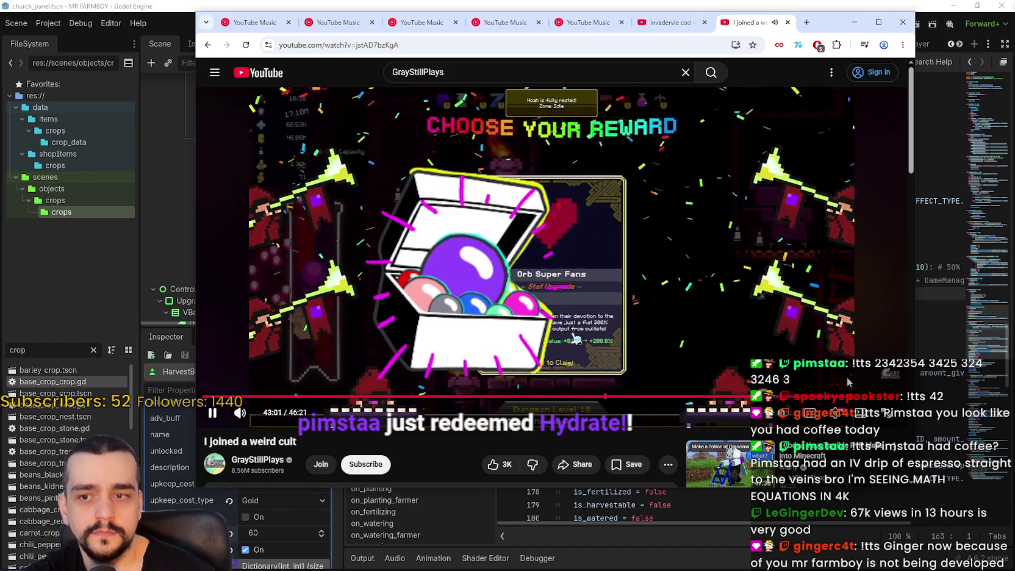
left_click(876, 397)
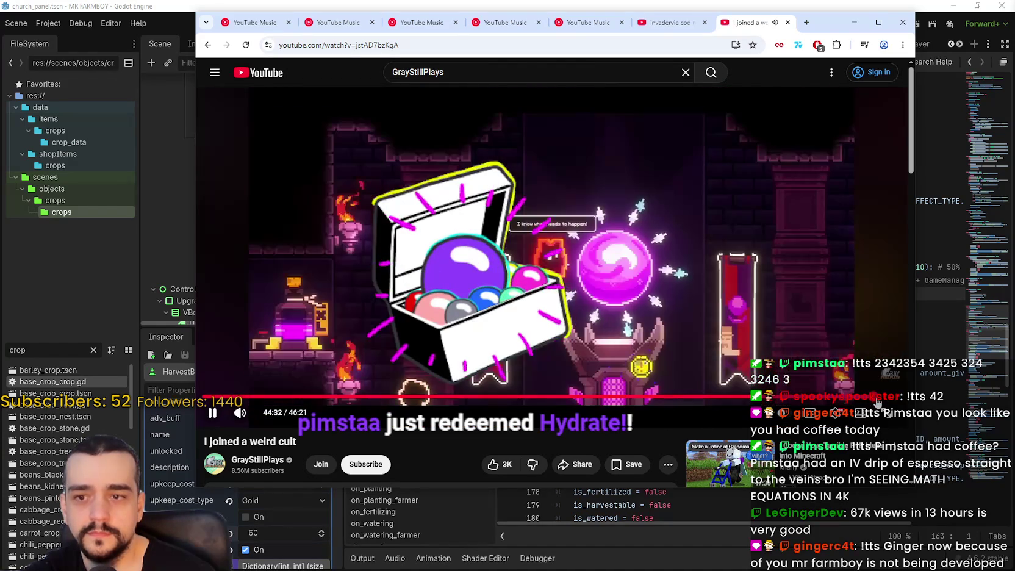
left_click(880, 401)
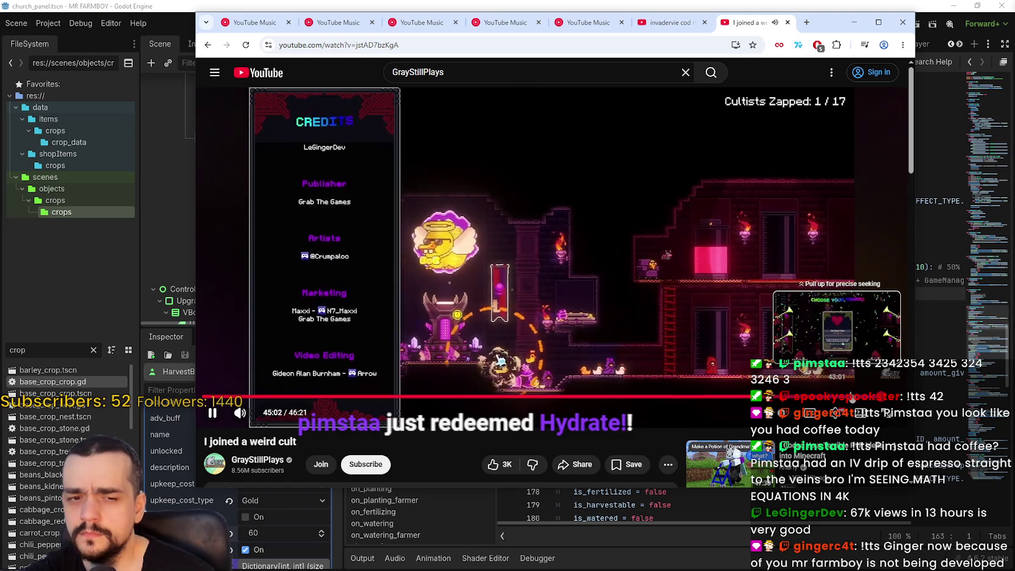
- Jump back through 42:59, 41:36 and 38:38 to the cultist upgrade scene
left_click(844, 397)
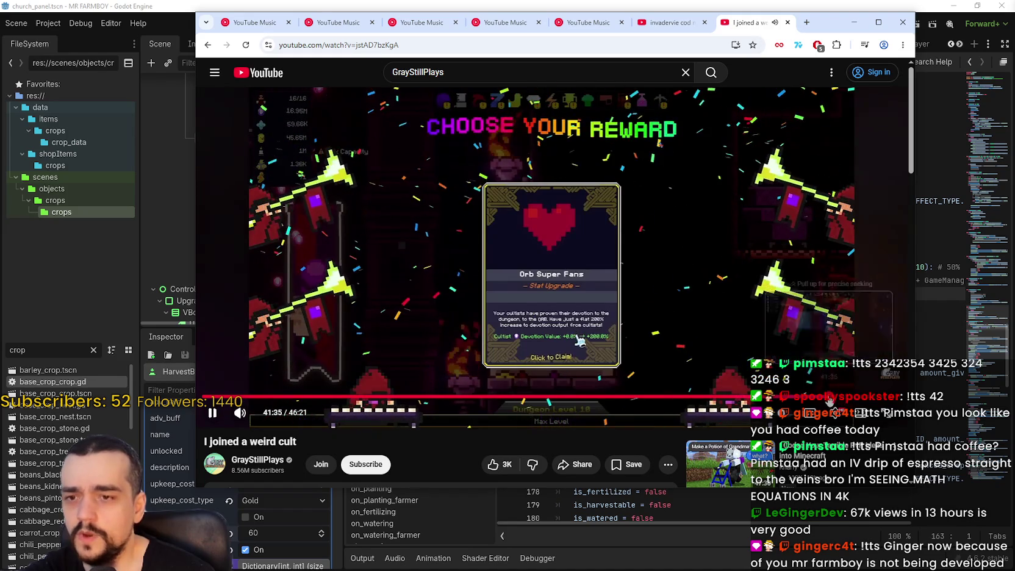
left_click(817, 397)
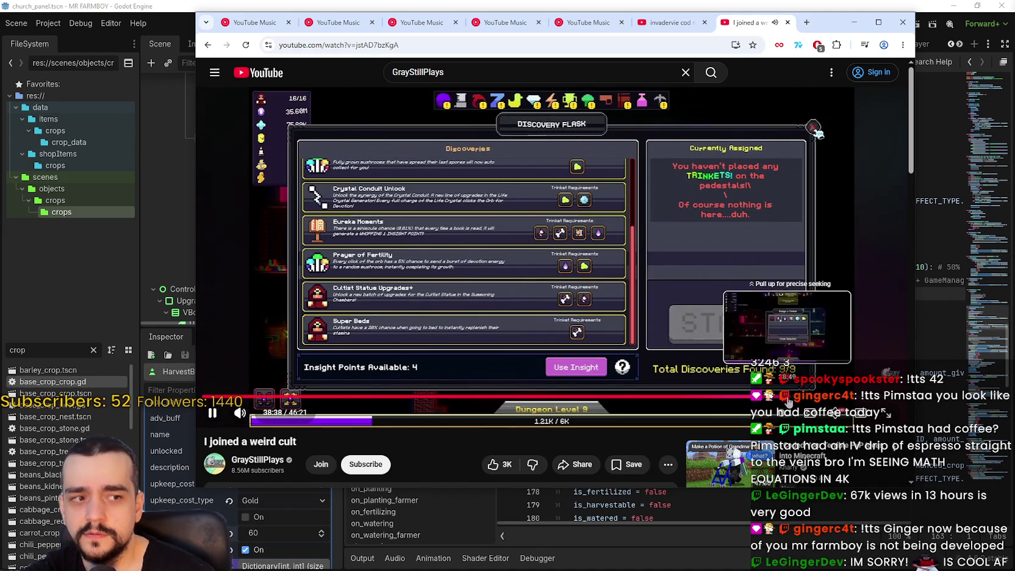
left_click(787, 398)
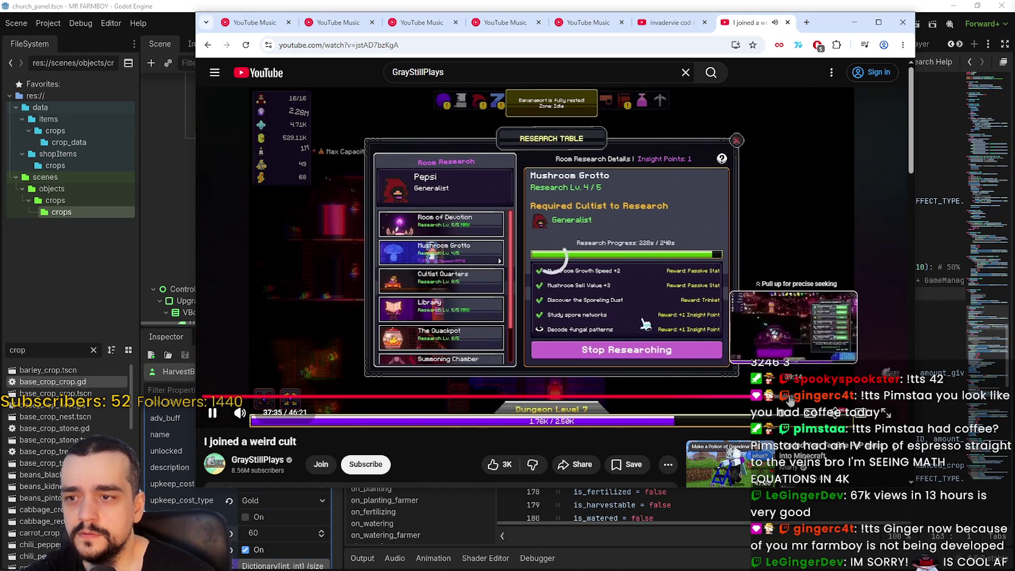
left_click(759, 397)
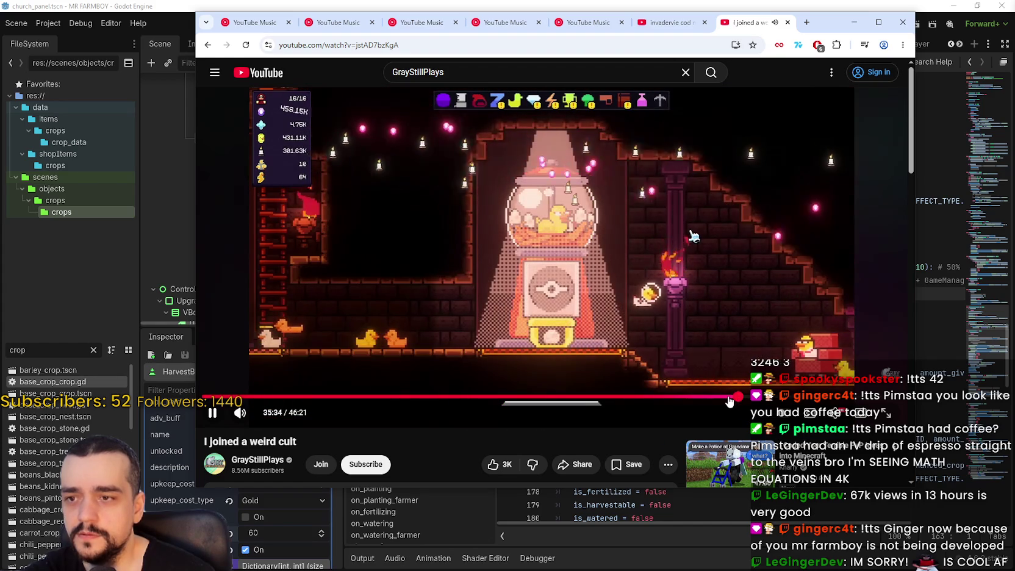
left_click(729, 401)
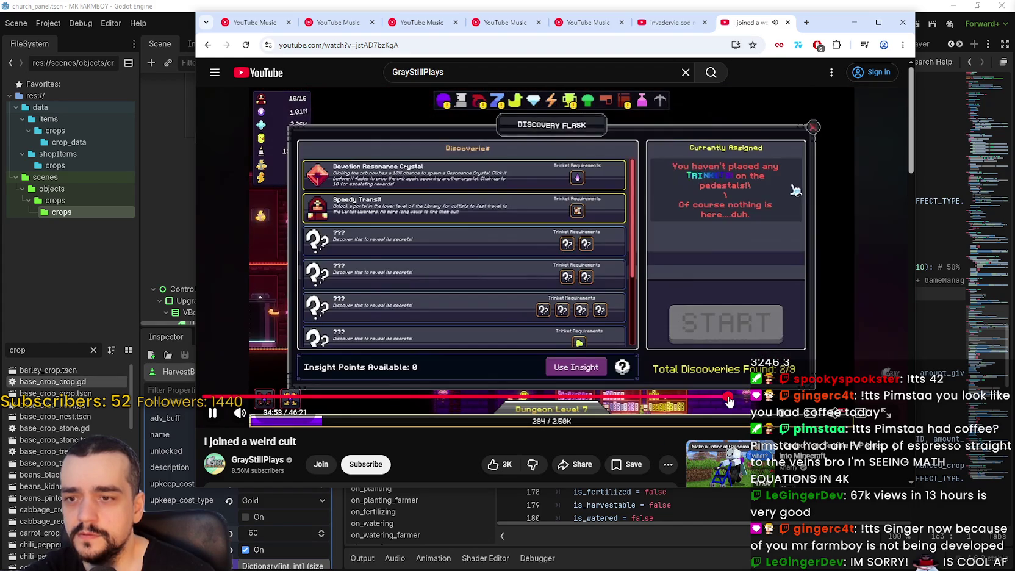
left_click(683, 399)
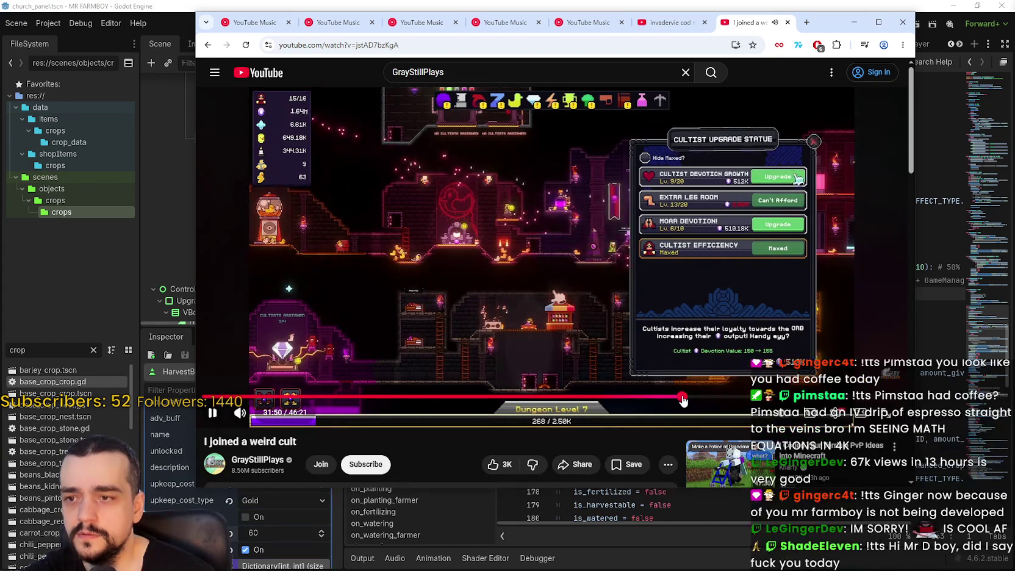
- Skip ahead again past the Research Table, settling at about 44:07
left_click(785, 399)
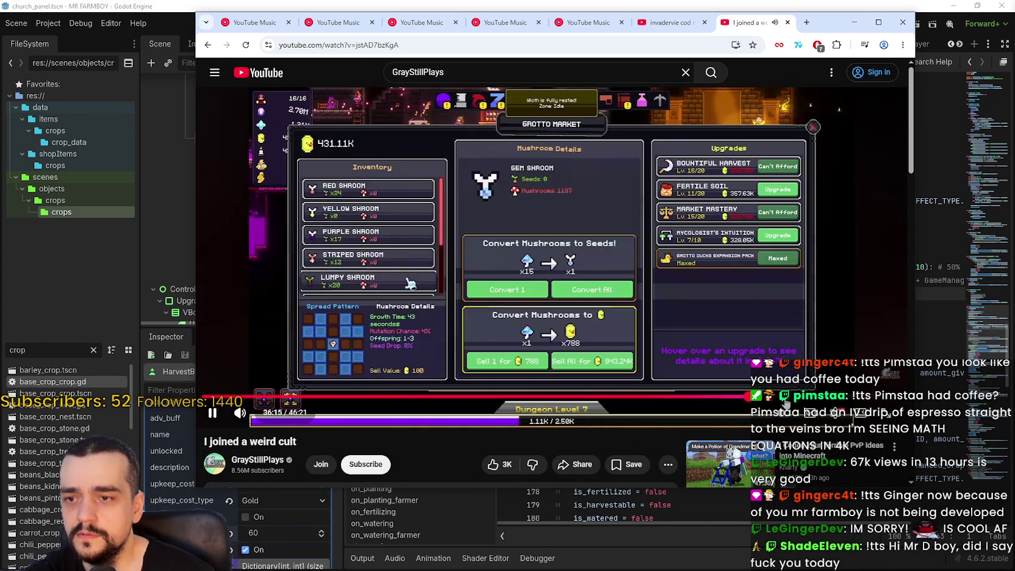
left_click(814, 401)
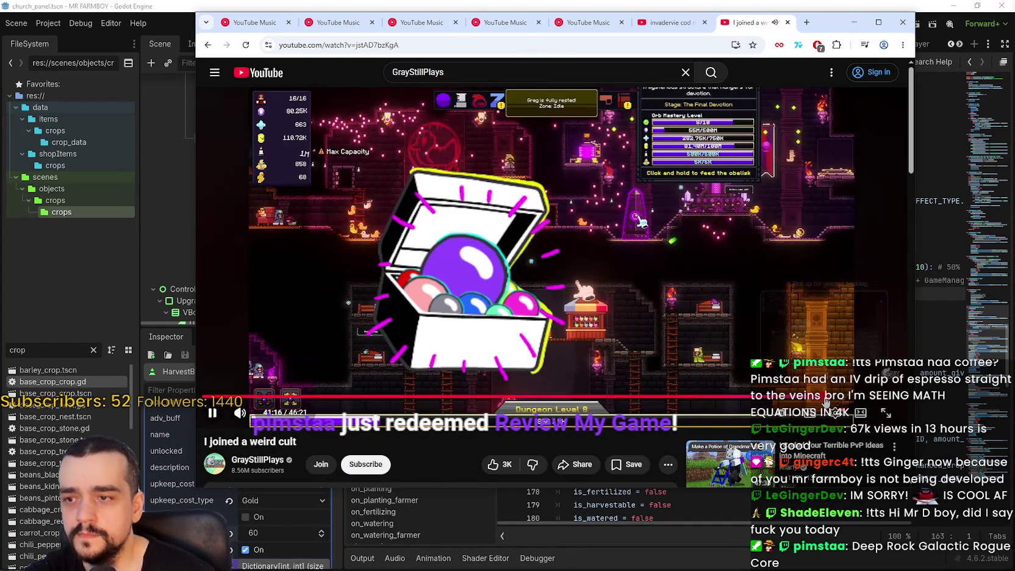
left_click(844, 400)
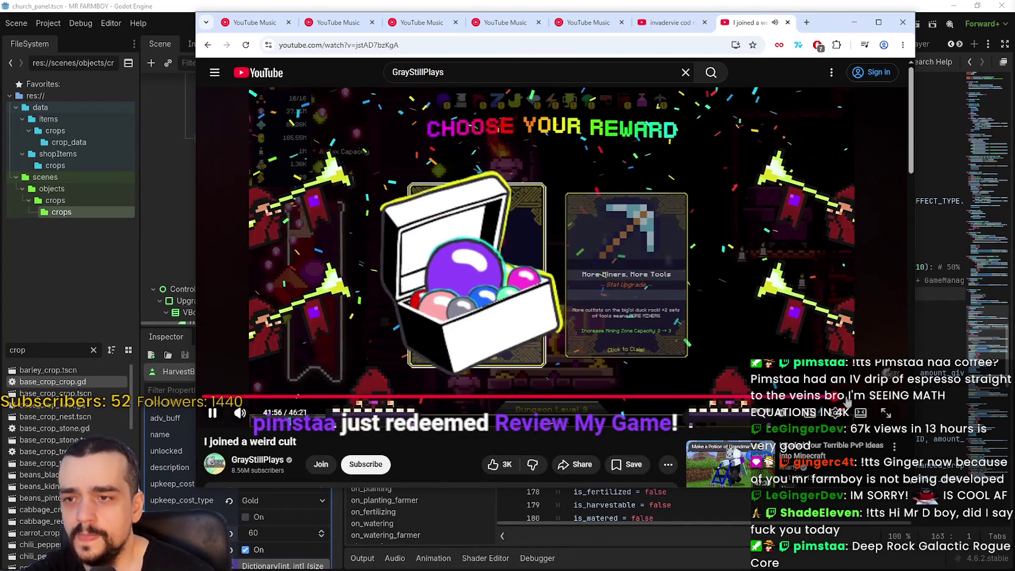
left_click(857, 400)
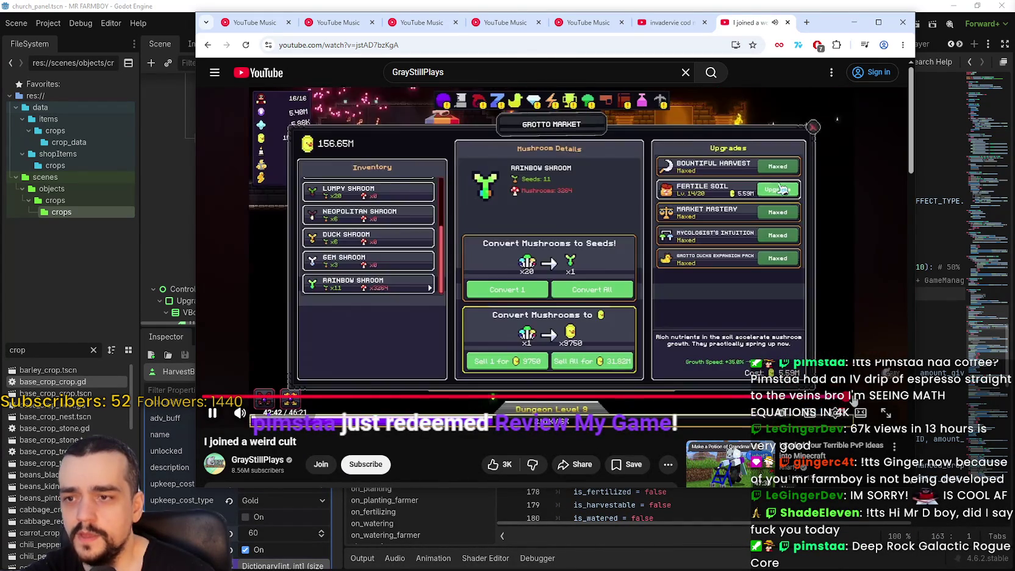
left_click(863, 400)
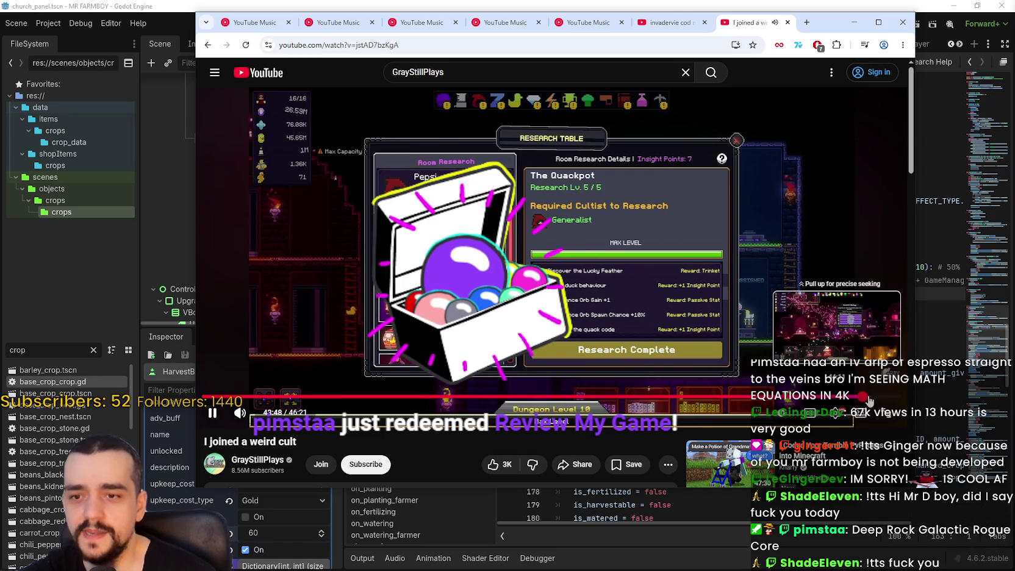
left_click(869, 397)
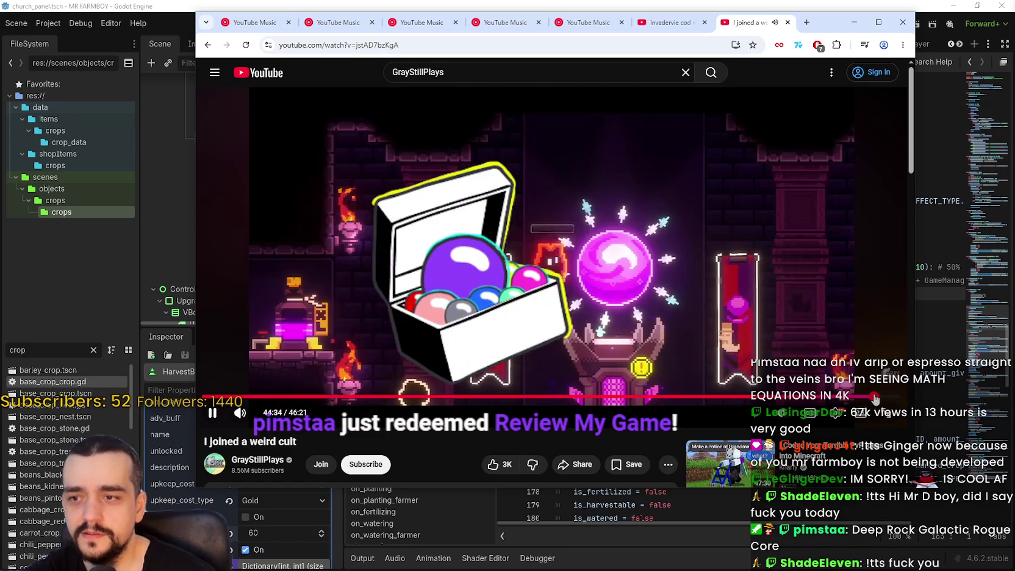
left_click(867, 397)
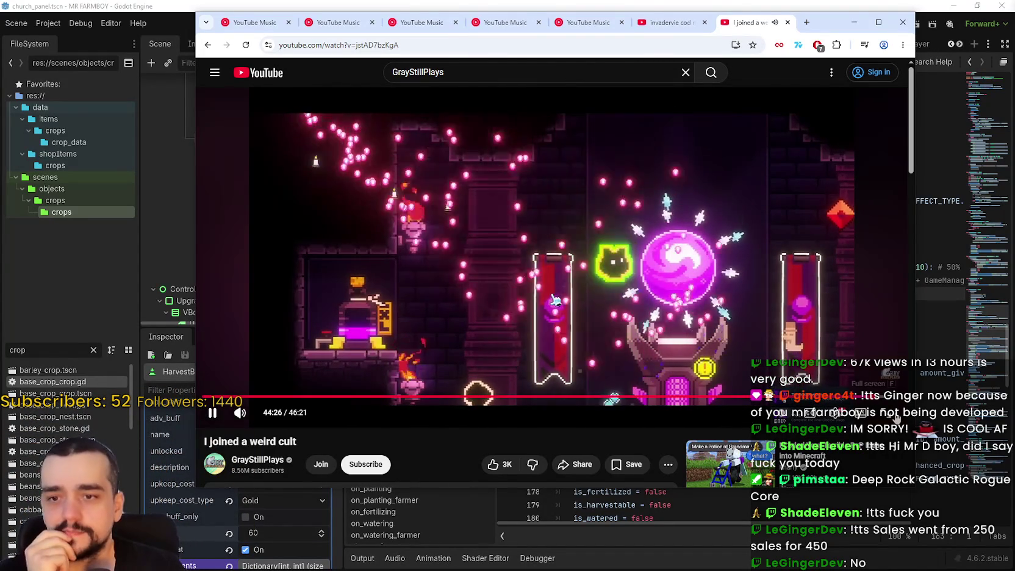
left_click_drag(877, 399, 834, 396)
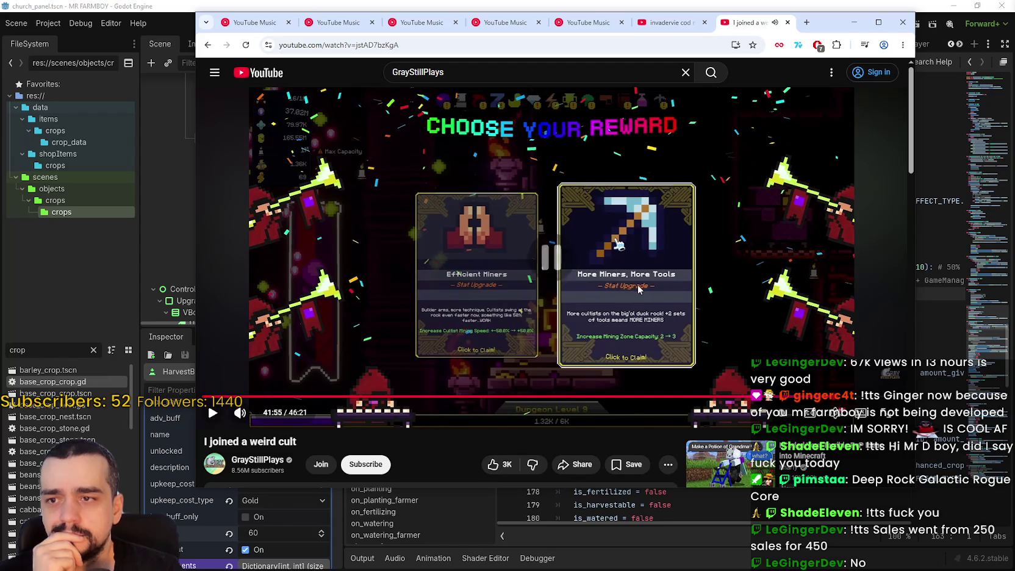
left_click(649, 353)
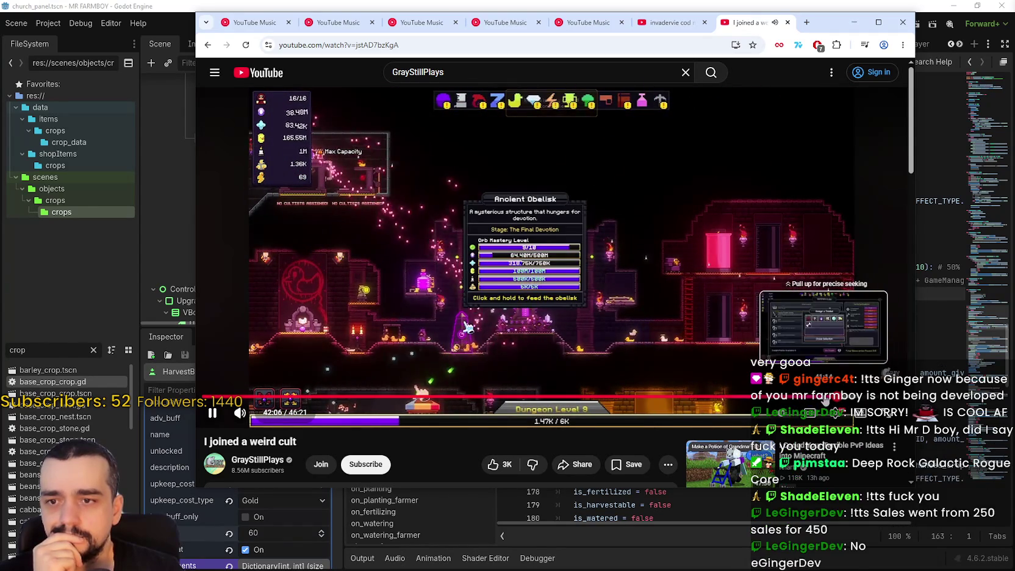
left_click(817, 396)
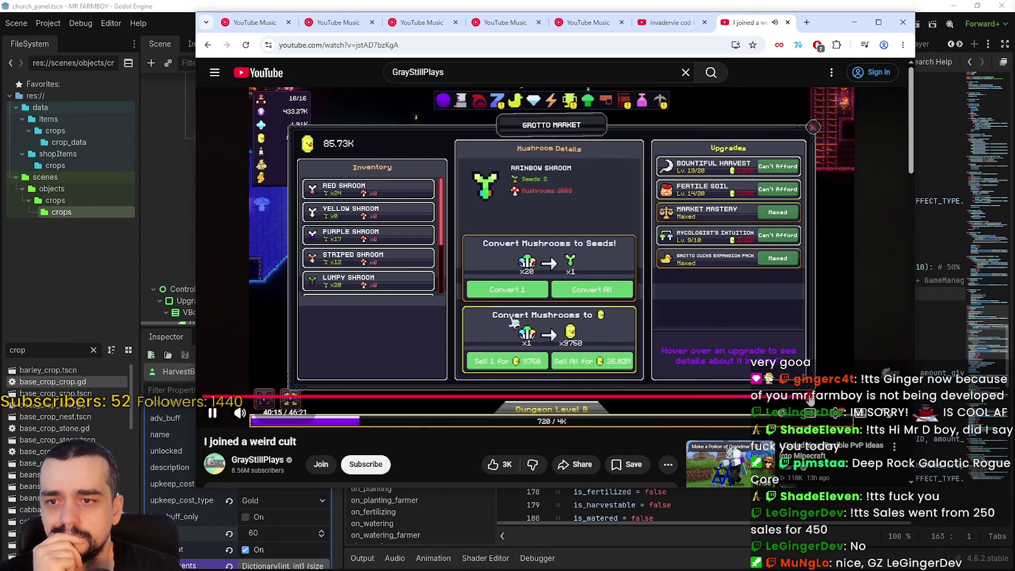
left_click(823, 397)
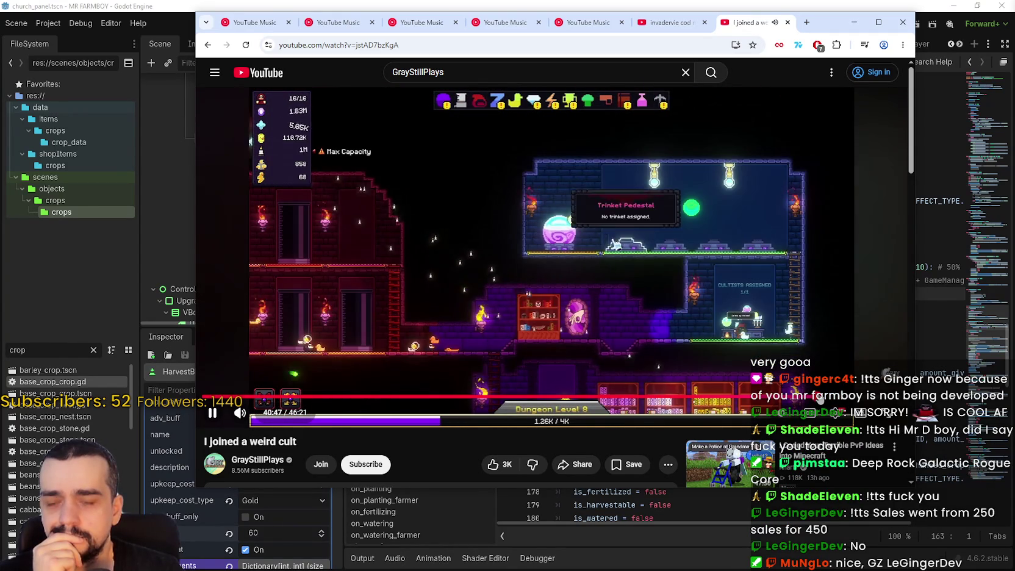
left_click_drag(793, 397, 692, 400)
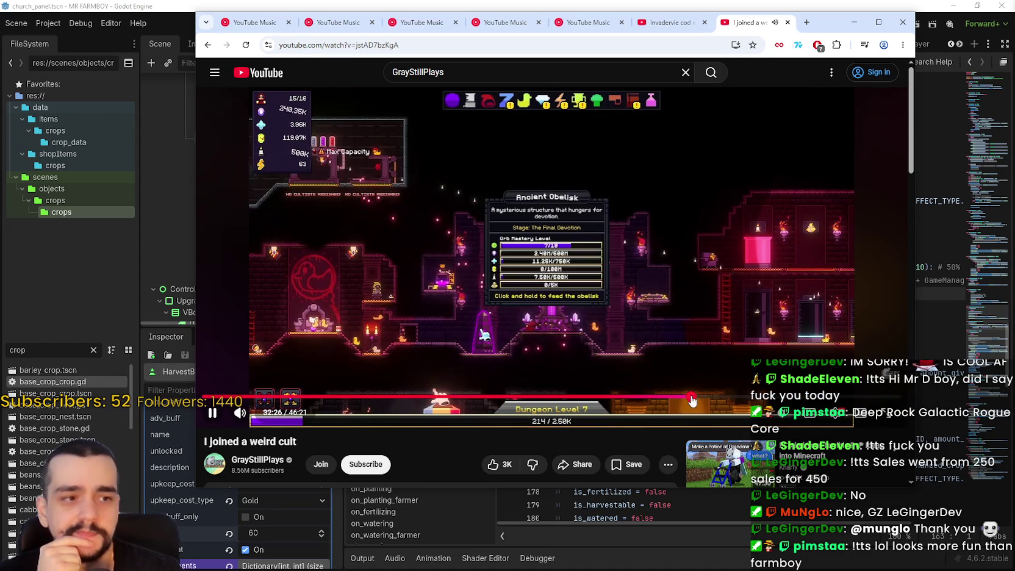
left_click(672, 398)
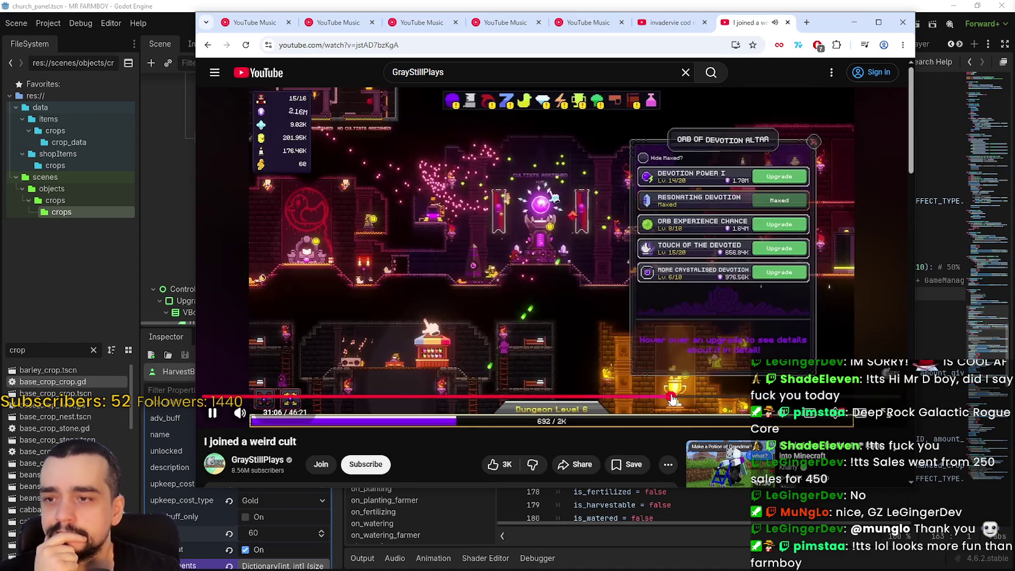
left_click(653, 397)
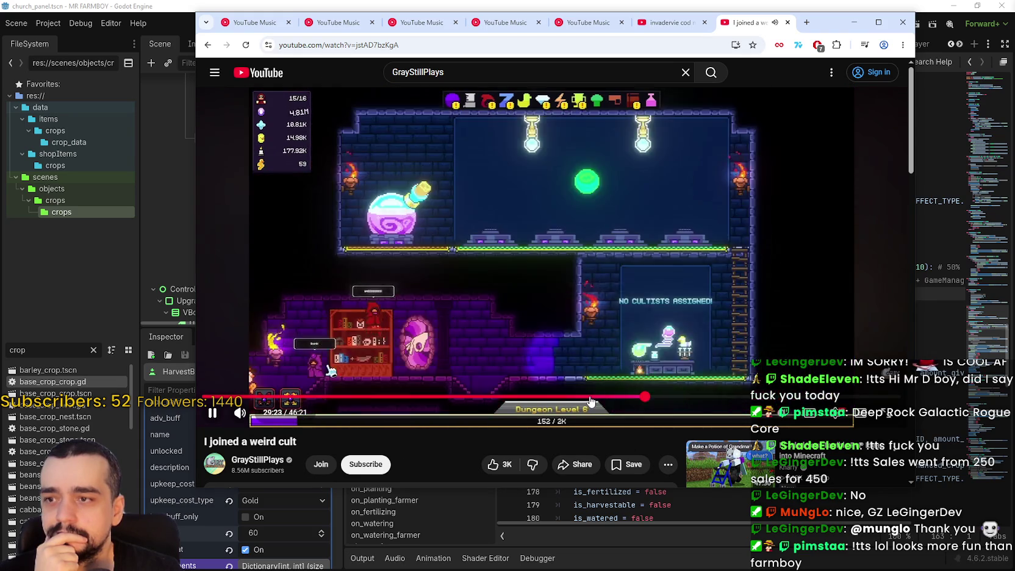
left_click(526, 397)
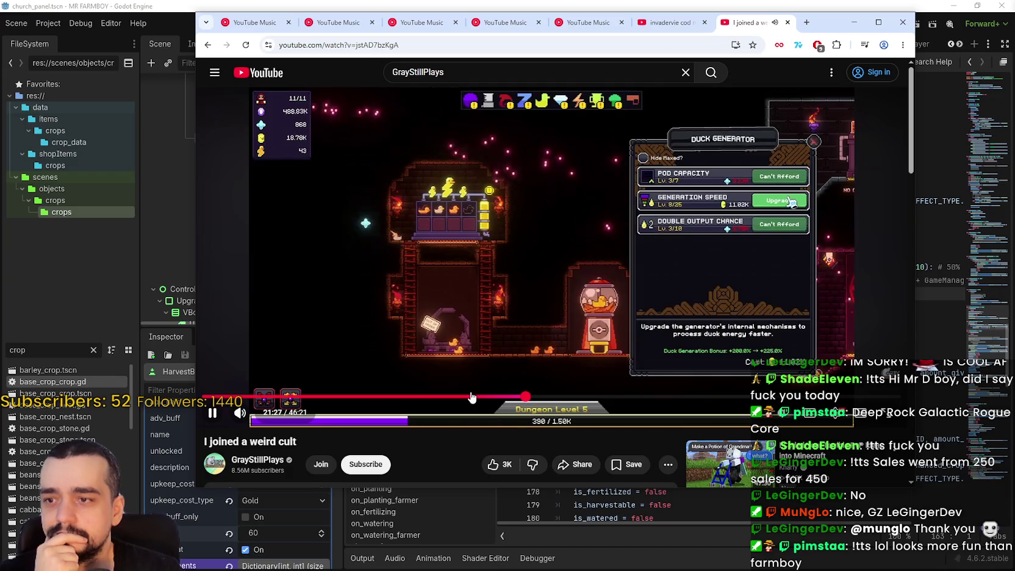
left_click(476, 397)
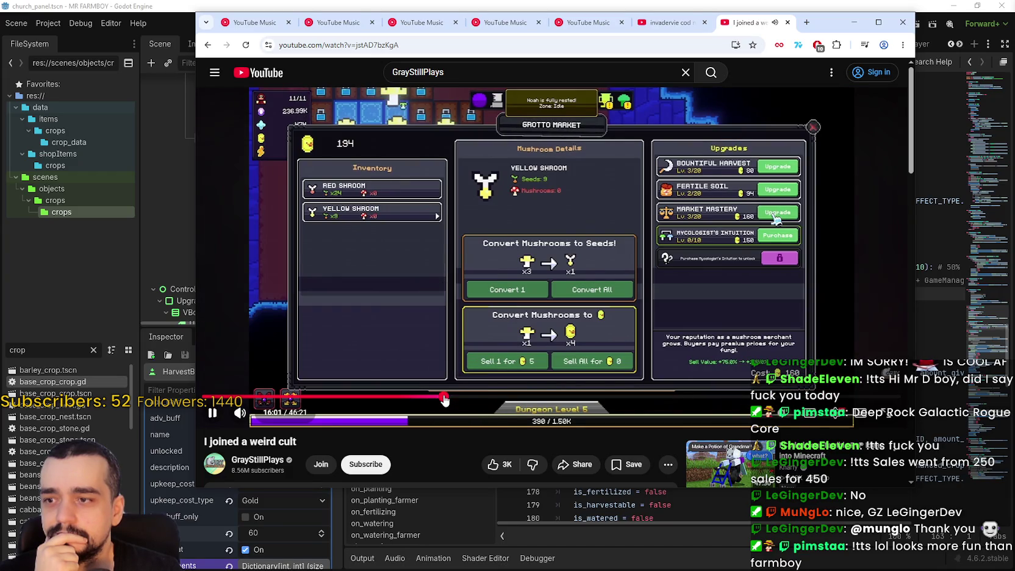
left_click(634, 397)
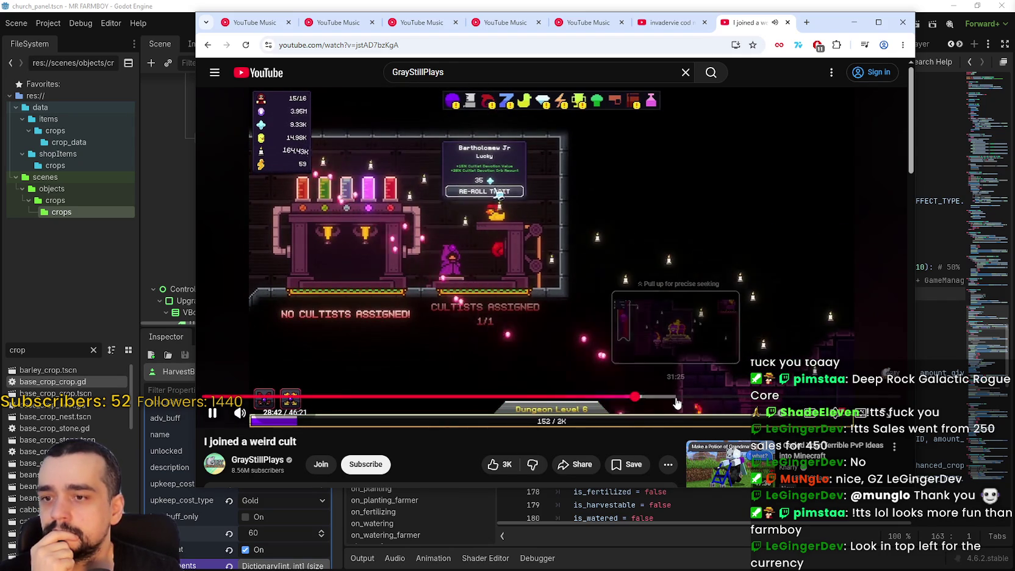
left_click(675, 397)
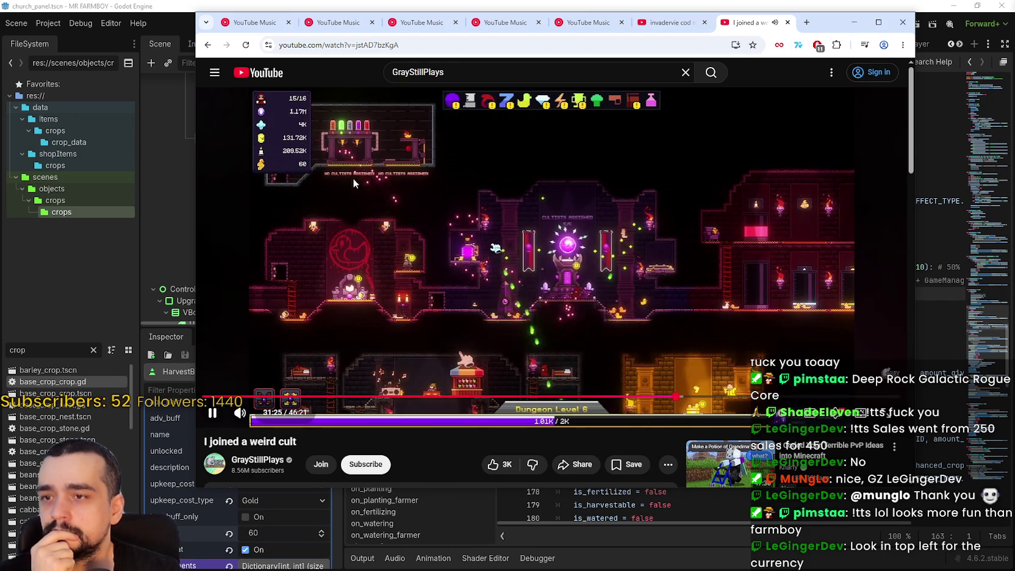
left_click(700, 396)
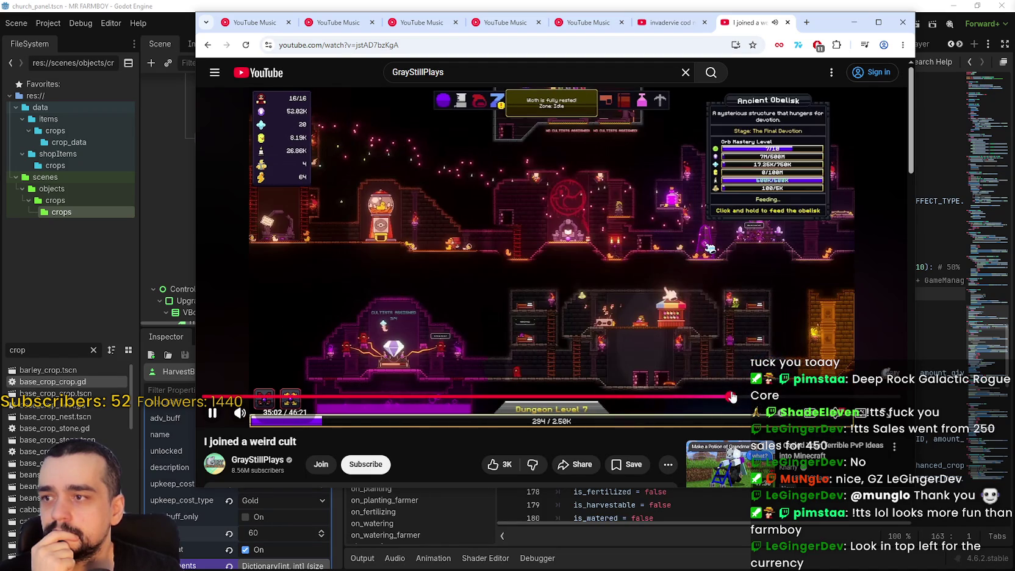
left_click(730, 396)
left_click(768, 397)
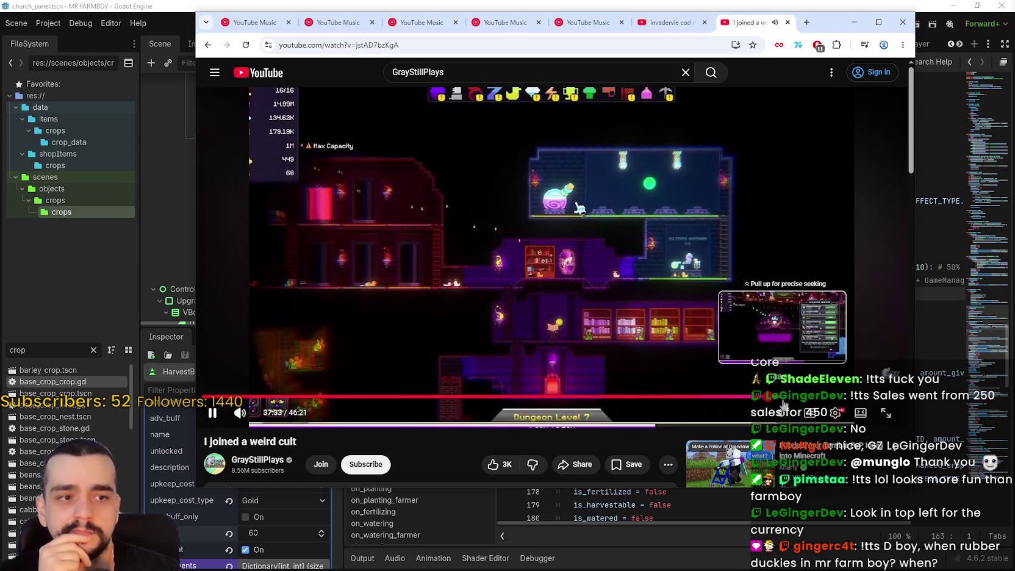
left_click(792, 397)
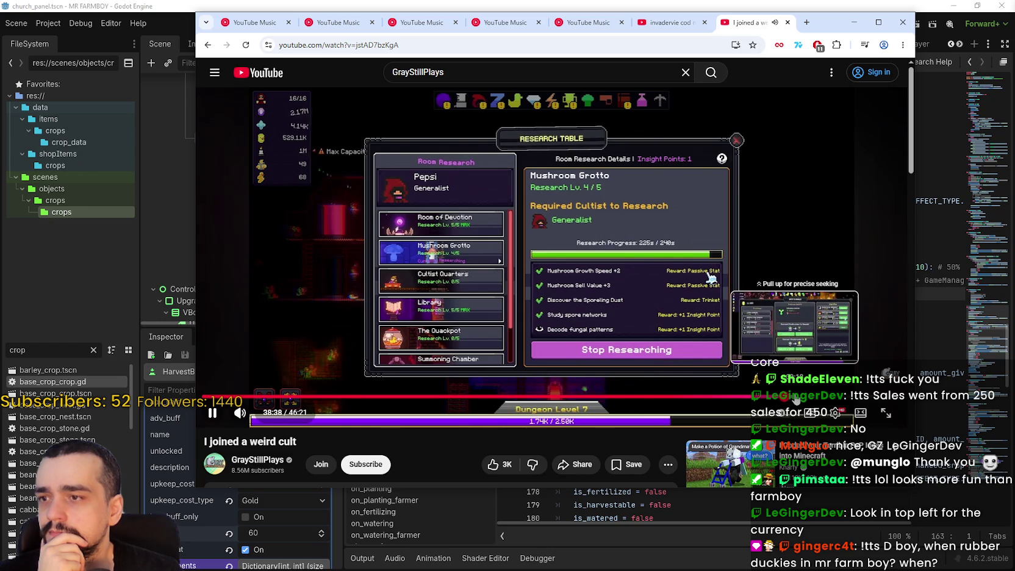
left_click(795, 397)
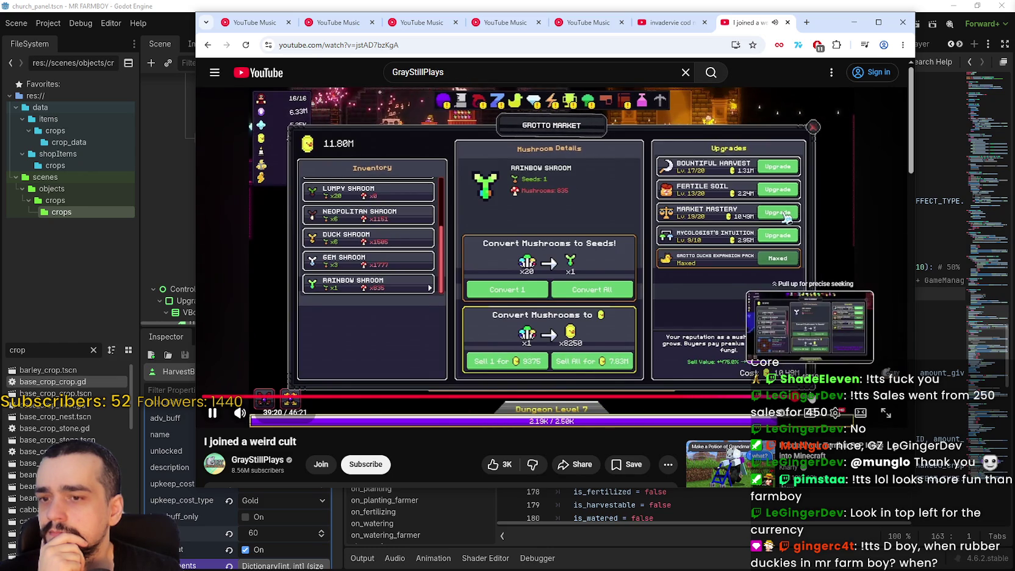
left_click(811, 398)
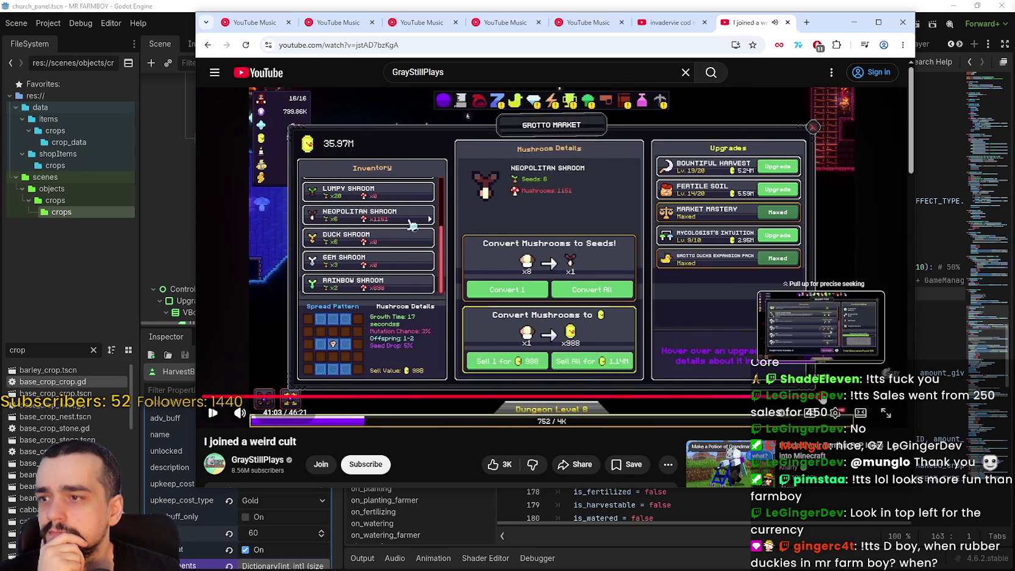
left_click(822, 397)
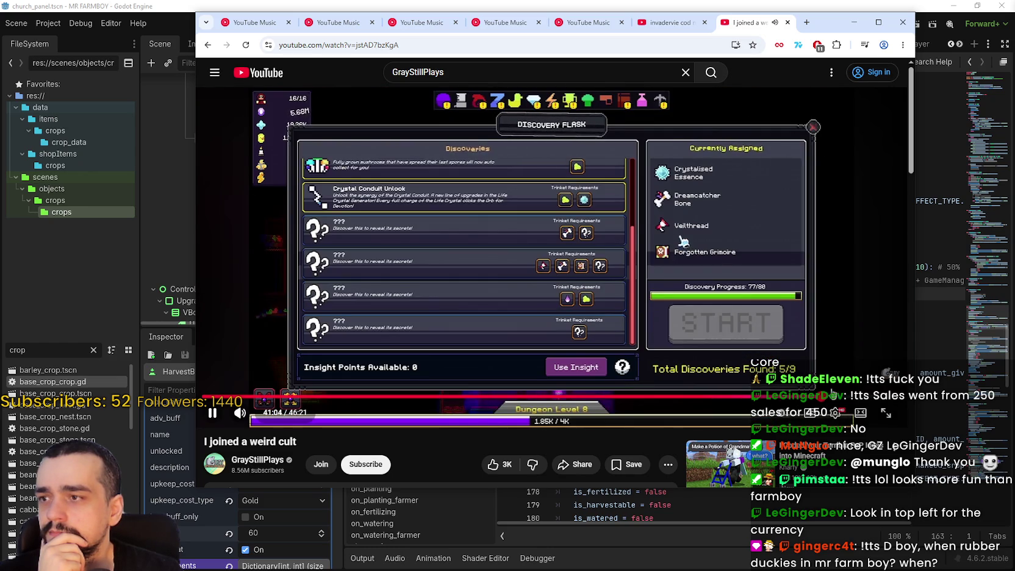
left_click(862, 397)
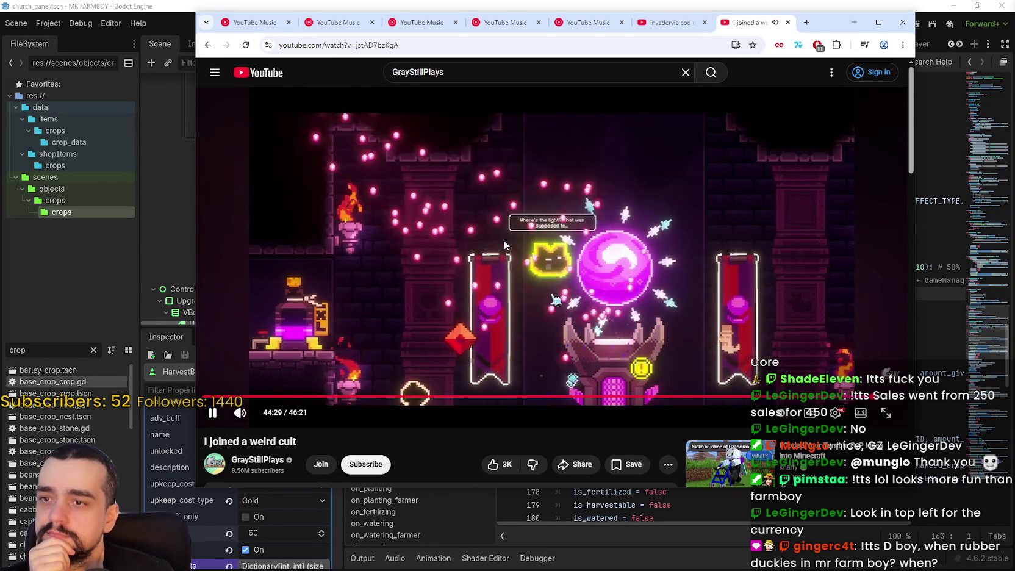
scroll(398, 216, "down", 4)
scroll(434, 369, "down", 2)
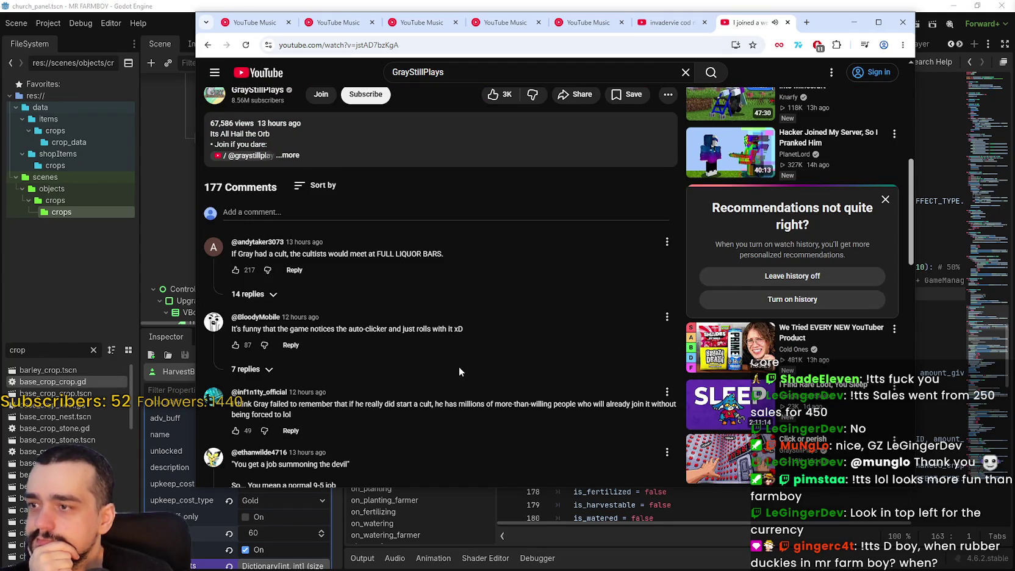
scroll(459, 370, "down", 3)
scroll(460, 371, "down", 3)
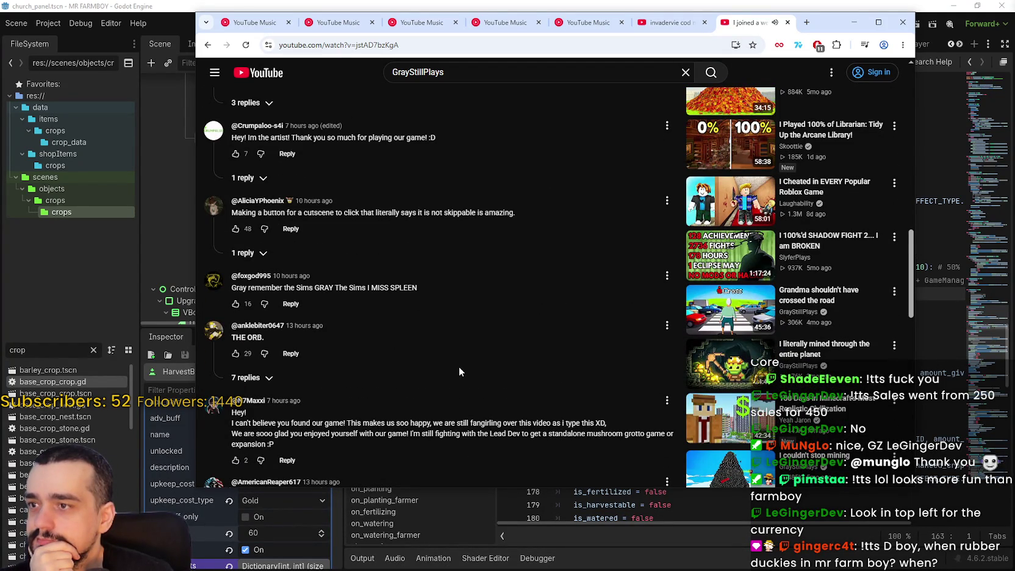
scroll(459, 371, "up", 2)
scroll(459, 369, "down", 3)
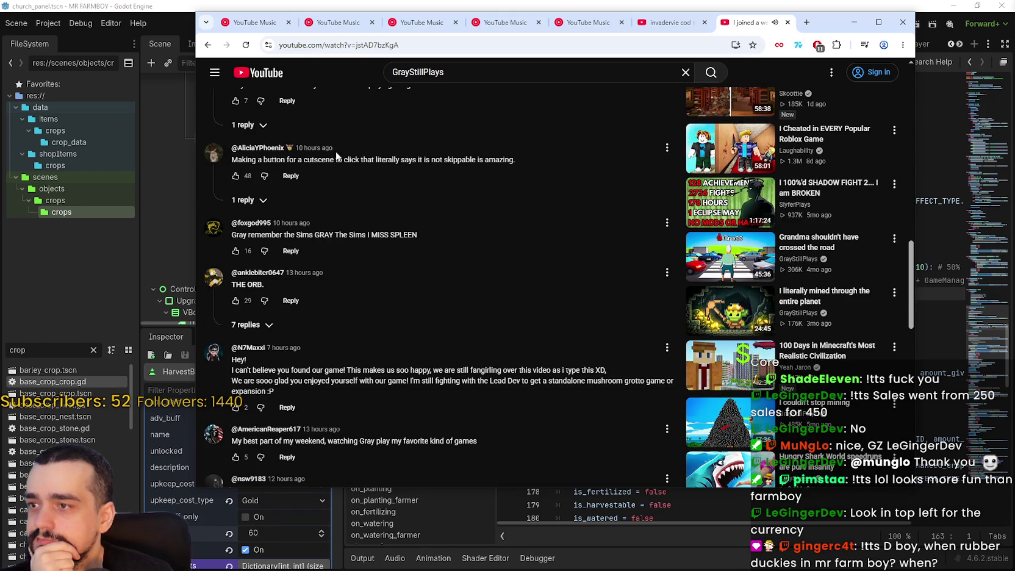
scroll(295, 352, "down", 2)
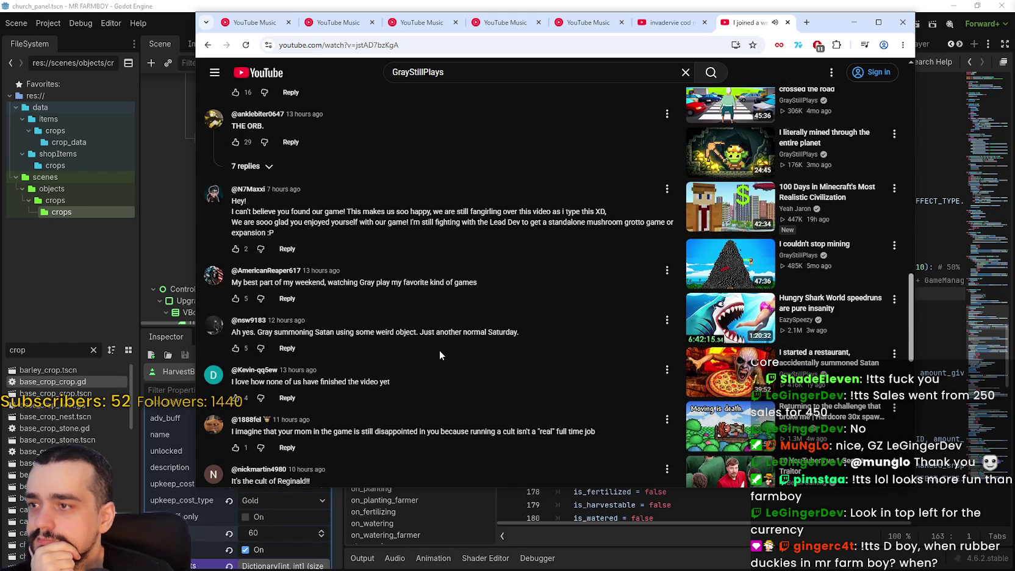
scroll(439, 350, "down", 4)
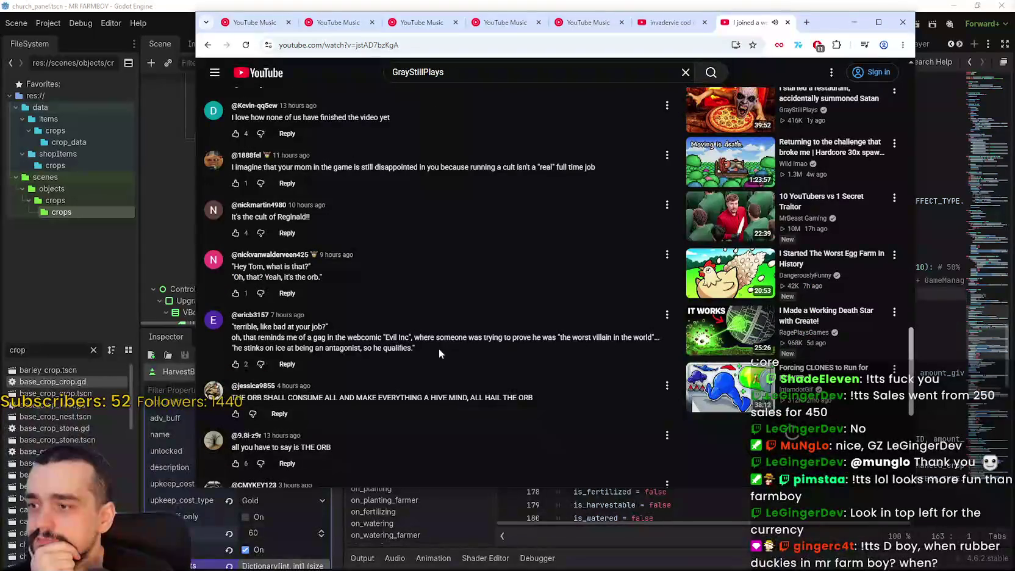
scroll(438, 351, "down", 2)
scroll(438, 350, "down", 2)
scroll(437, 352, "down", 5)
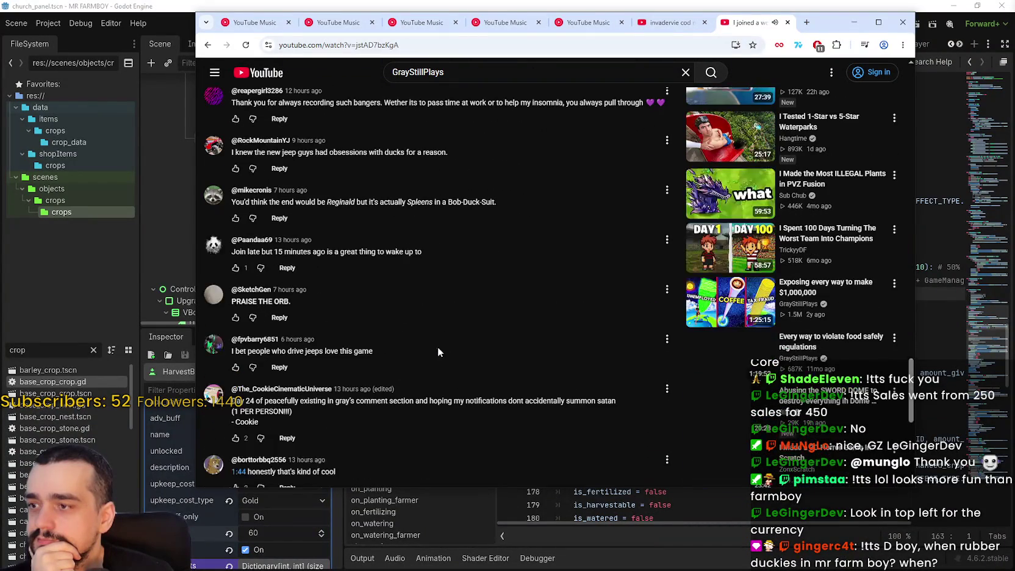
scroll(437, 352, "down", 3)
scroll(437, 351, "down", 5)
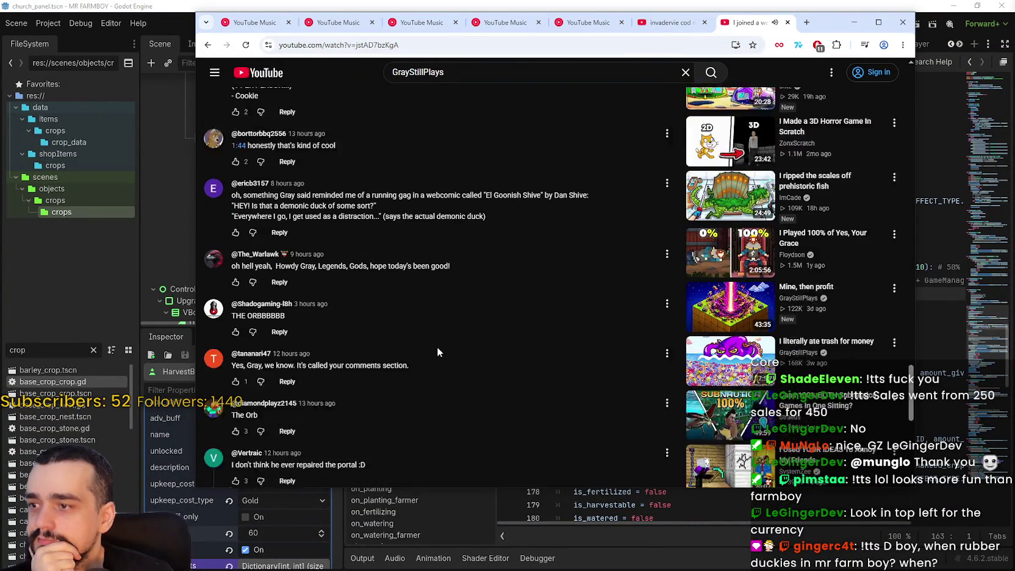
scroll(436, 346, "down", 4)
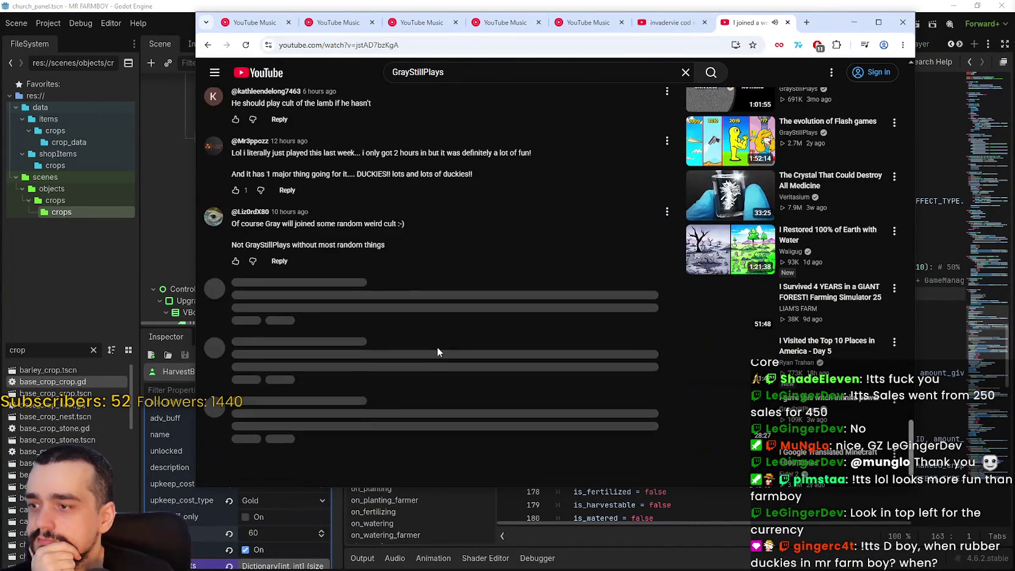
scroll(436, 347, "down", 2)
scroll(439, 349, "down", 10)
scroll(448, 346, "down", 15)
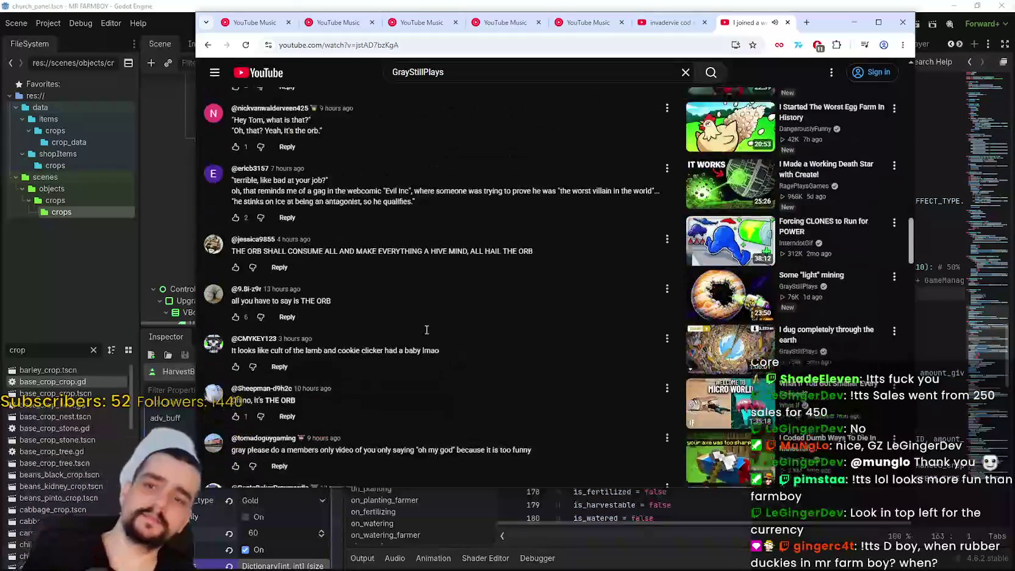
scroll(417, 354, "up", 20)
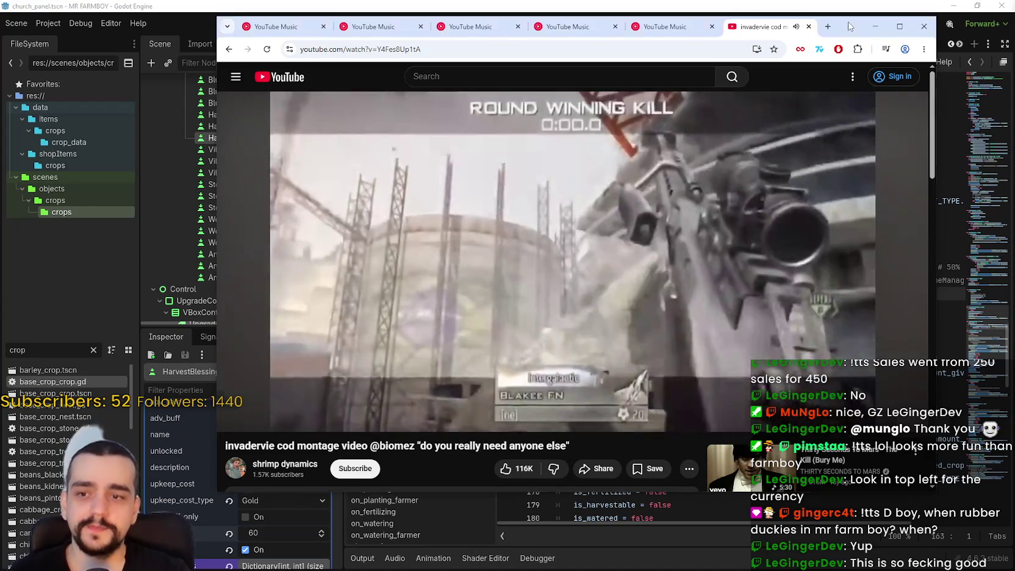
- Minimize Chrome to reveal Godot, then close the Calculator showing 10
left_click(874, 27)
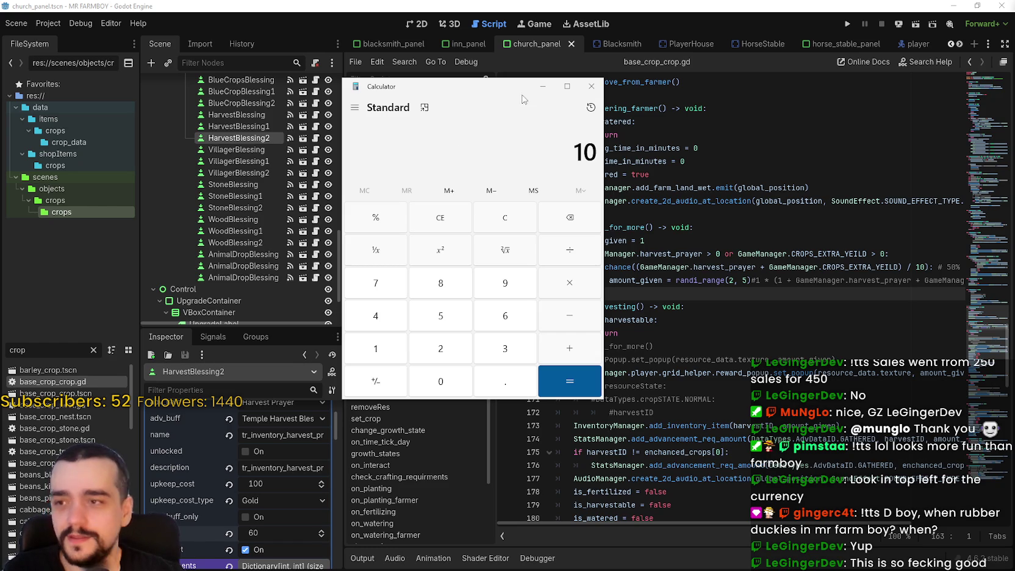
left_click(587, 92)
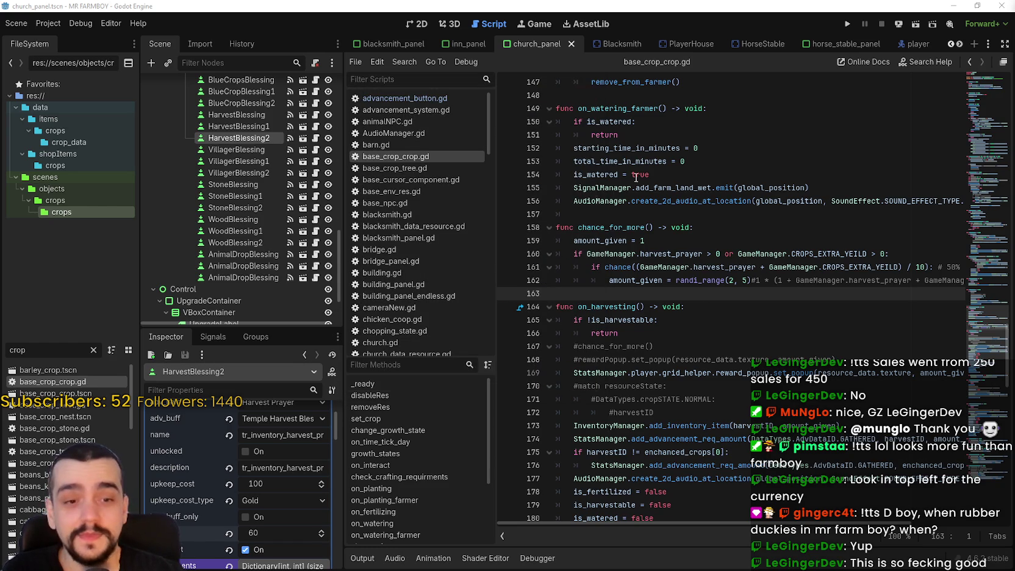
- Read through chance_for_more, marking the randi_range(2, 5) bounds on line 162
left_click(686, 308)
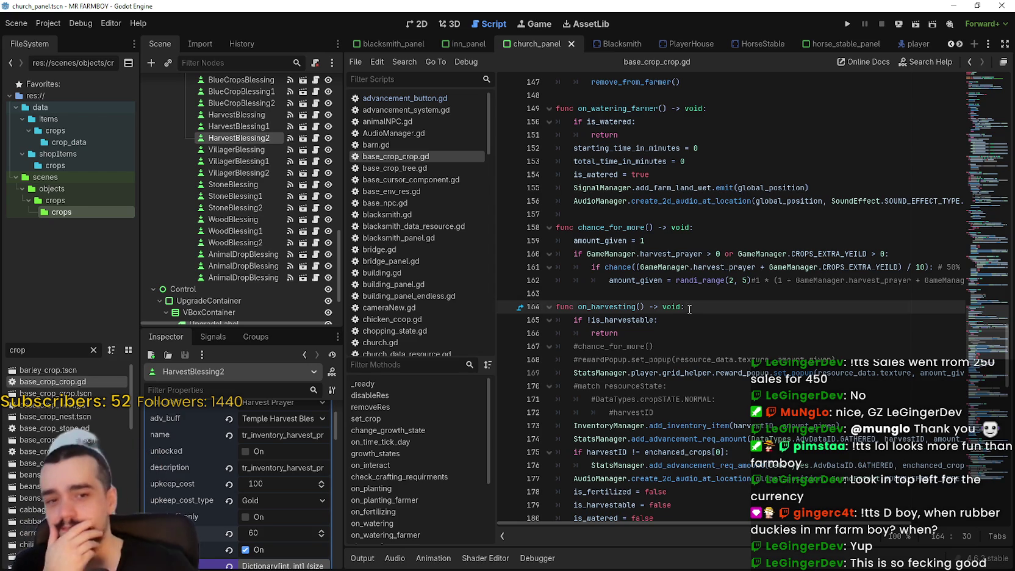
left_click(662, 203)
left_click(697, 253)
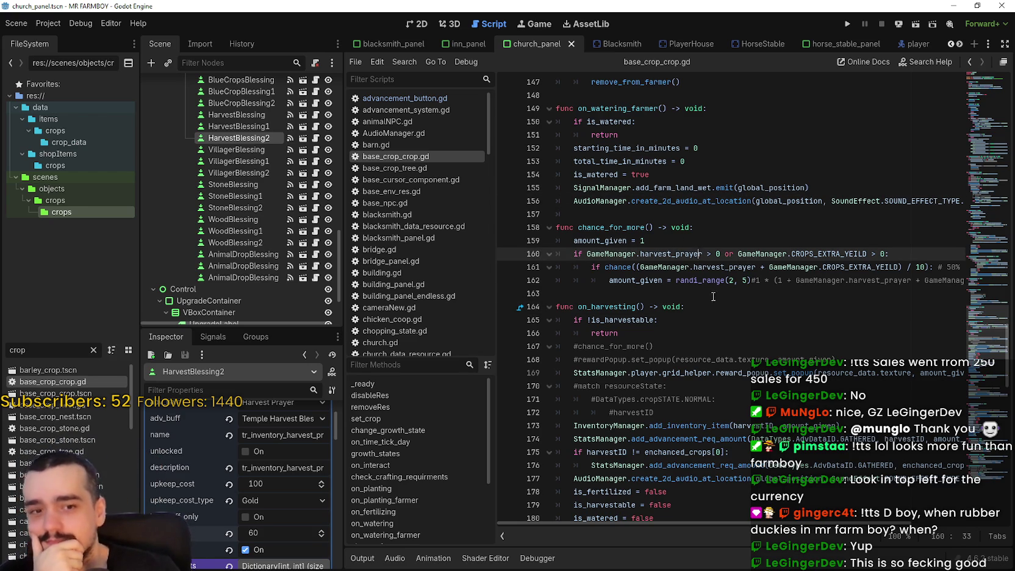
left_click(711, 292)
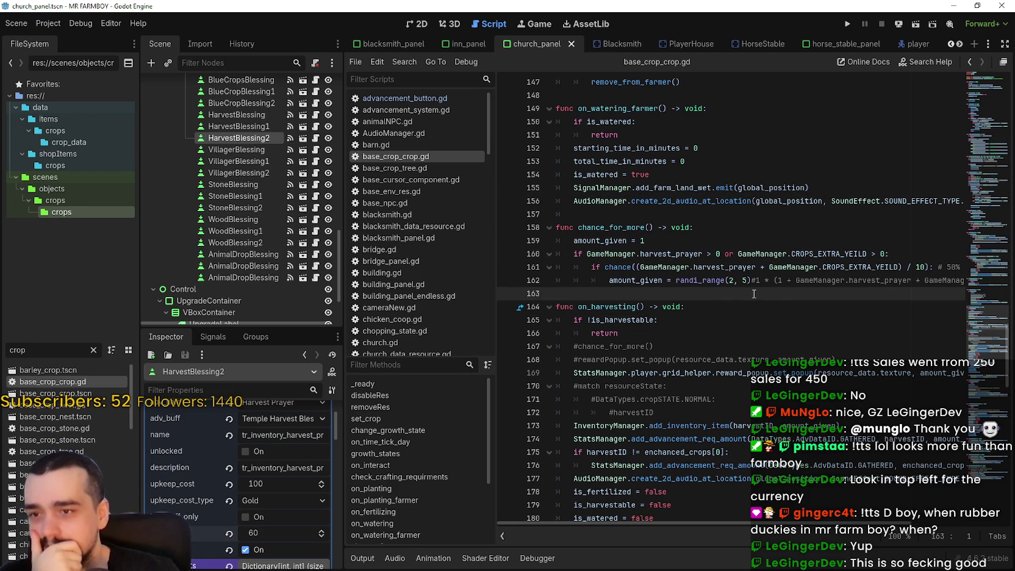
scroll(853, 523, "right", 3)
left_click_drag(908, 529, 978, 534)
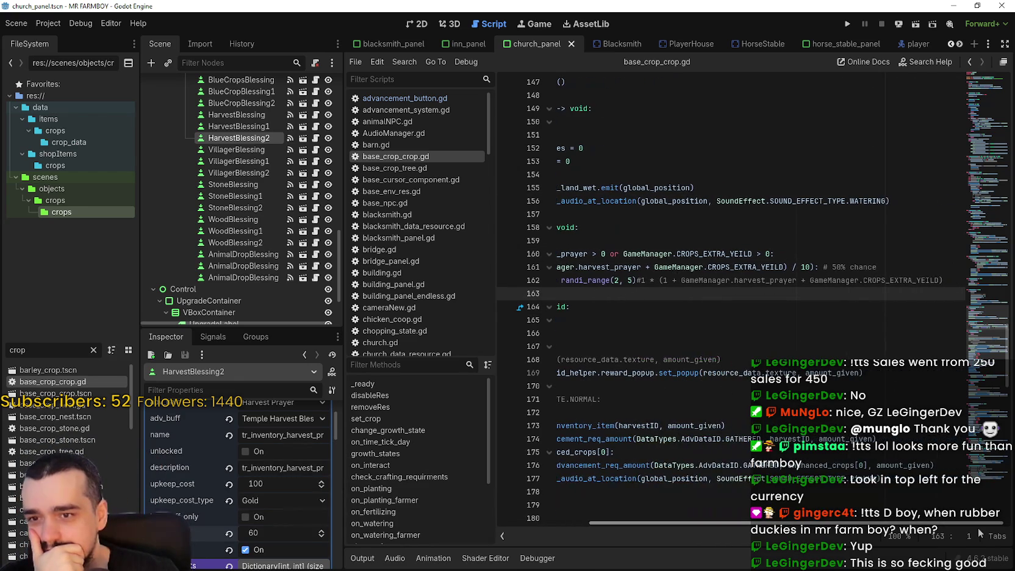
scroll(978, 532, "left", 5)
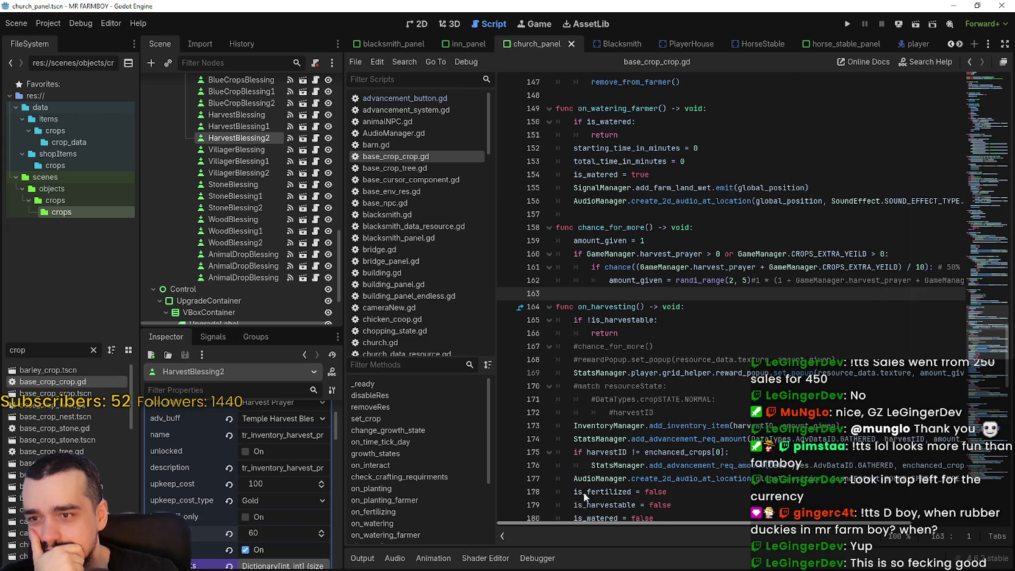
left_click(669, 280)
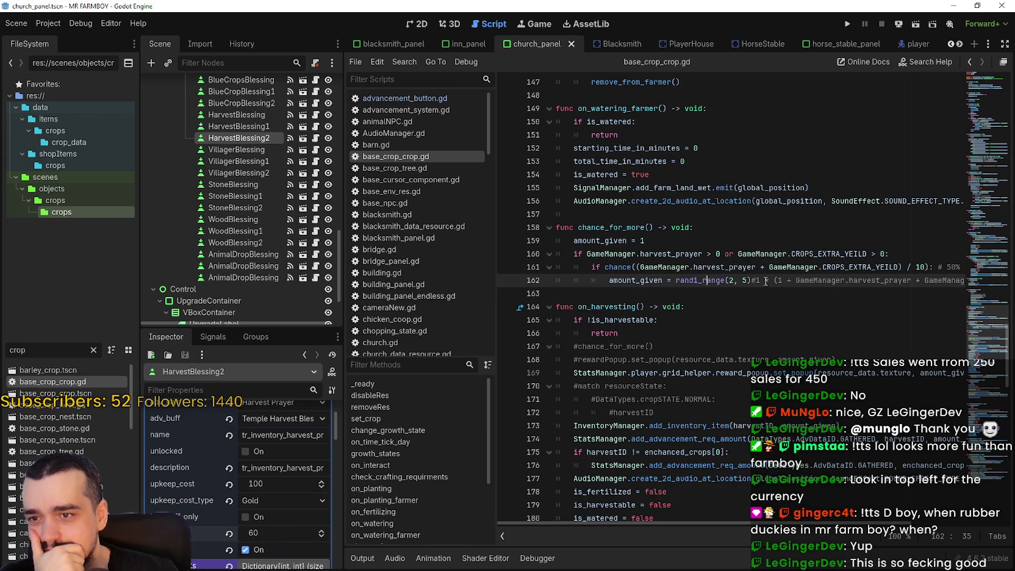
left_click_drag(744, 280, 729, 280)
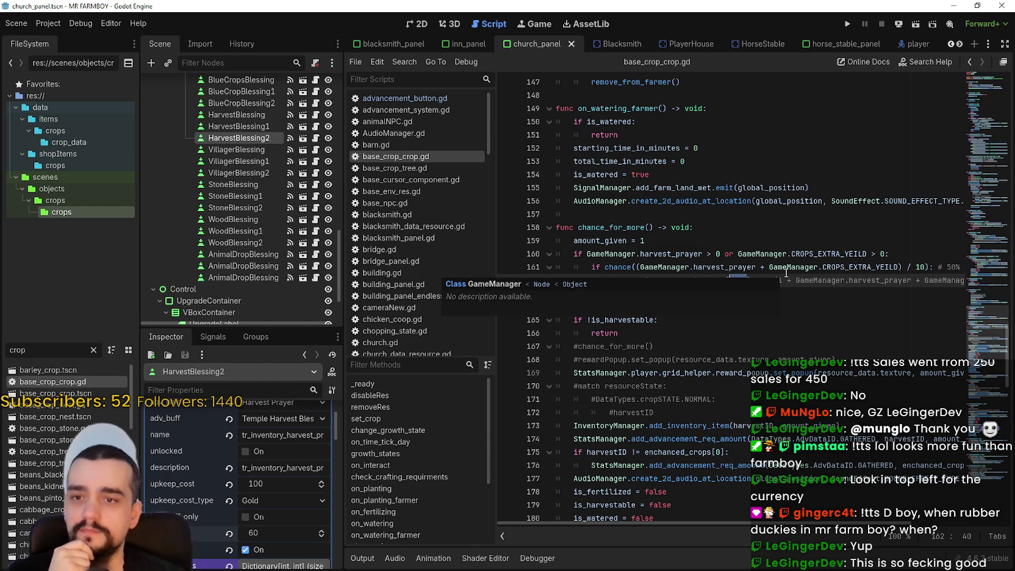
- Inspect CROPS_EXTRA_YEILD on lines 161 and 160, then clear the selection
double_click(864, 267)
left_click(864, 266)
double_click(864, 268)
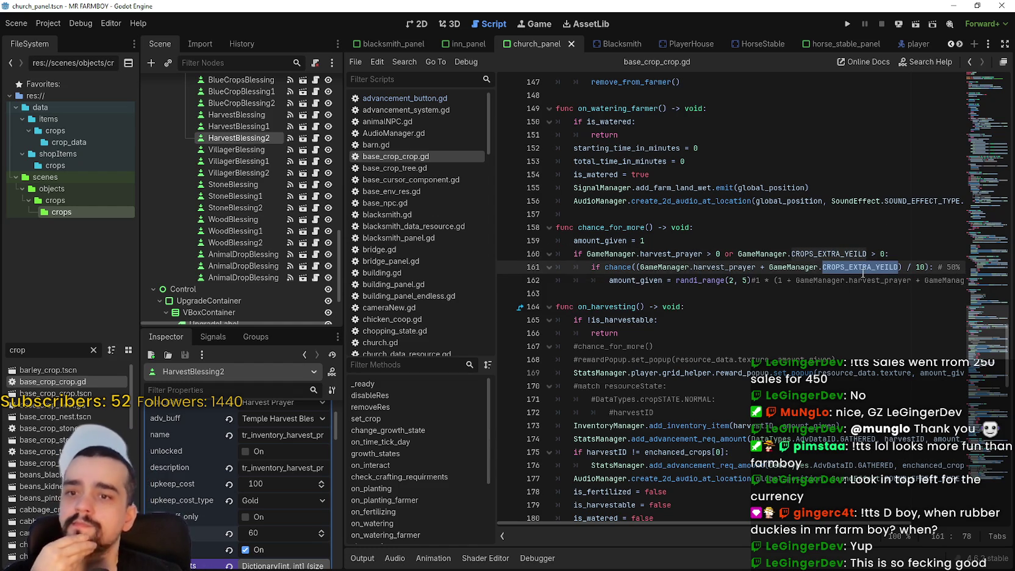
key("Up")
key("Up")
double_click(836, 255)
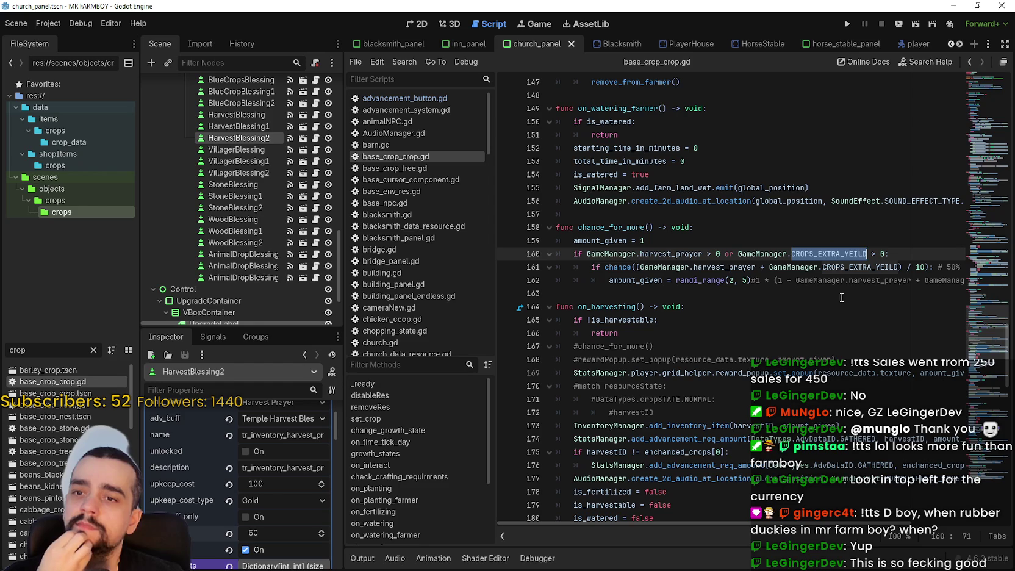
left_click(673, 281)
mouse_move(676, 286)
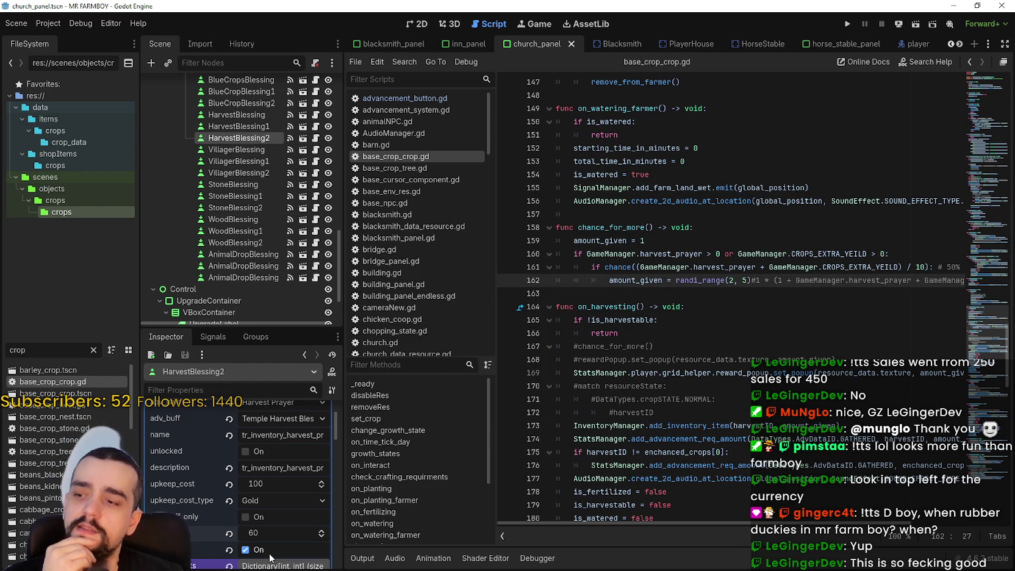
- Lower HarvestBlessing2's buff value from 60 to 25
left_click(268, 532)
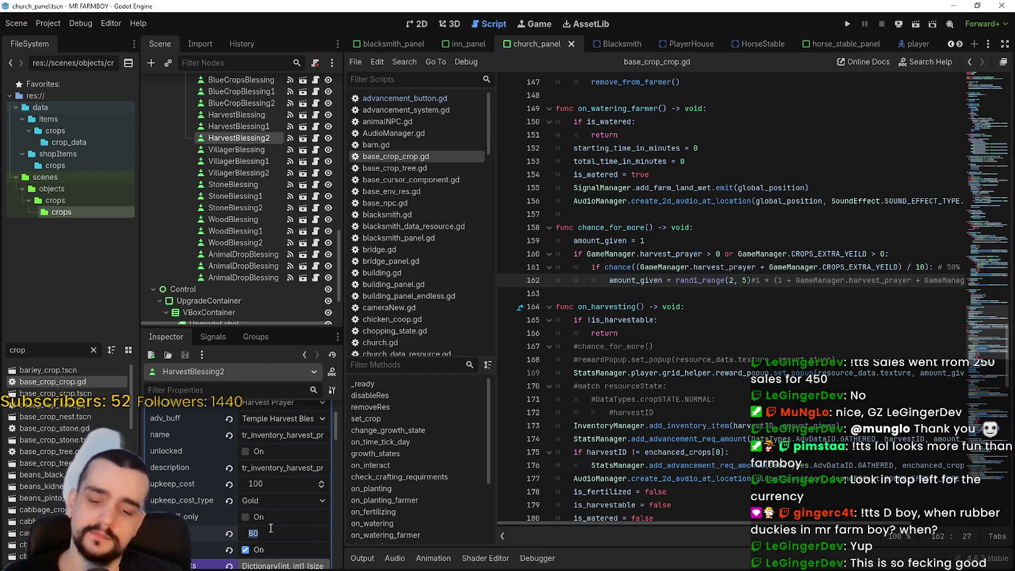
type("25")
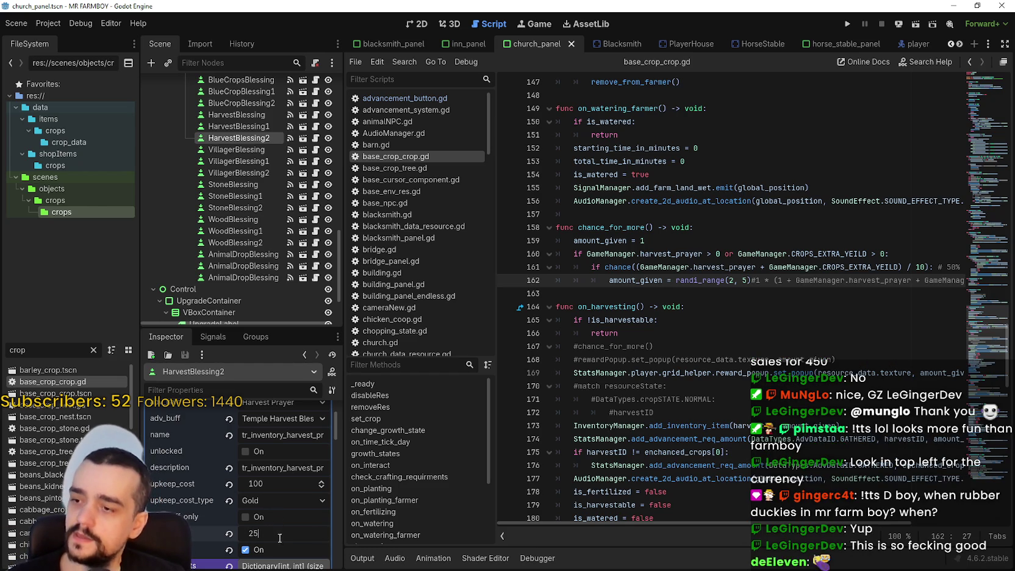
key("Return")
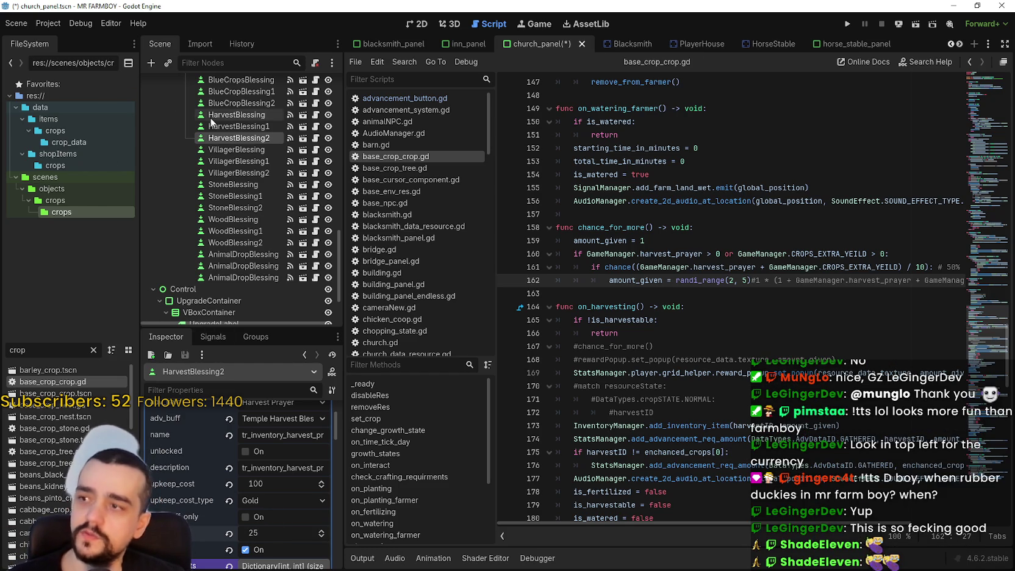
- Change HarvestBlessing1's buff value from 40 to 10
left_click(220, 126)
scroll(270, 501, "down", 2)
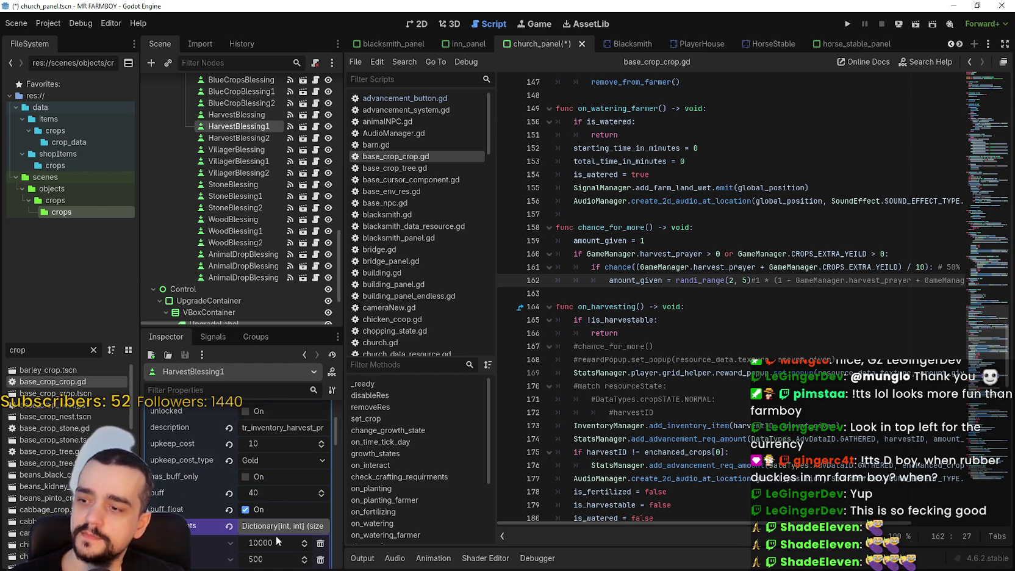
double_click(270, 494)
type("1-")
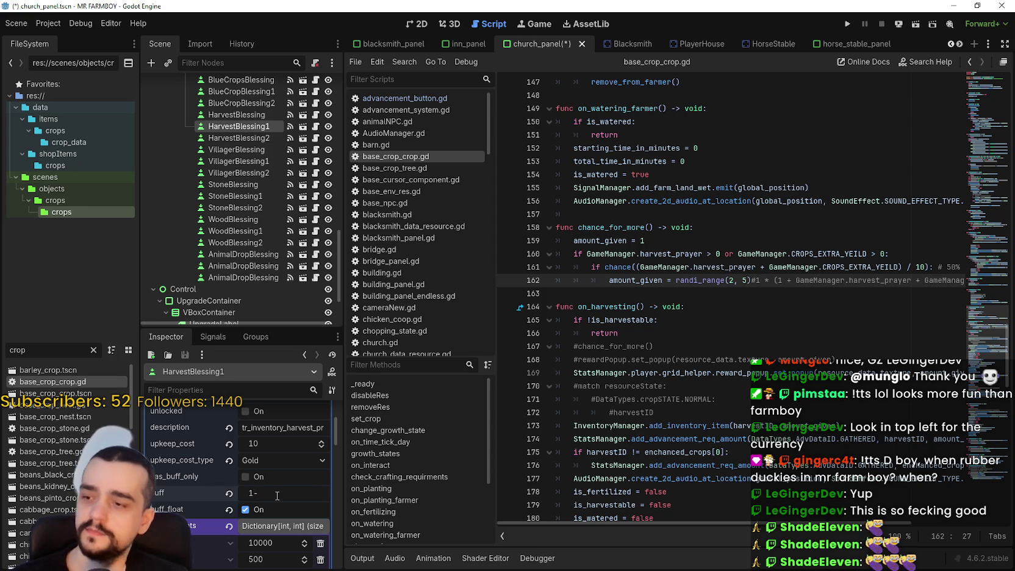
key("BackSpace")
type("0")
key("Return")
- Set HarvestBlessing's buff from 20 to 5, save church_panel, then place the caret at the amount_given = 1 line
left_click(256, 119)
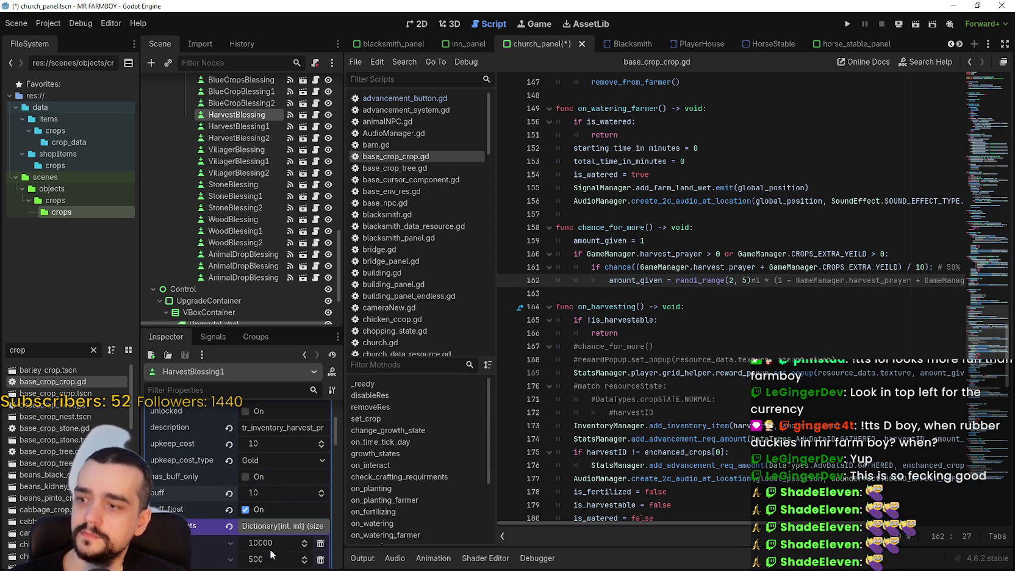
left_click(255, 494)
type("5")
key("Return")
key("ctrl+s")
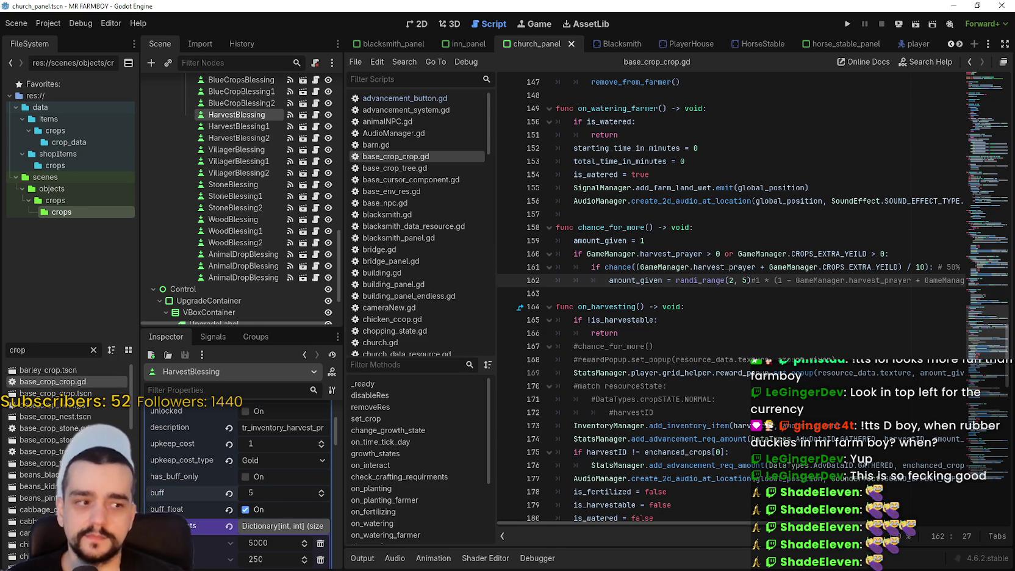
left_click(678, 292)
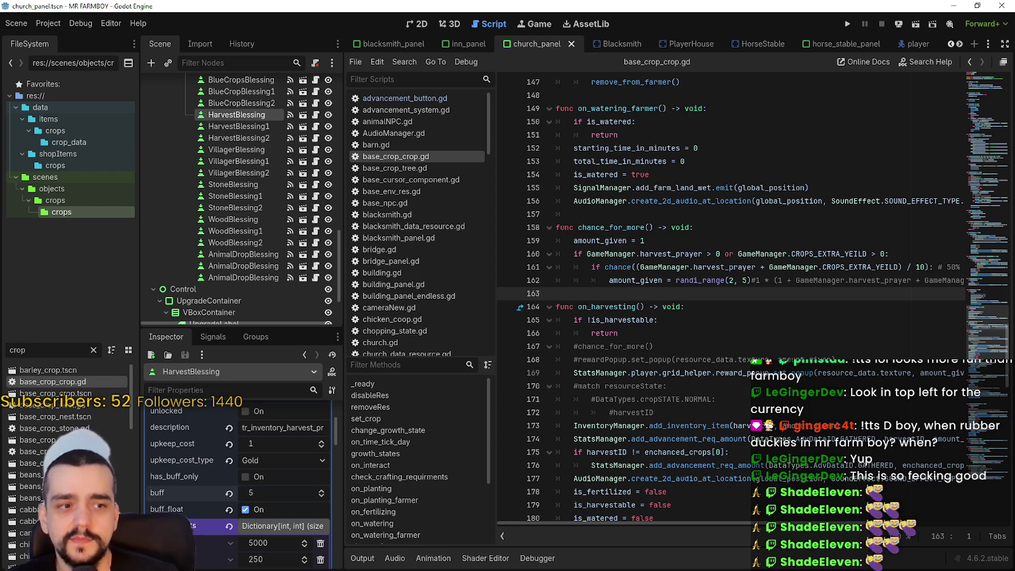
left_click(759, 240)
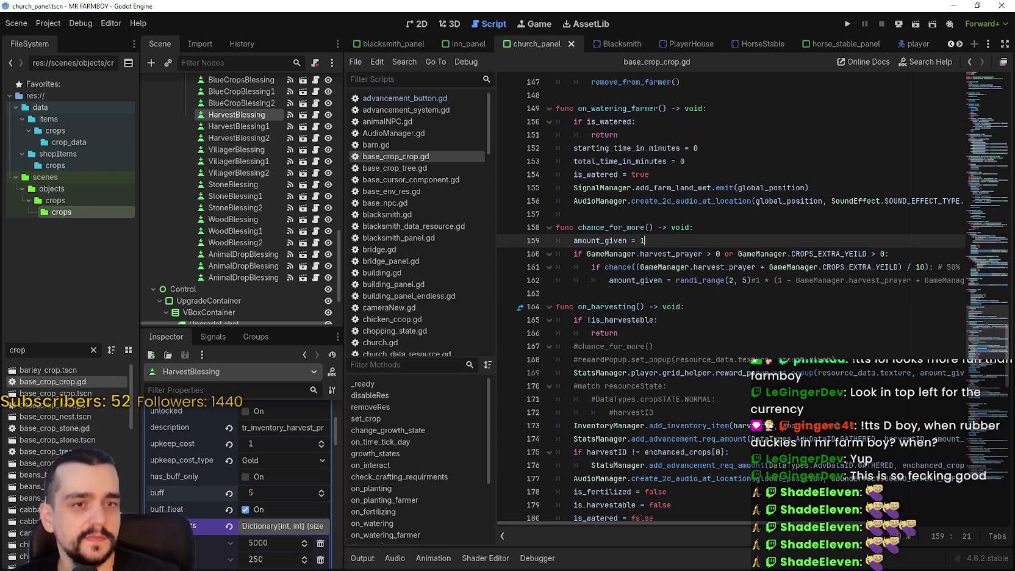
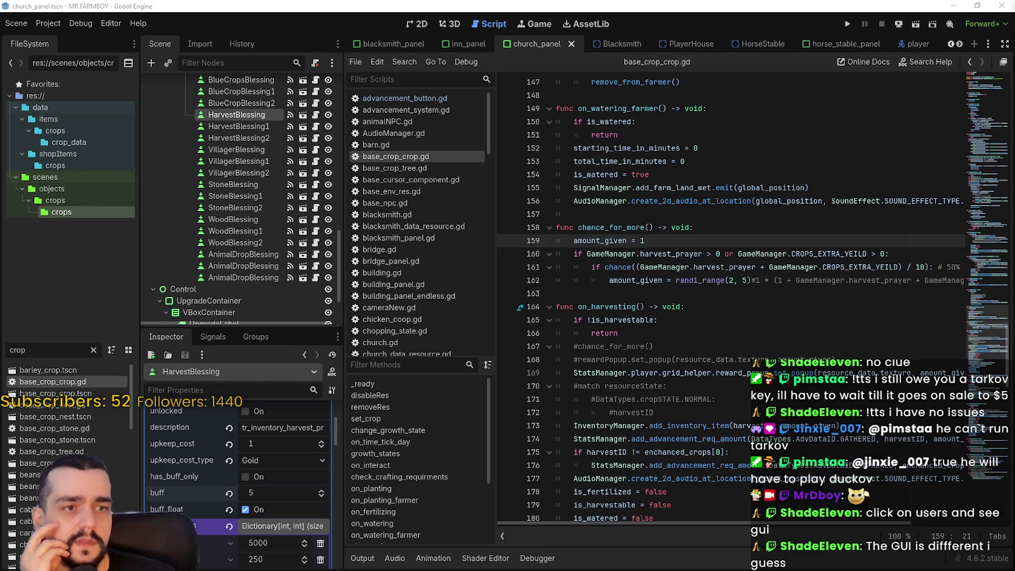
- Check the harvest_prayer docs in base_crop_crop.gd, then launch Windows Calculator
left_click(632, 295)
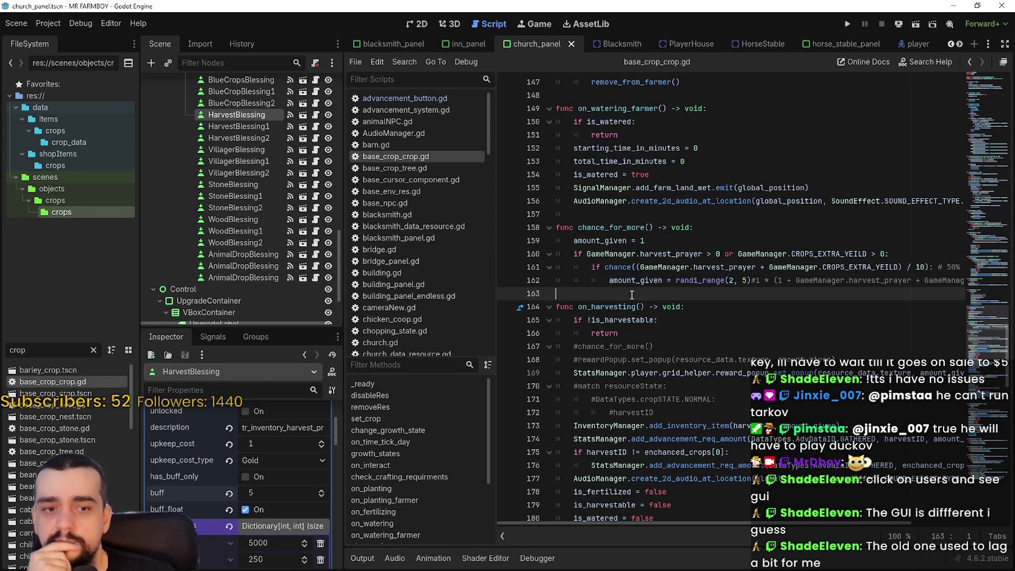
scroll(631, 291, "up", 1)
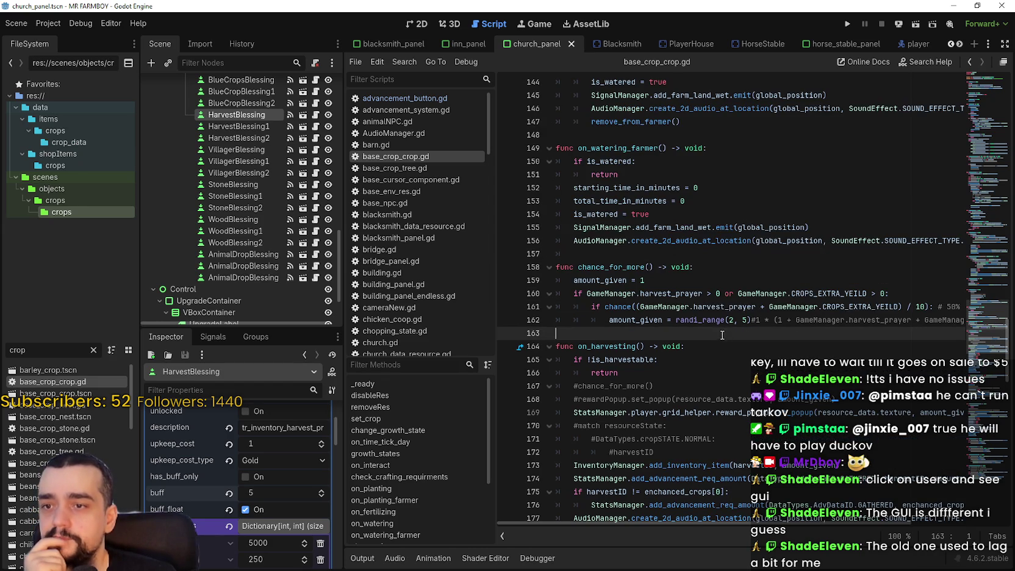
mouse_move(723, 306)
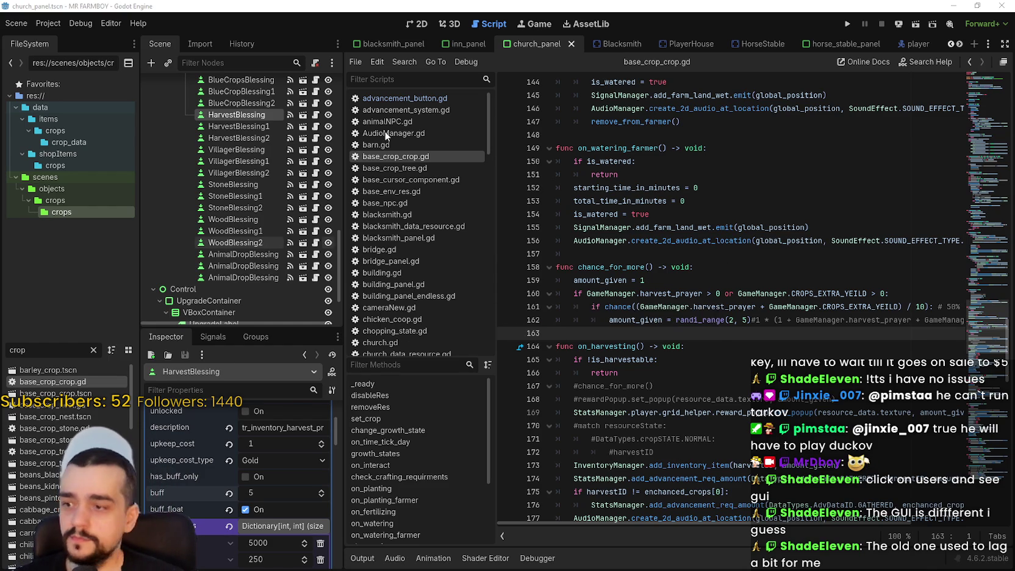
key("XF86Calculator")
- Compute 25 ÷ 10 = 2.5 and move the calculator off the code
type("25/10")
key("Return")
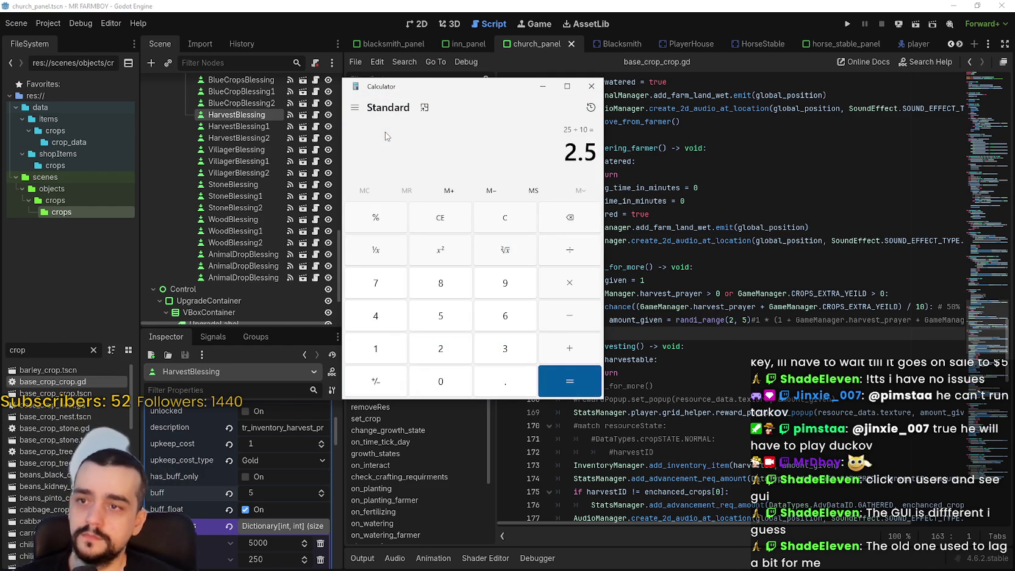
left_click_drag(571, 153, 604, 160)
left_click_drag(504, 85, 372, 77)
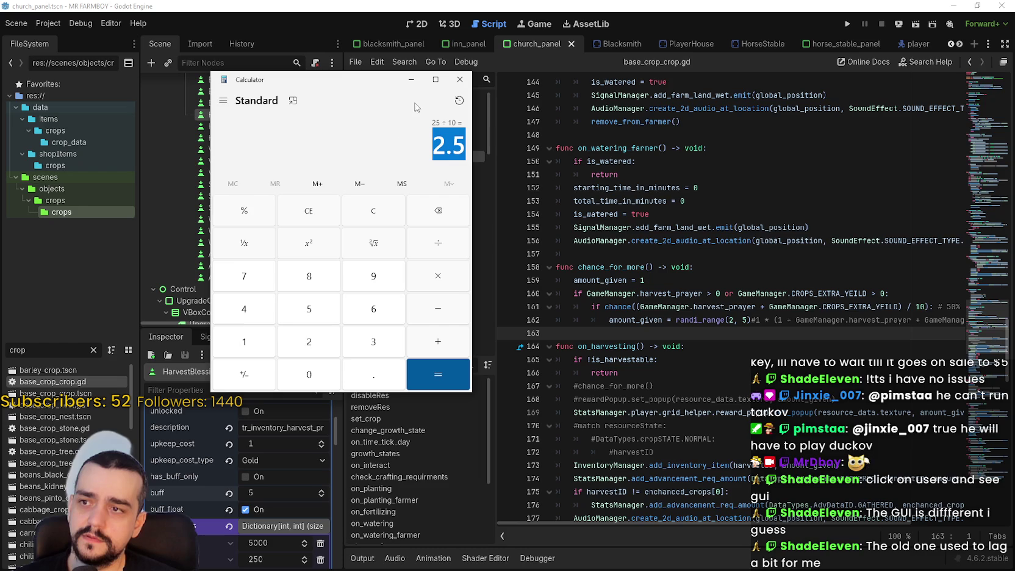
- Compute 2.5 ÷ 10 = 0.25, then clear the display
left_click(373, 207)
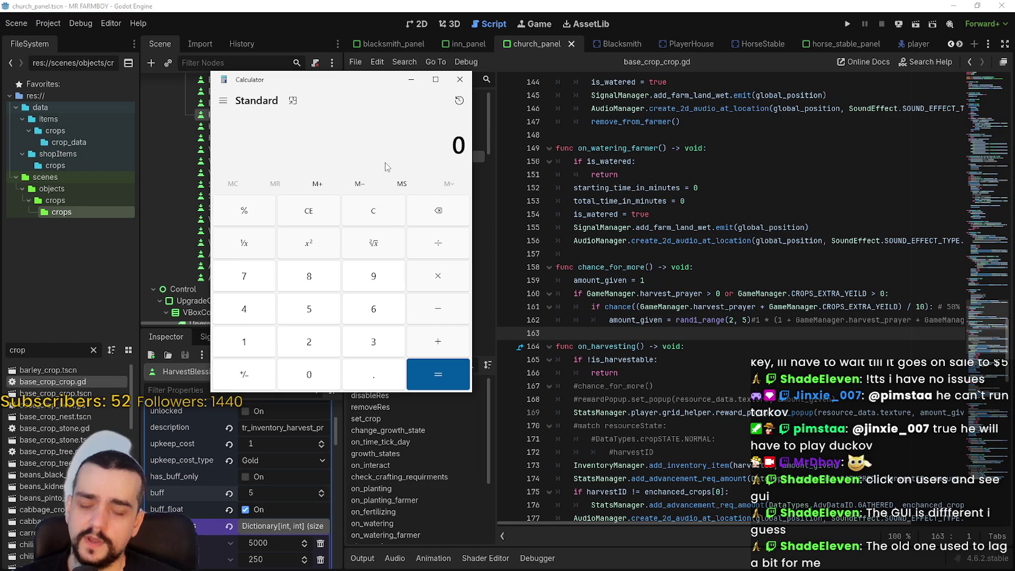
type("2.5")
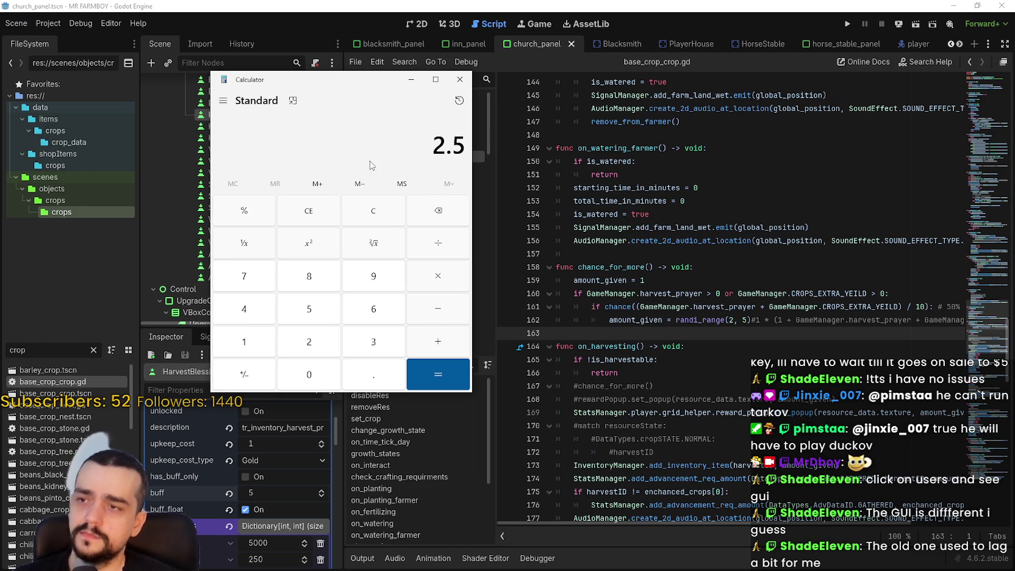
type("/10")
key("Return")
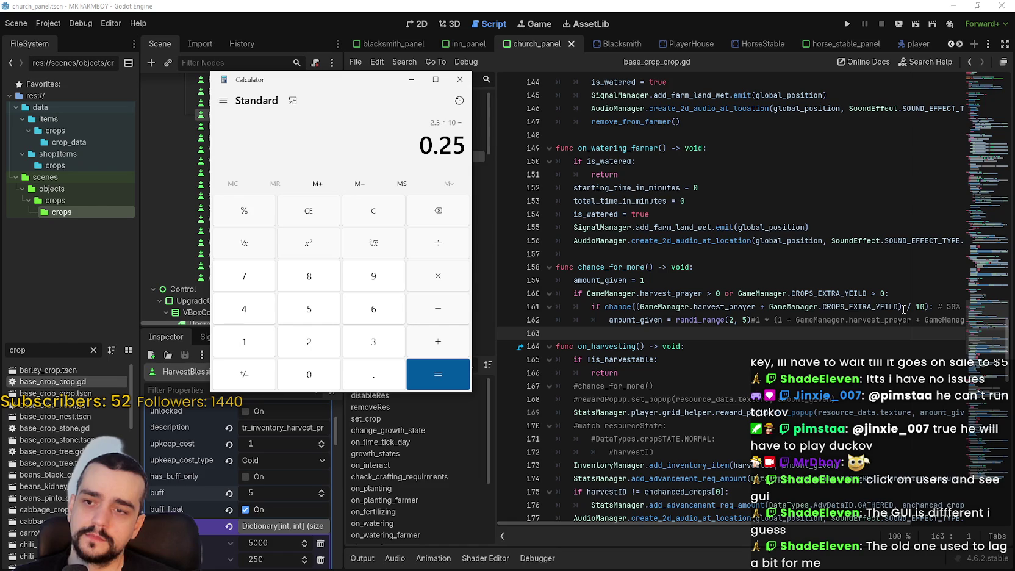
left_click(370, 220)
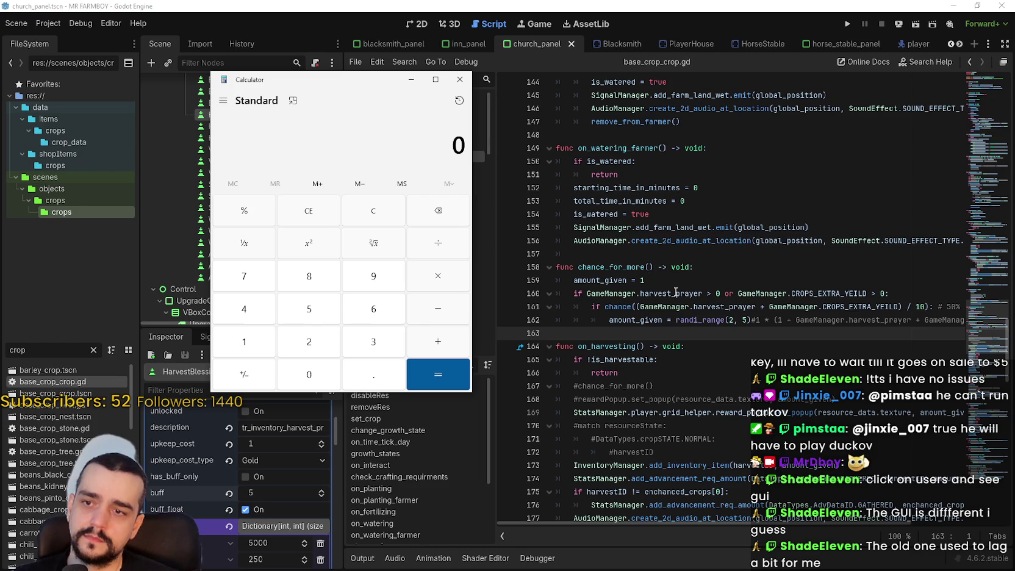
- Compute 6 ÷ 10 = 0.6, glance at the code, then clear the calculator
mouse_move(675, 292)
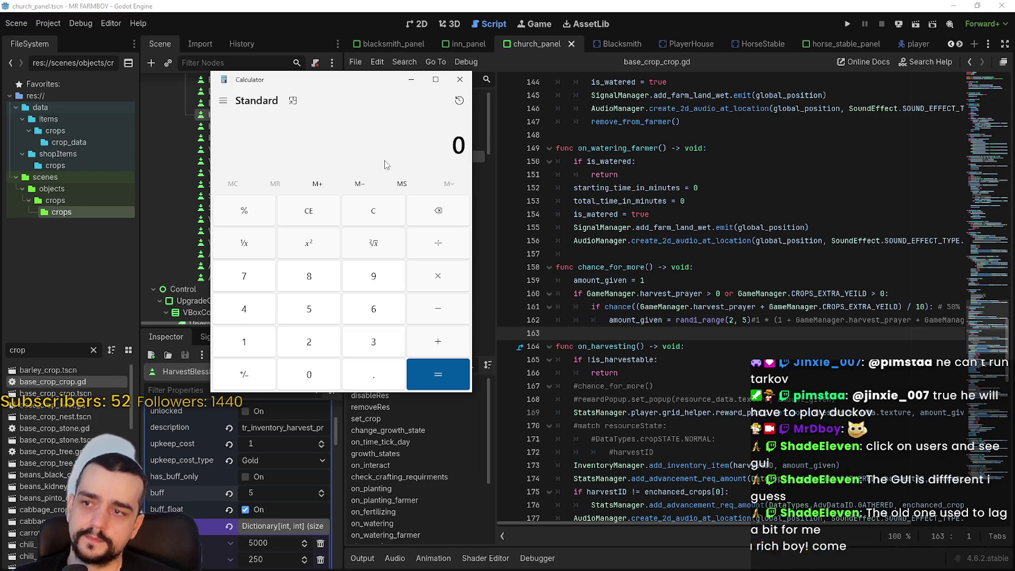
type("6")
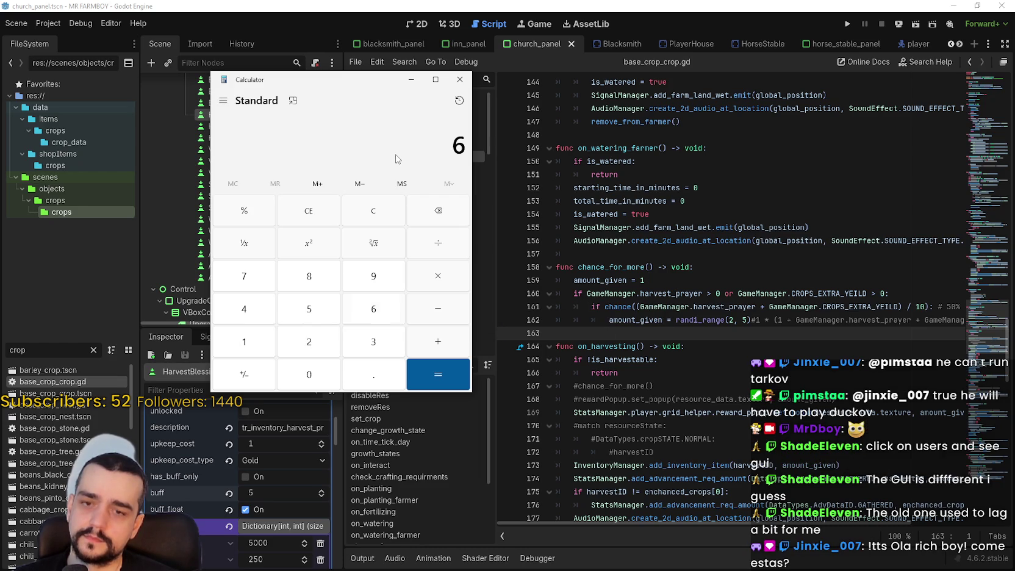
type("/10")
key("Return")
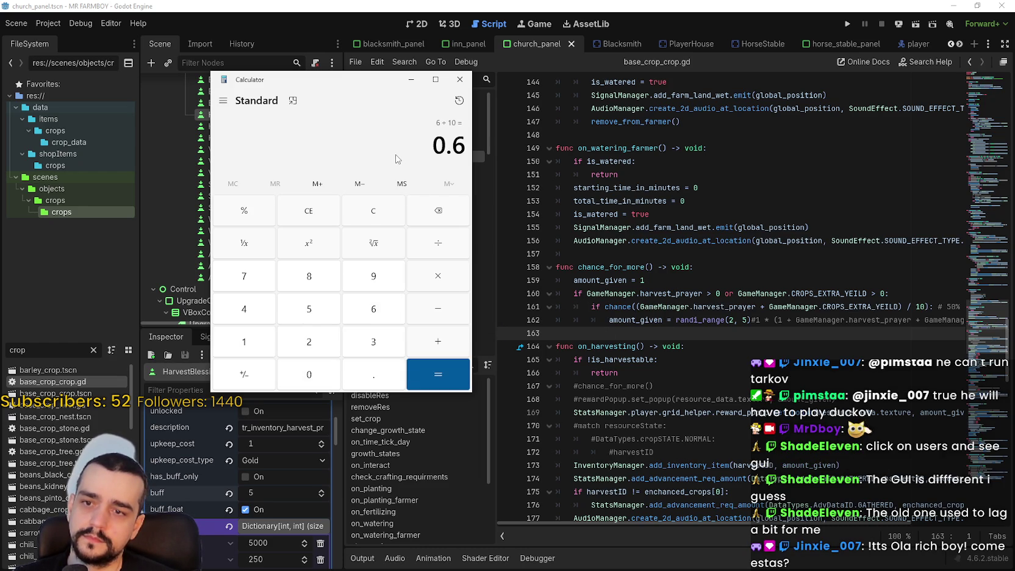
left_click(663, 523)
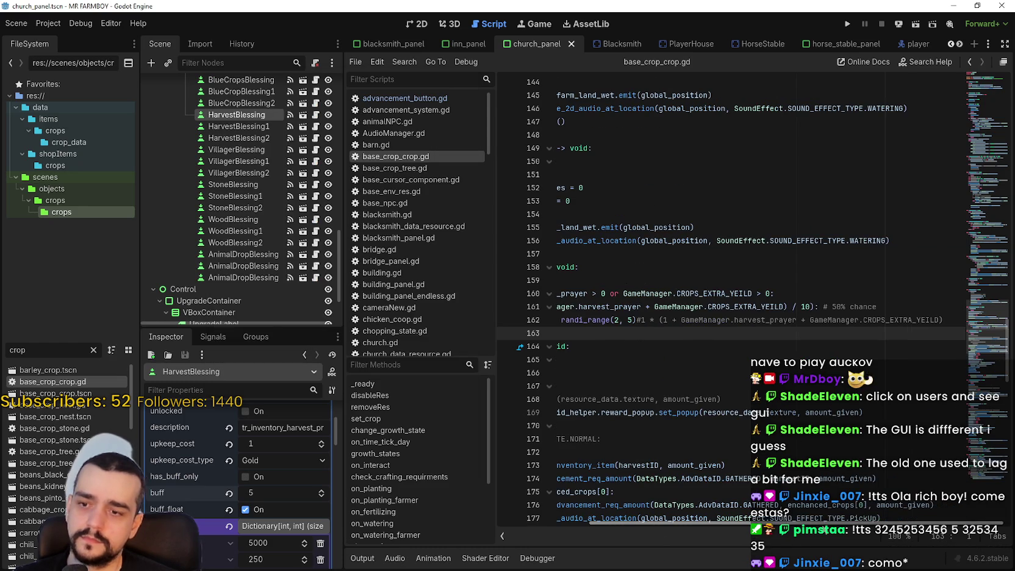
scroll(663, 522, "left", 4)
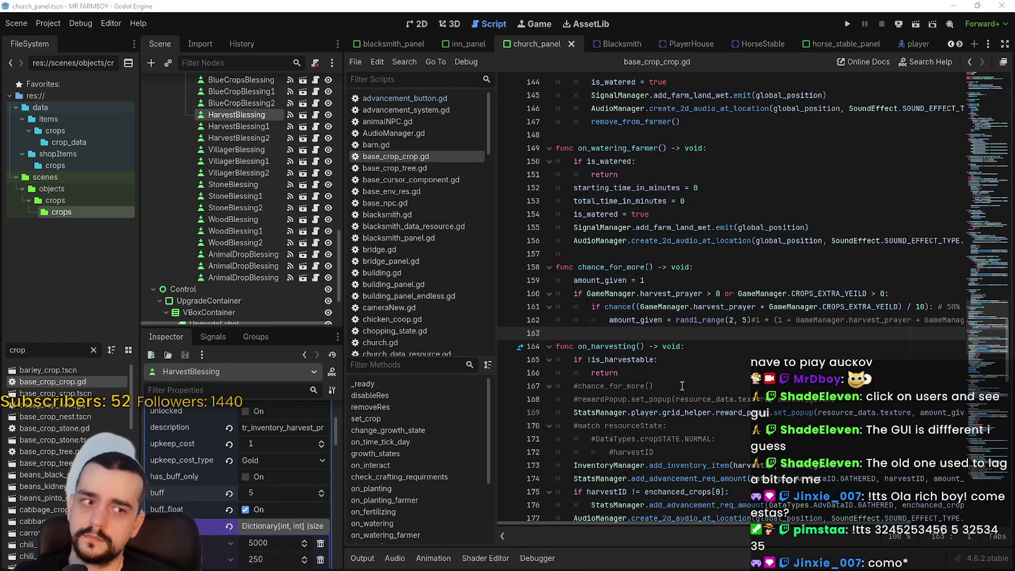
key("alt+Tab")
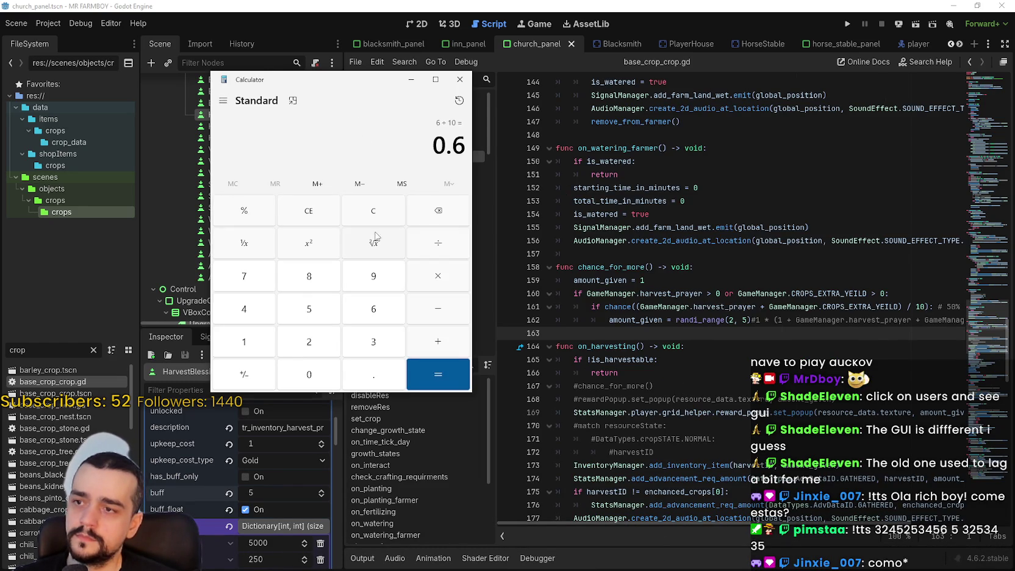
left_click(374, 214)
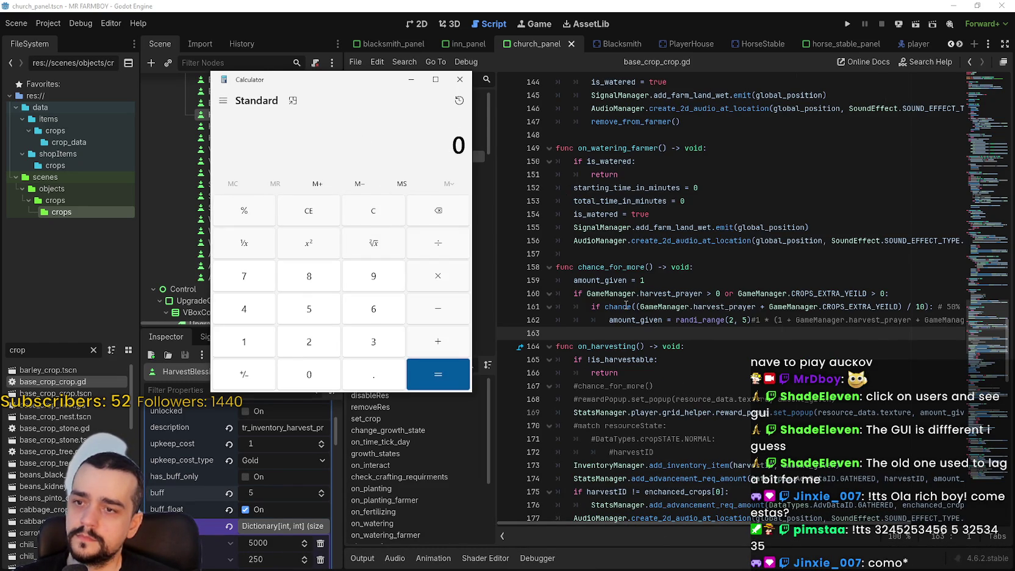
- Compute 6 ÷ 100 = 0.06 and clear the result
mouse_move(626, 305)
mouse_move(888, 306)
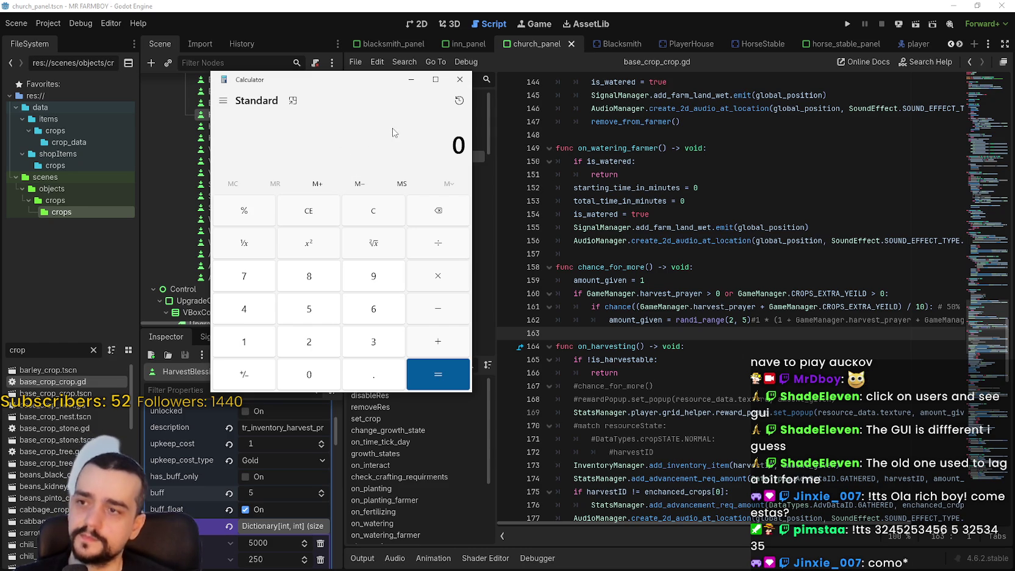
type("6/")
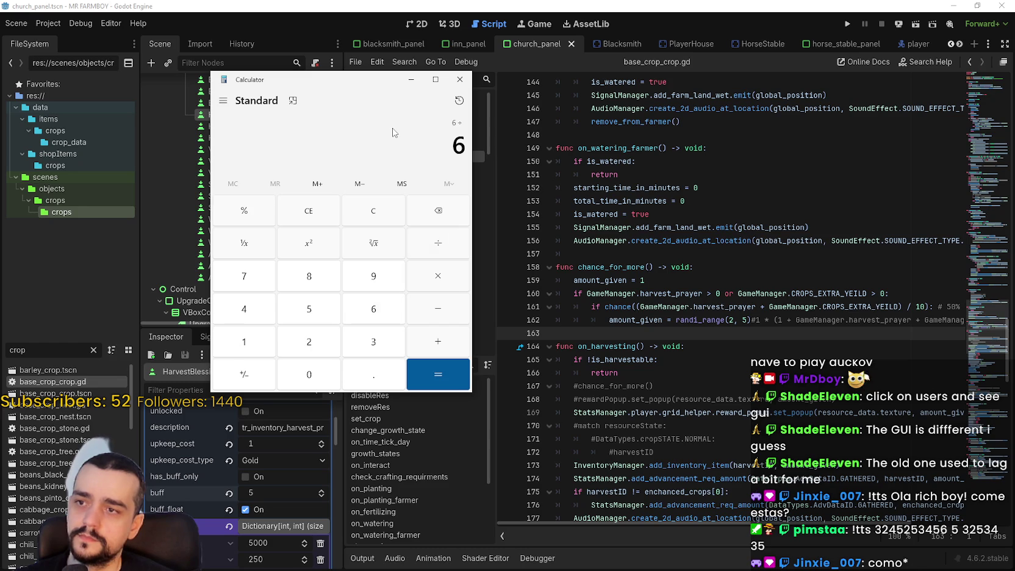
type("100")
key("Return")
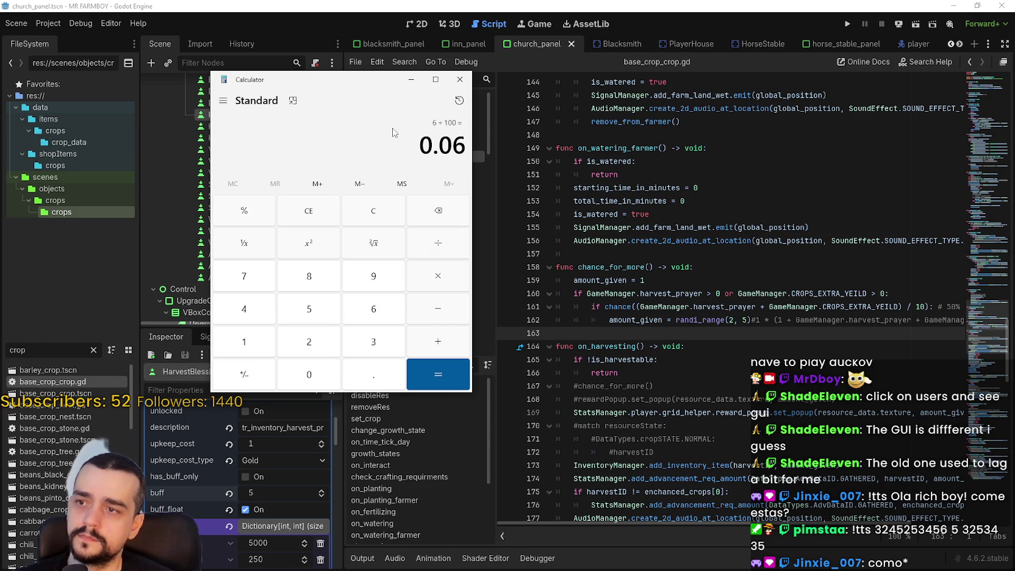
left_click(372, 219)
- Compute 6 ÷ 50 = 0.12, clear it, then compute 6 ÷ 30 = 0.2
type("6 ÷ ")
type("50")
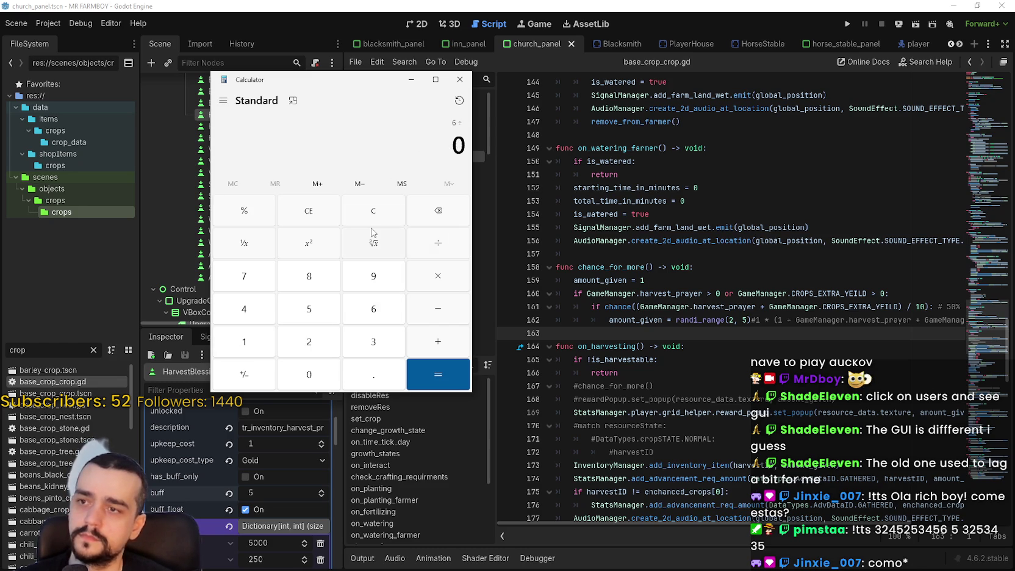
key("Return")
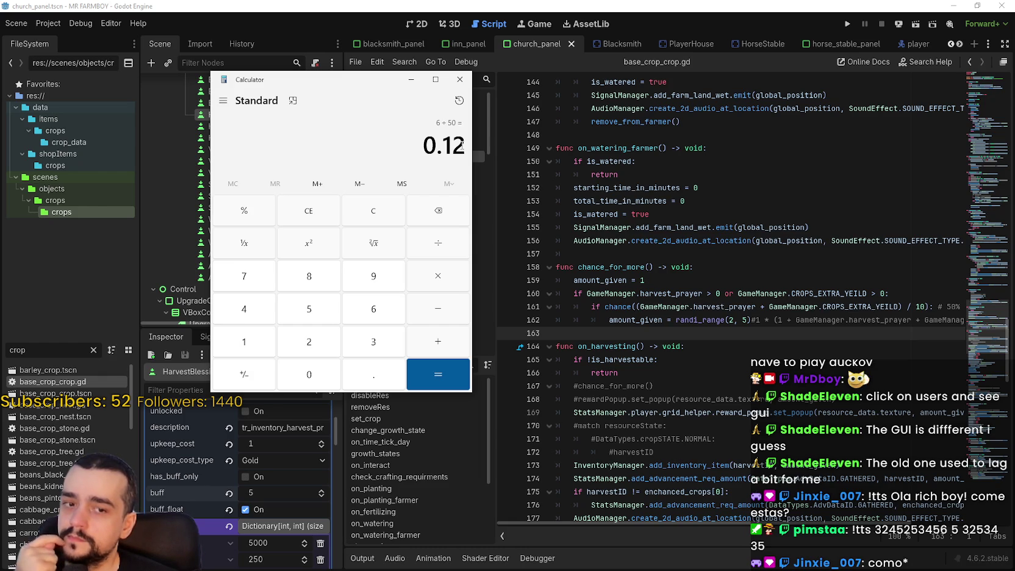
left_click(364, 202)
type("6 ÷ 30")
key("Return")
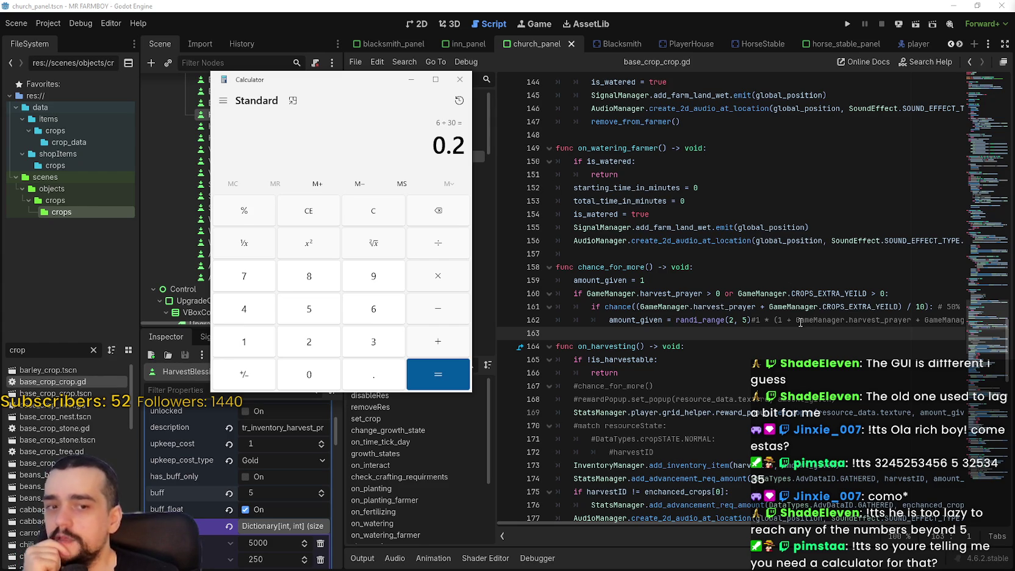
left_click(981, 309)
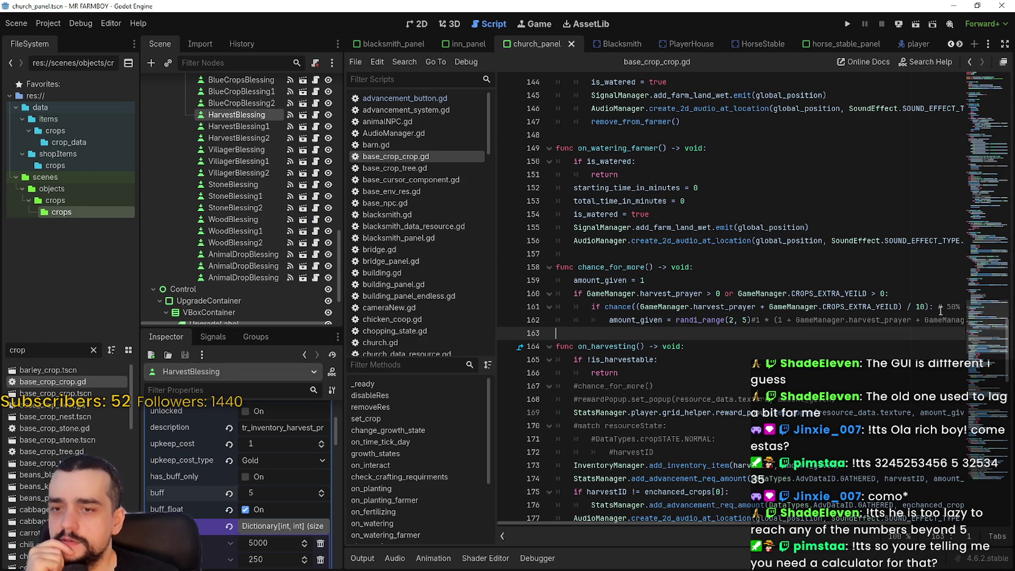
left_click(960, 306)
left_click(737, 306)
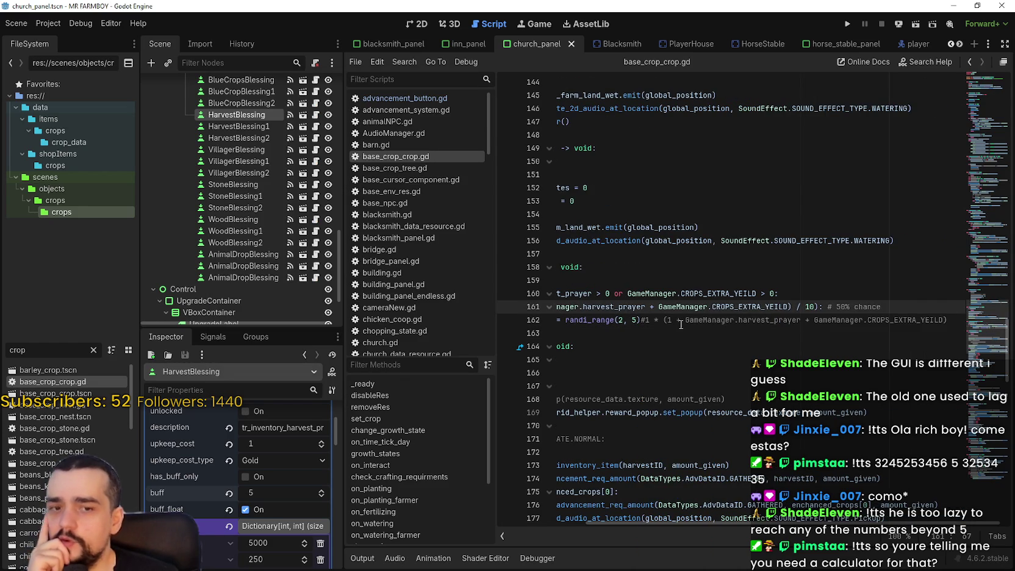
left_click_drag(645, 319, 873, 316)
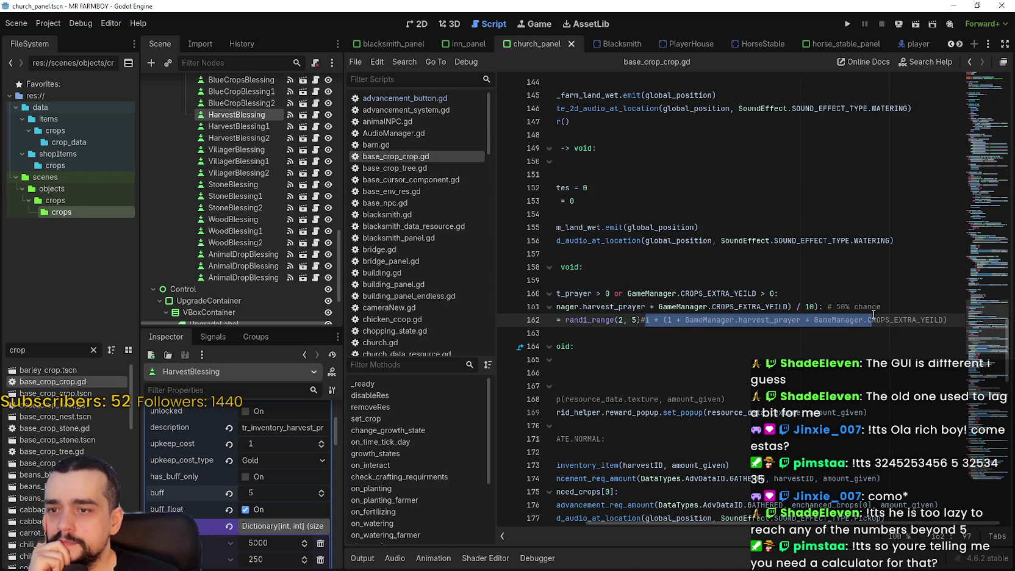
mouse_move(944, 319)
left_mouse_down()
mouse_move(628, 305)
mouse_move(685, 319)
left_mouse_up()
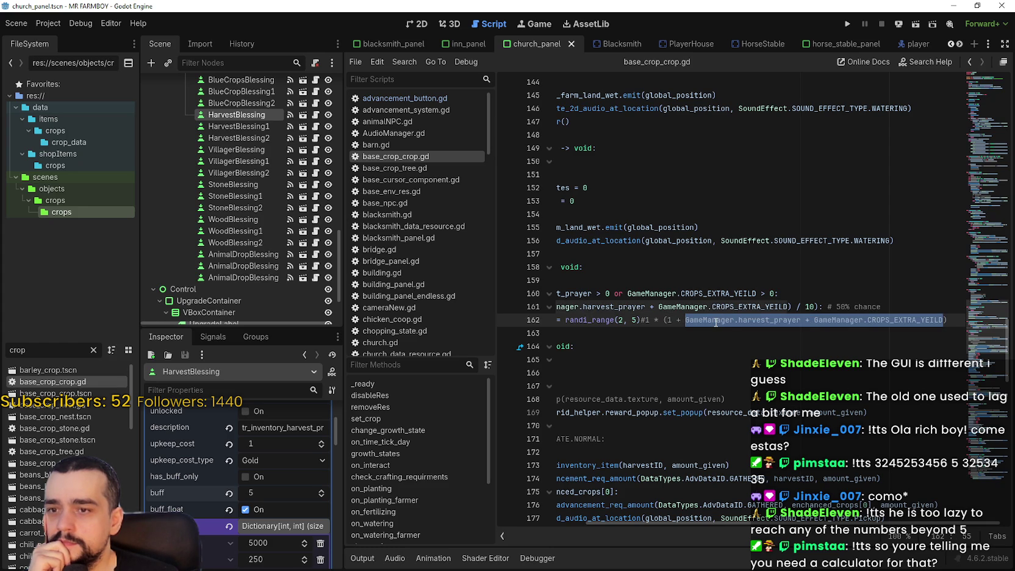
left_click_drag(944, 319, 641, 319)
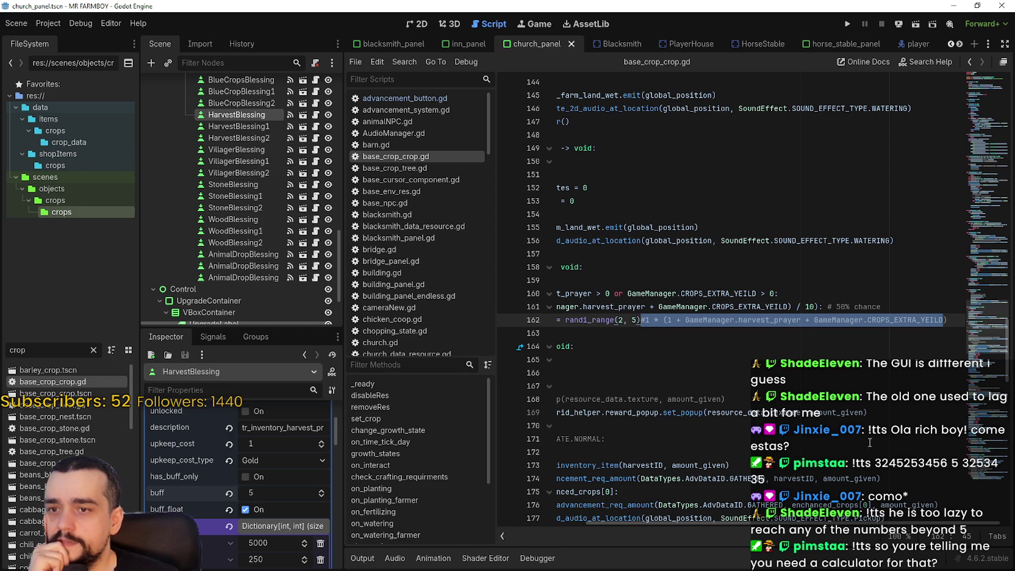
scroll(804, 342, "left", 3)
left_click_drag(879, 307, 674, 307)
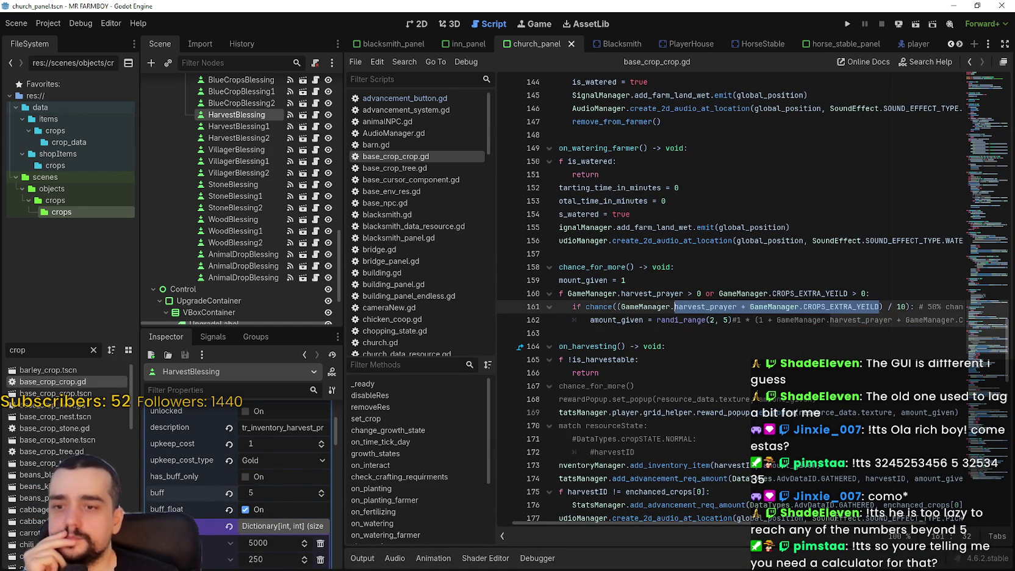
left_click_drag(838, 523, 739, 519)
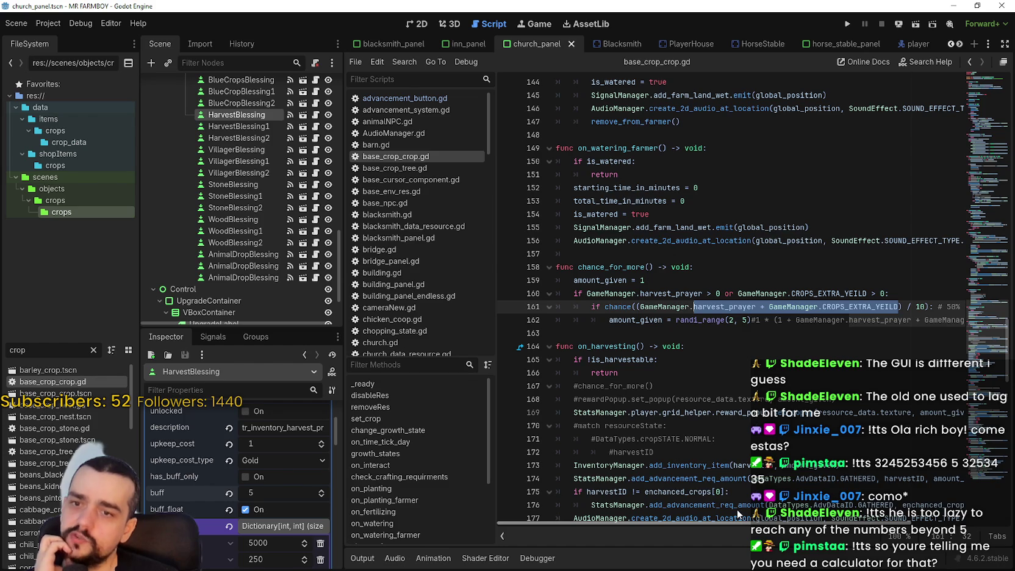
scroll(825, 524, "right", 4)
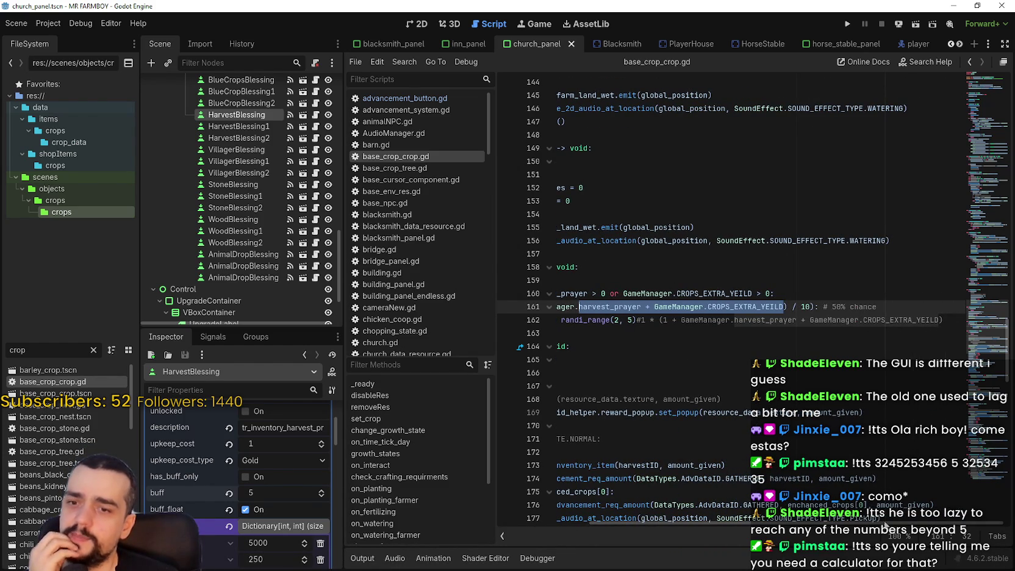
scroll(889, 528, "left", 4)
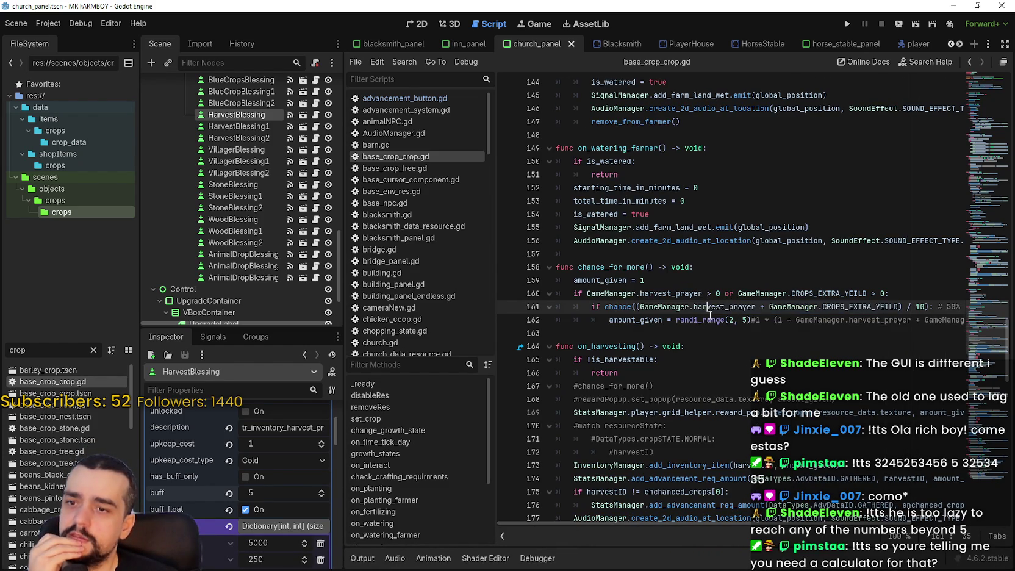
mouse_move(710, 314)
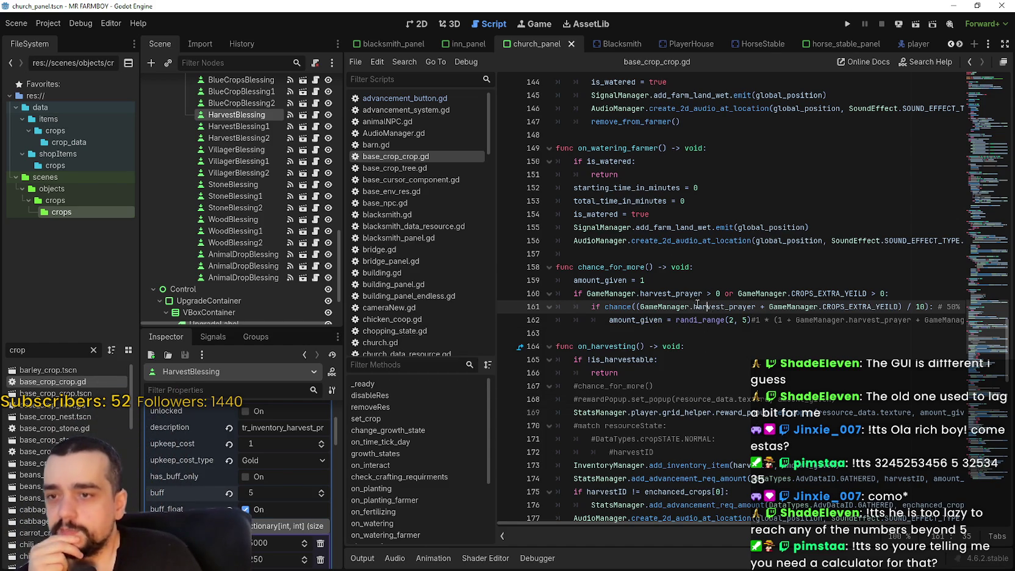
left_click(733, 320)
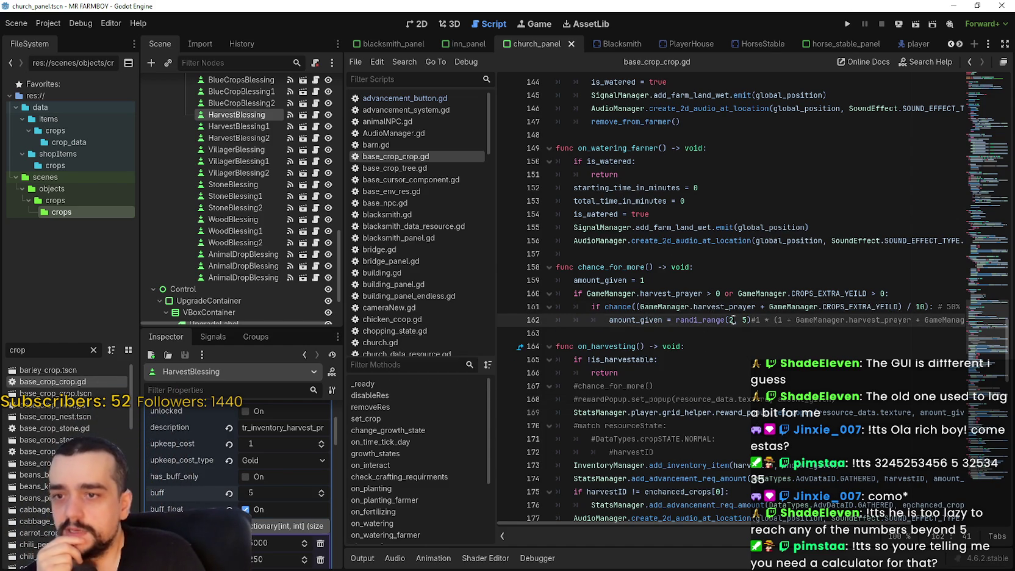
double_click(728, 308)
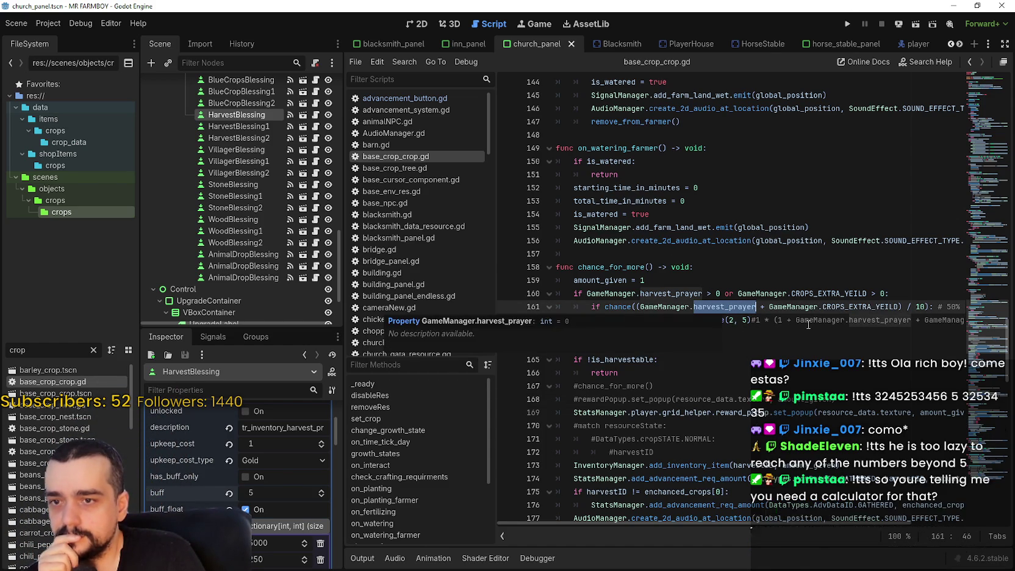
mouse_move(842, 298)
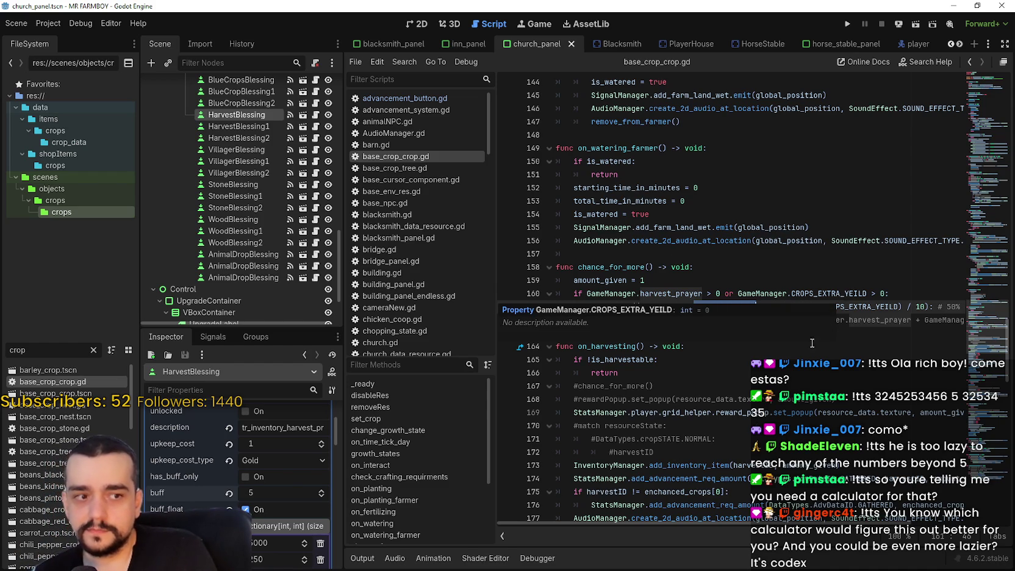
left_click_drag(842, 306, 700, 305)
mouse_move(639, 306)
left_mouse_down()
mouse_move(904, 319)
mouse_move(899, 306)
left_mouse_up()
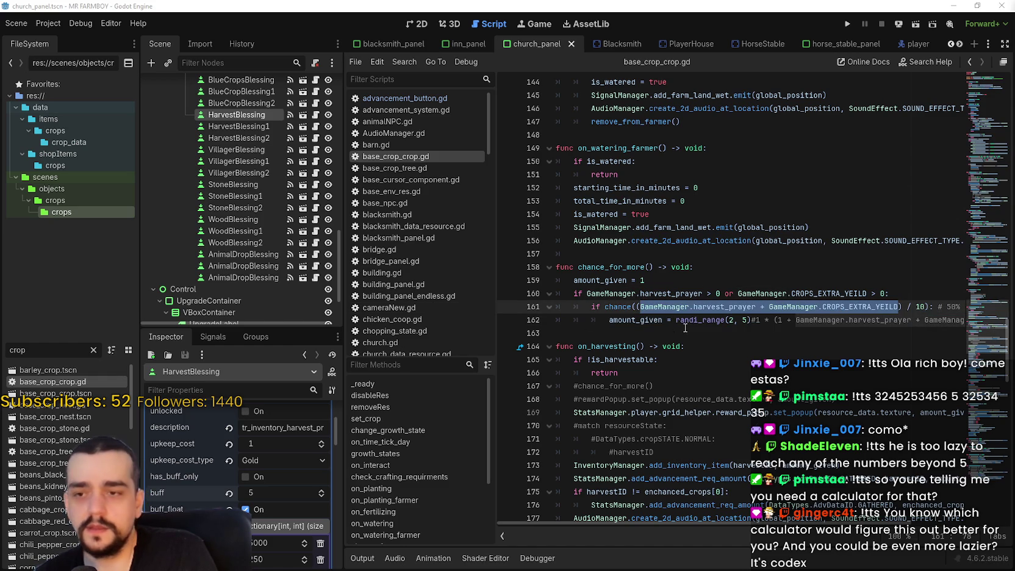
left_click(683, 323)
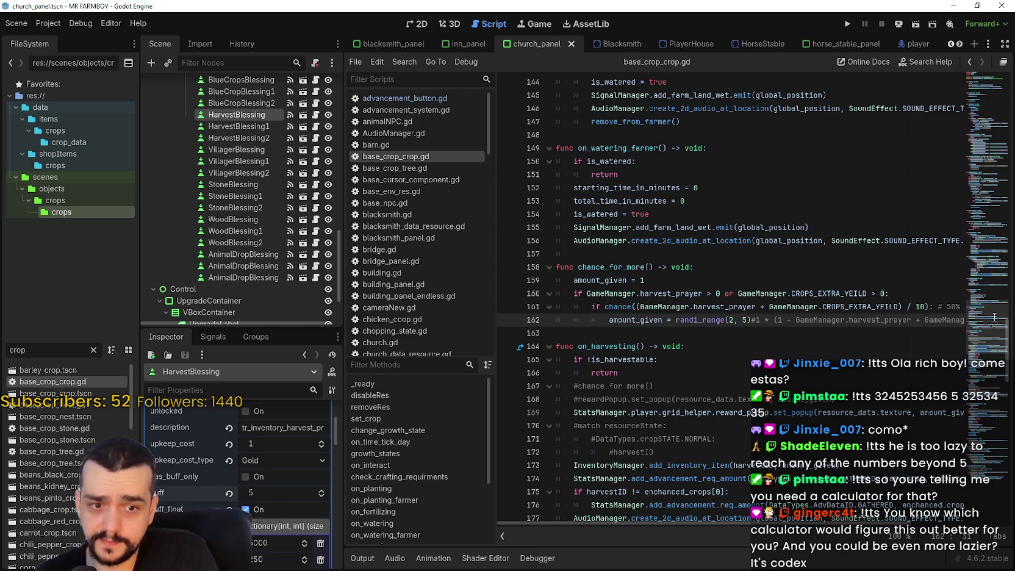
- Bring Calculator back and position it over the code editor
key("alt+Tab")
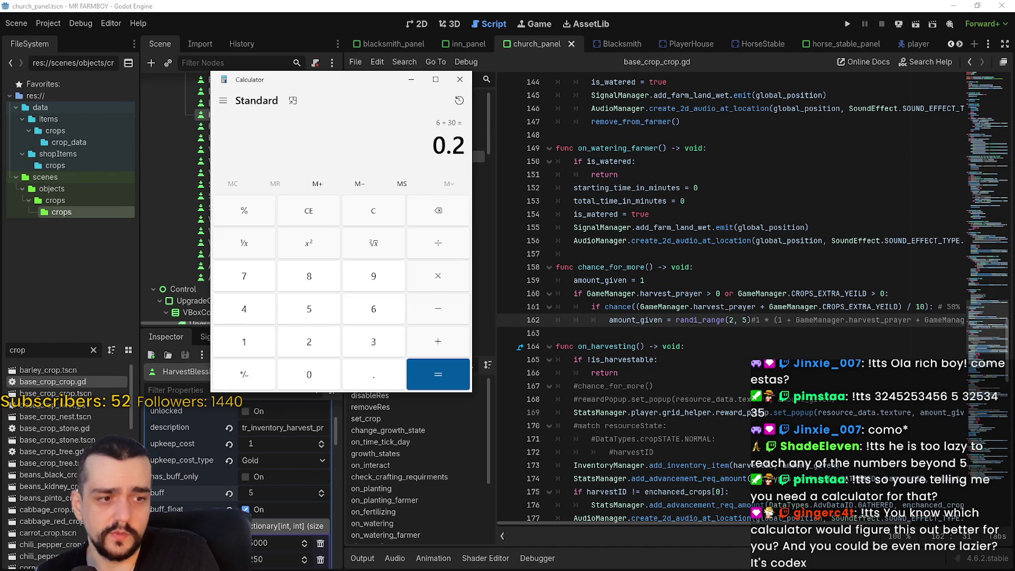
left_click(459, 79)
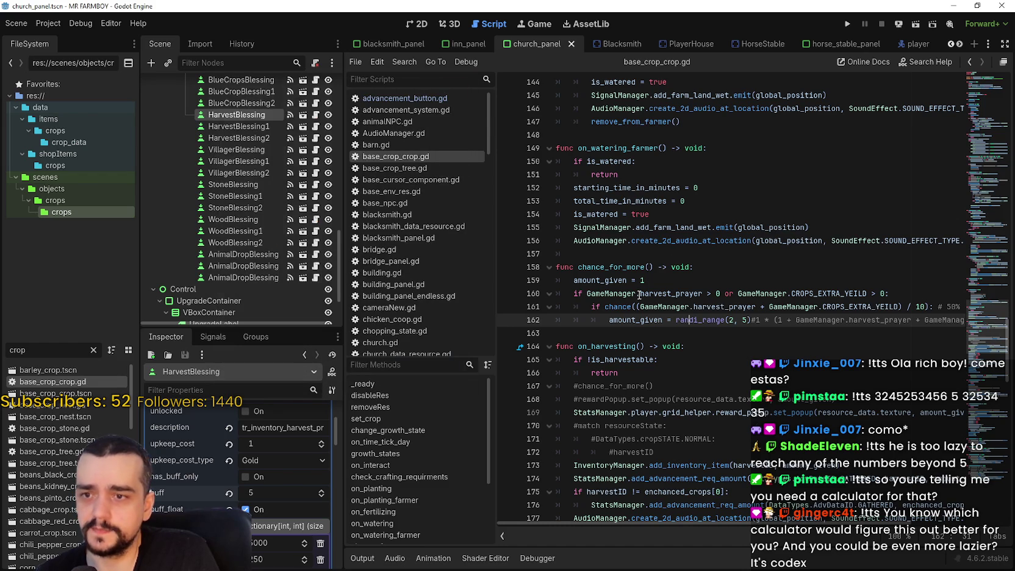
key("alt+Tab")
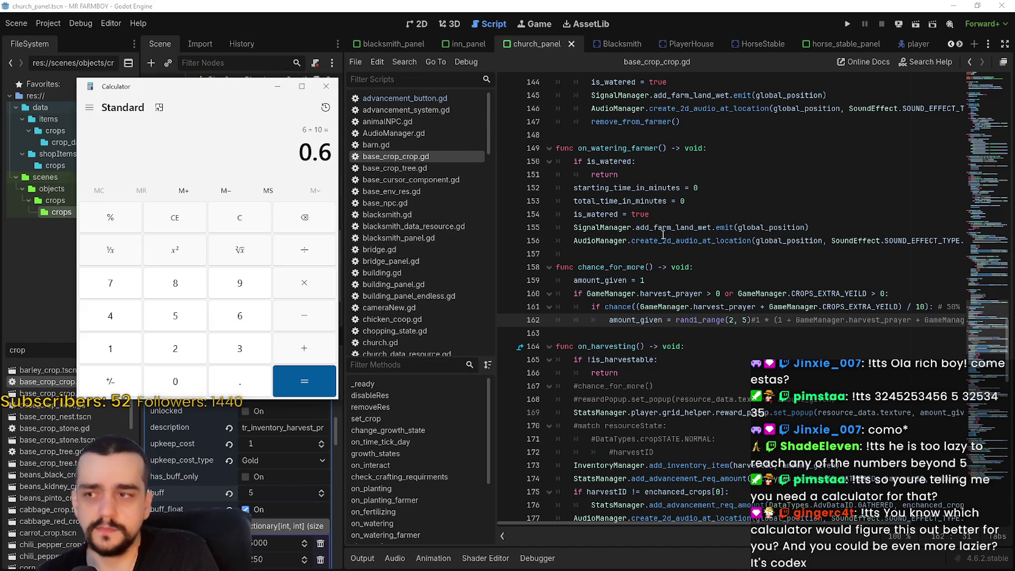
left_click(641, 241)
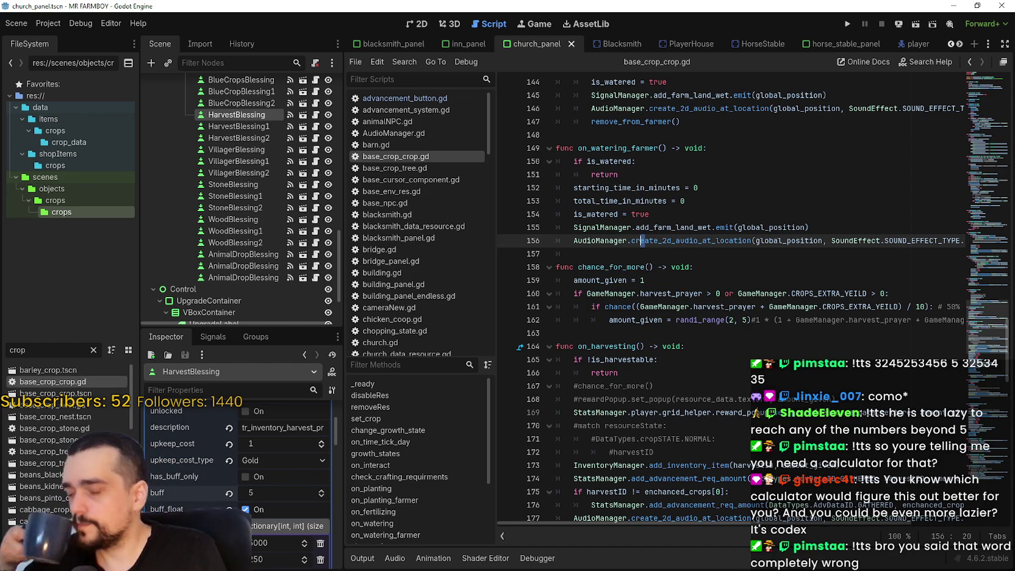
key("alt+Tab")
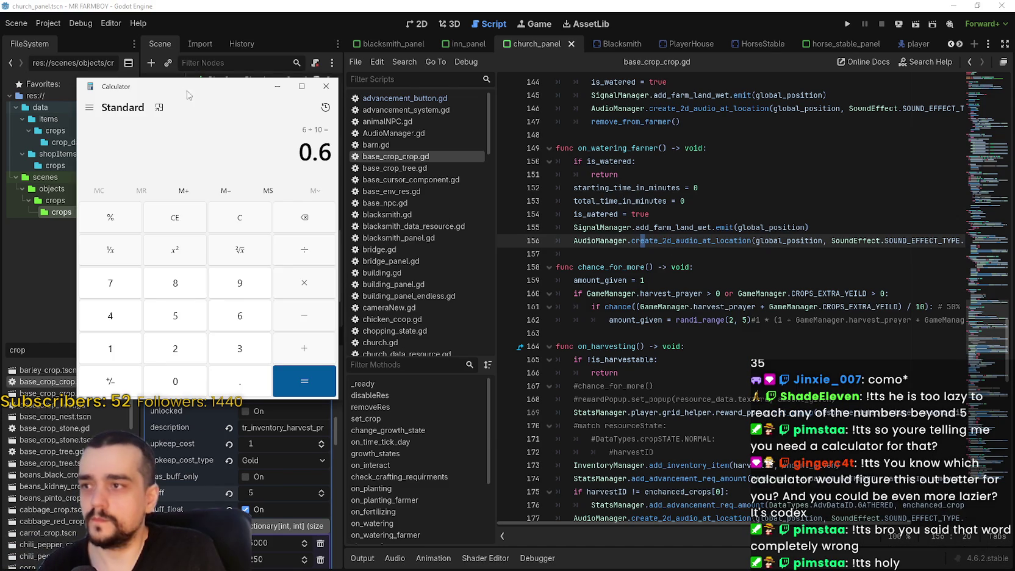
left_click_drag(186, 93, 578, 131)
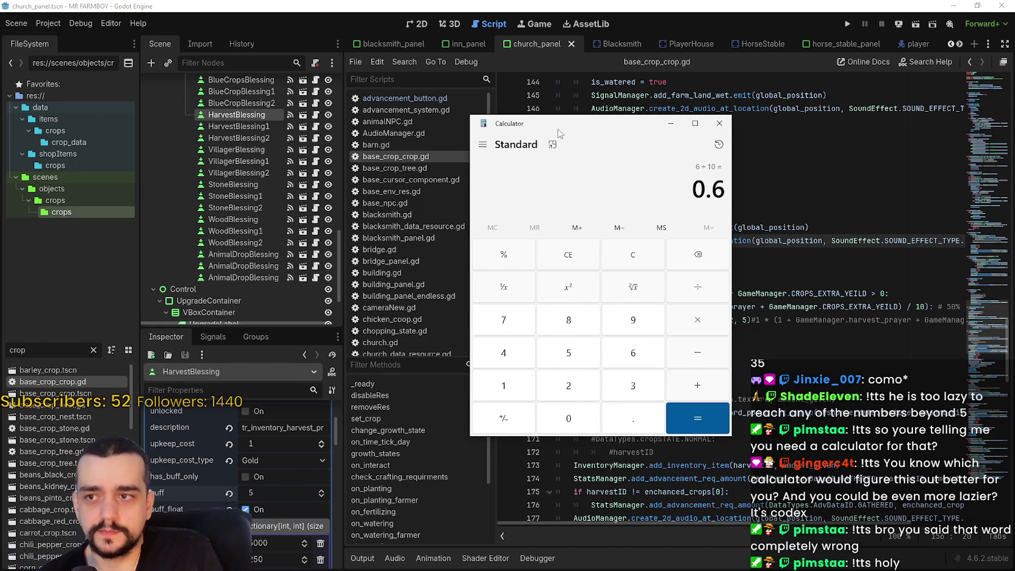
left_click_drag(558, 133, 504, 136)
- Compute 6 ÷ 30 = 0.2, then 3 ÷ 40
type("6/30")
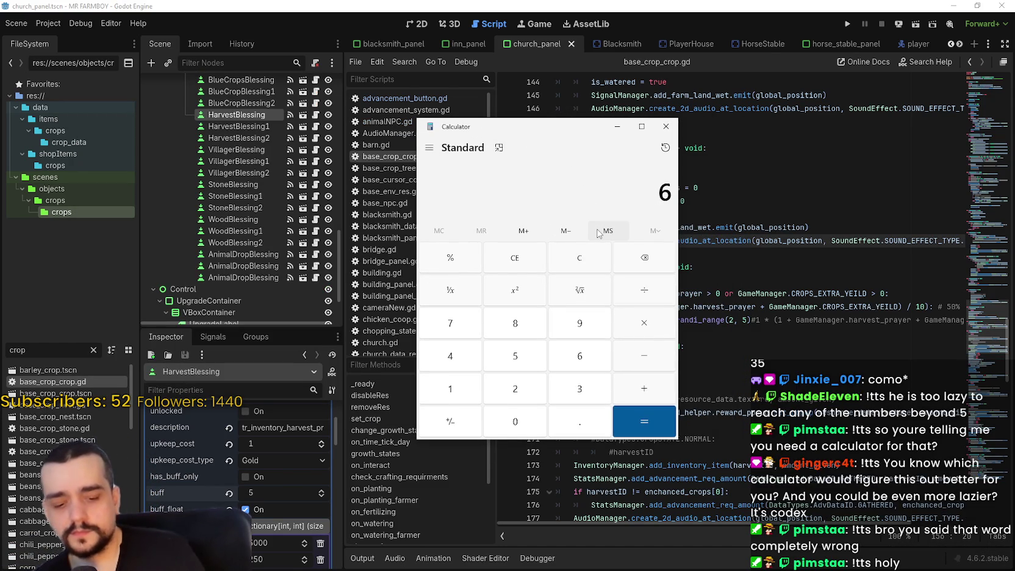
key("Return")
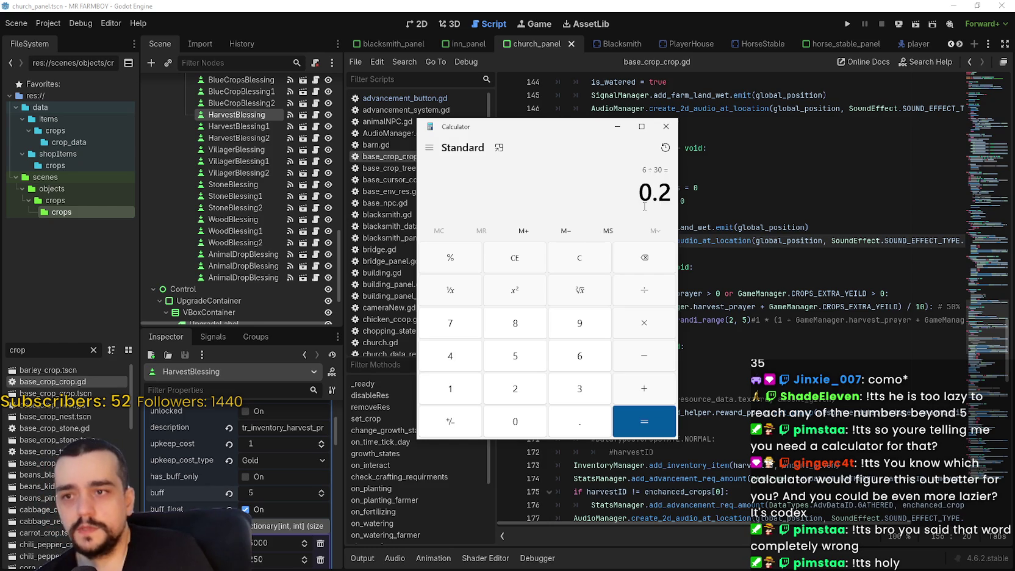
left_click_drag(649, 203, 680, 202)
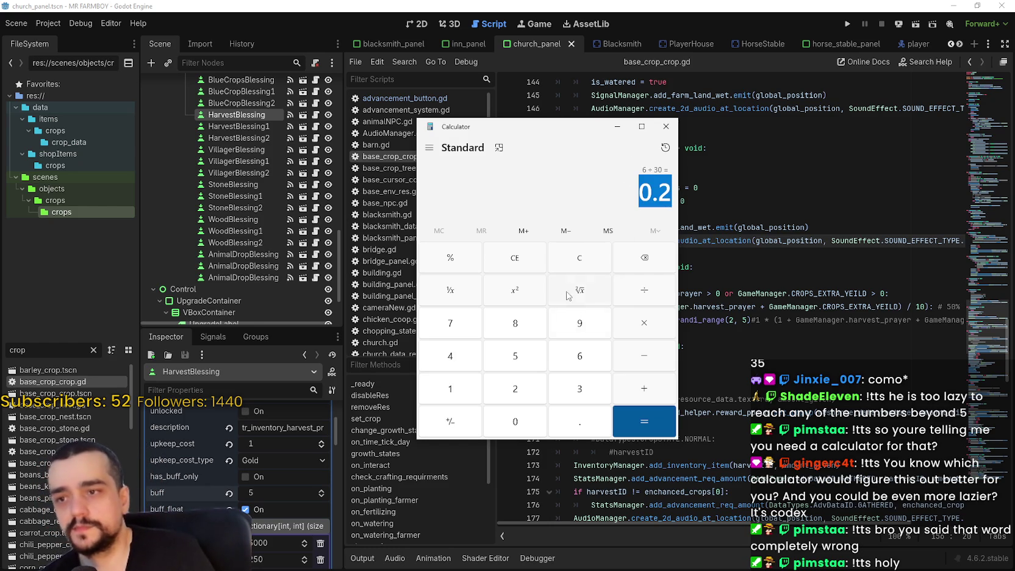
left_click(580, 268)
type("3 ÷ ")
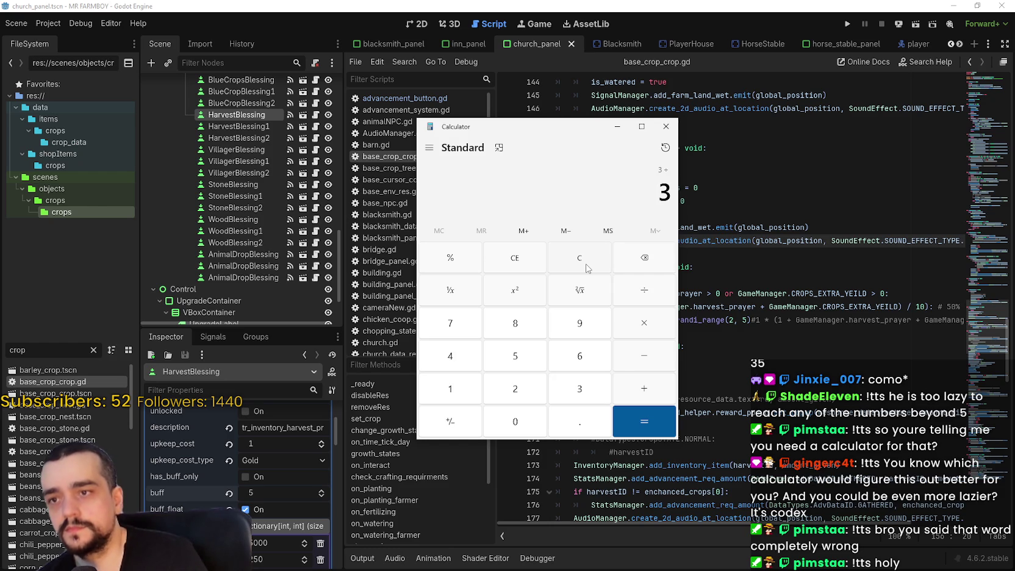
type("40")
key("Return")
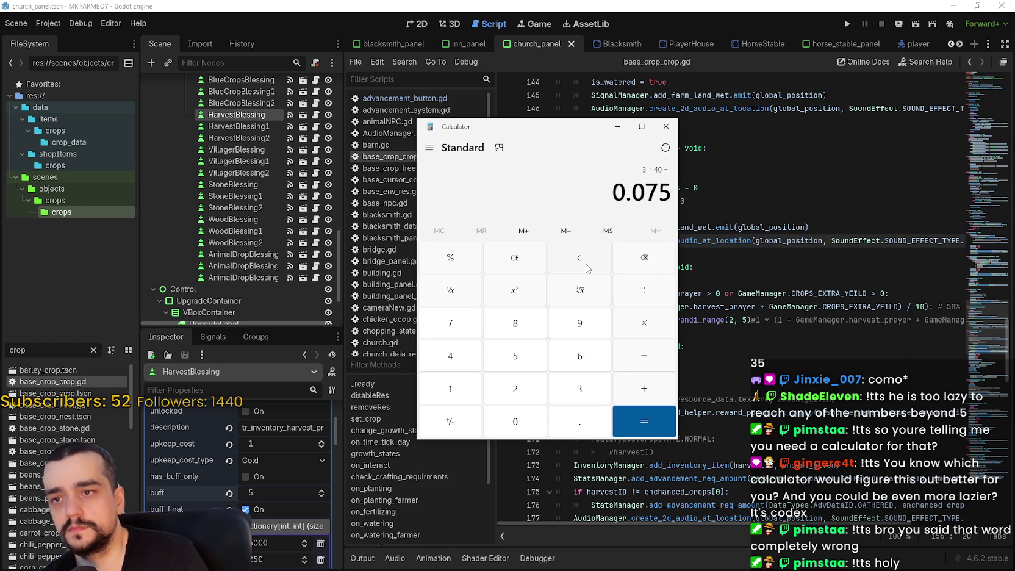
- Compute 3 ÷ 30 and 2 ÷ 30 ≈ 0.0667, then close Calculator
type("3 ÷ 30")
key("Return")
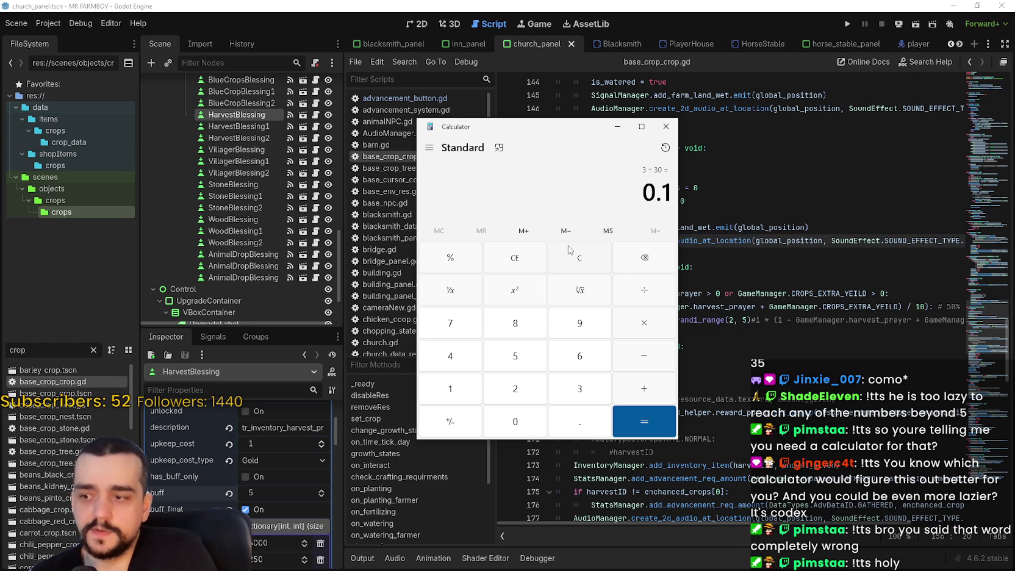
left_click(535, 257)
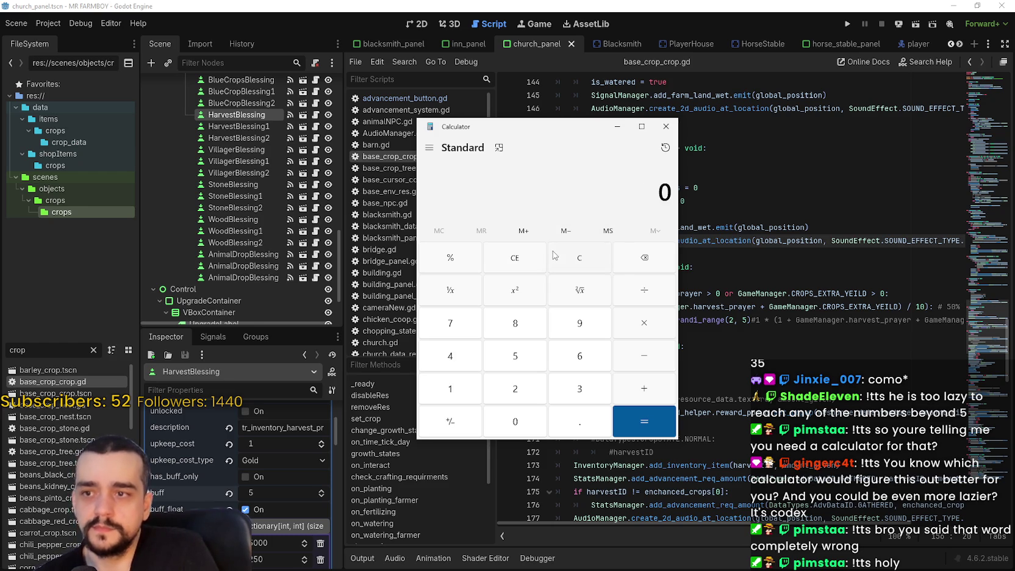
type("10")
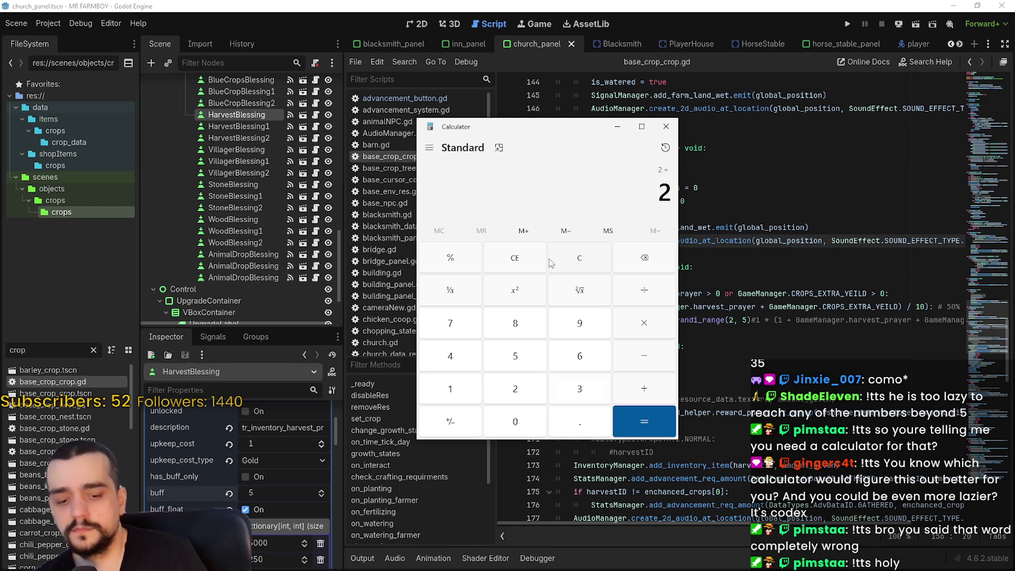
type("30")
key("Return")
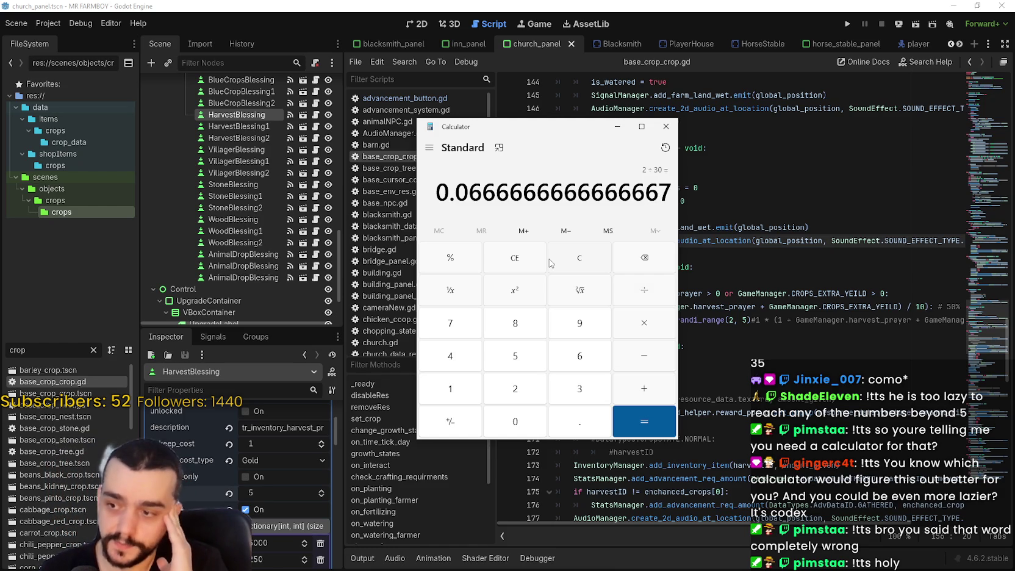
left_click(666, 126)
- Place the caret at the end of line 152, then on blank line 157
mouse_move(719, 305)
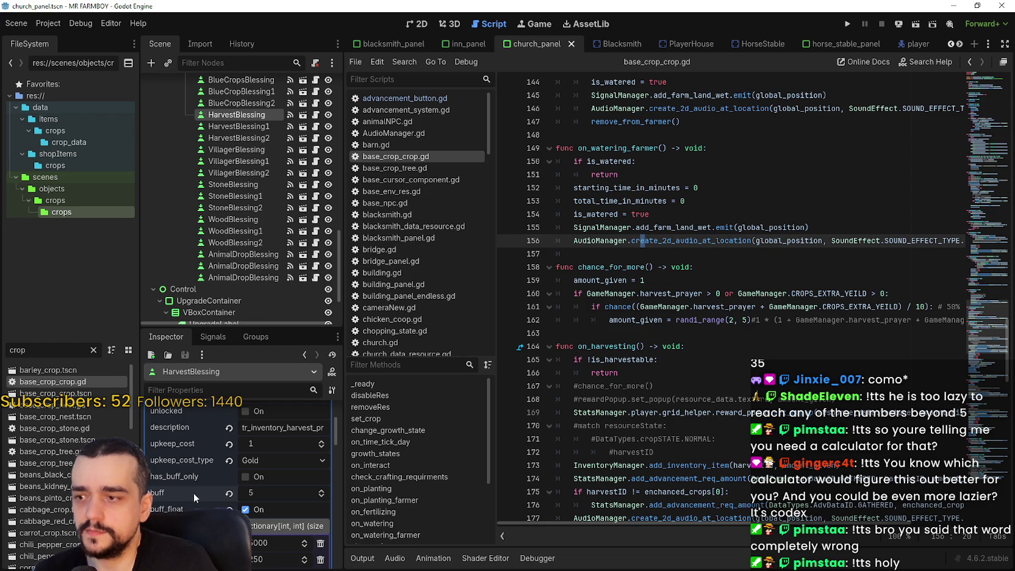
left_click(775, 200)
left_click(776, 185)
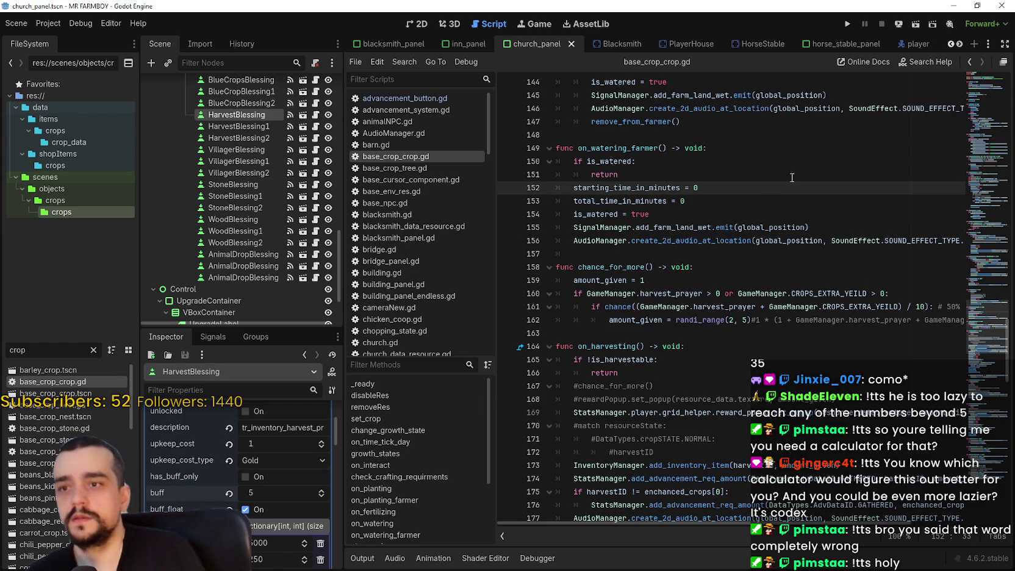
left_click(752, 267)
left_click(751, 254)
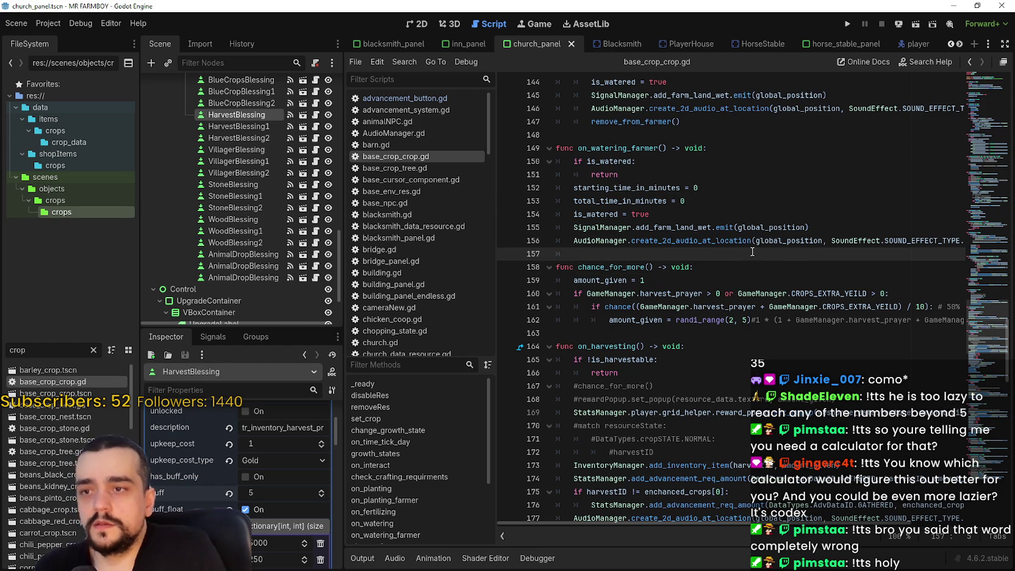
- Change the FileSystem filter from 'crop' to 'church'
scroll(752, 254, "up", 1)
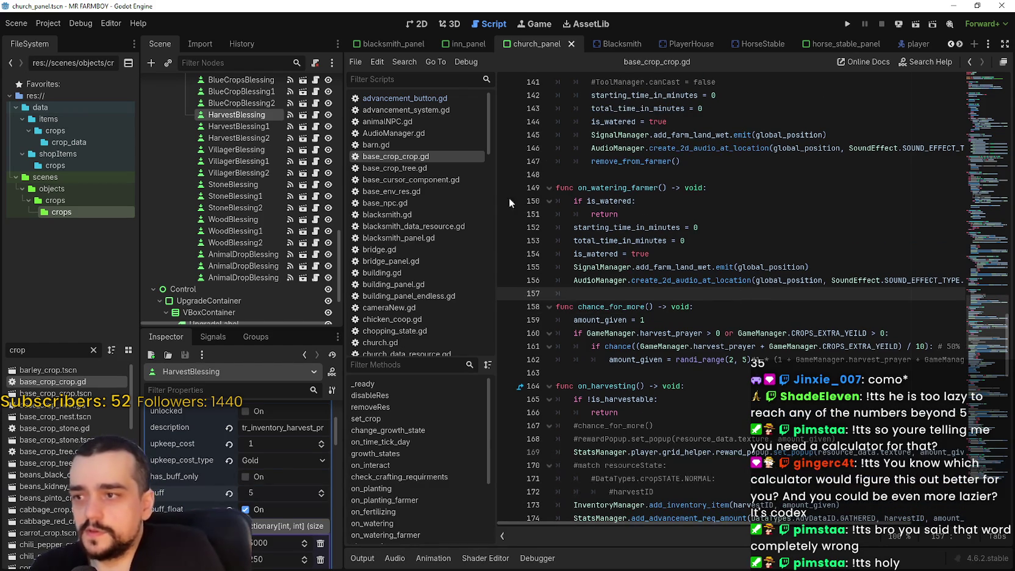
scroll(271, 186, "up", 3)
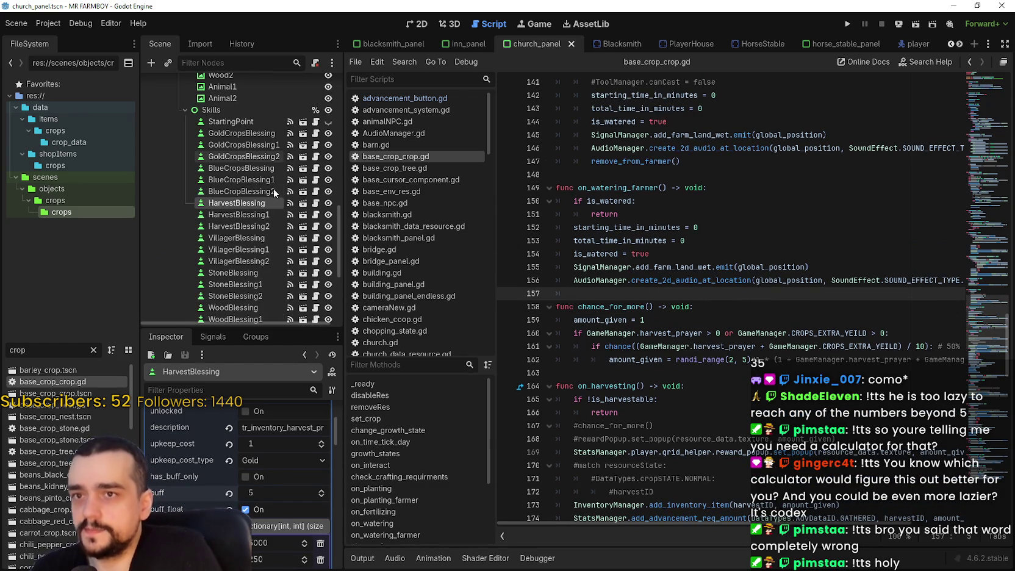
left_click_drag(27, 350, 1, 346)
type("church")
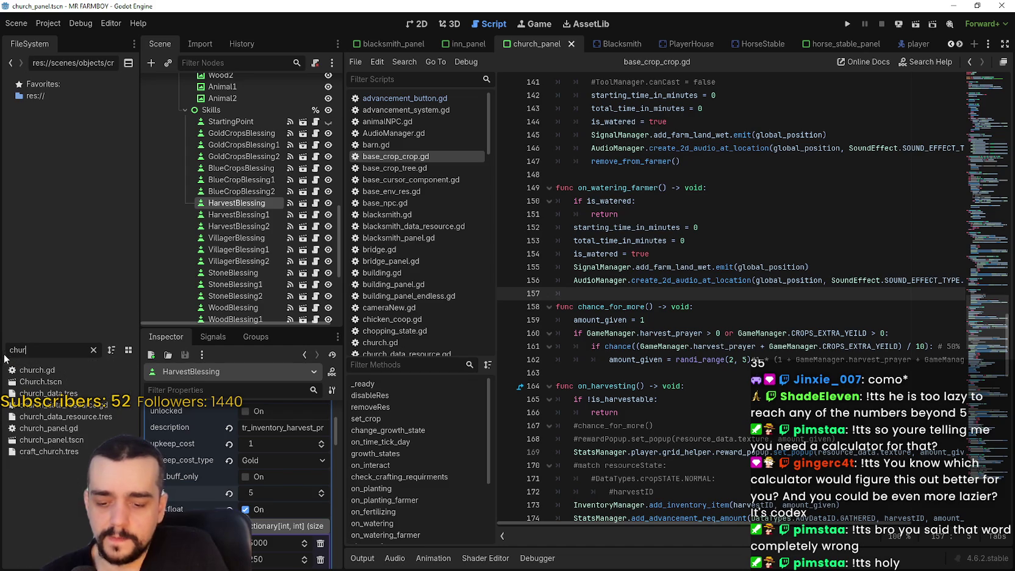
- Open church.gd and scroll to the buffs dictionary
double_click(62, 373)
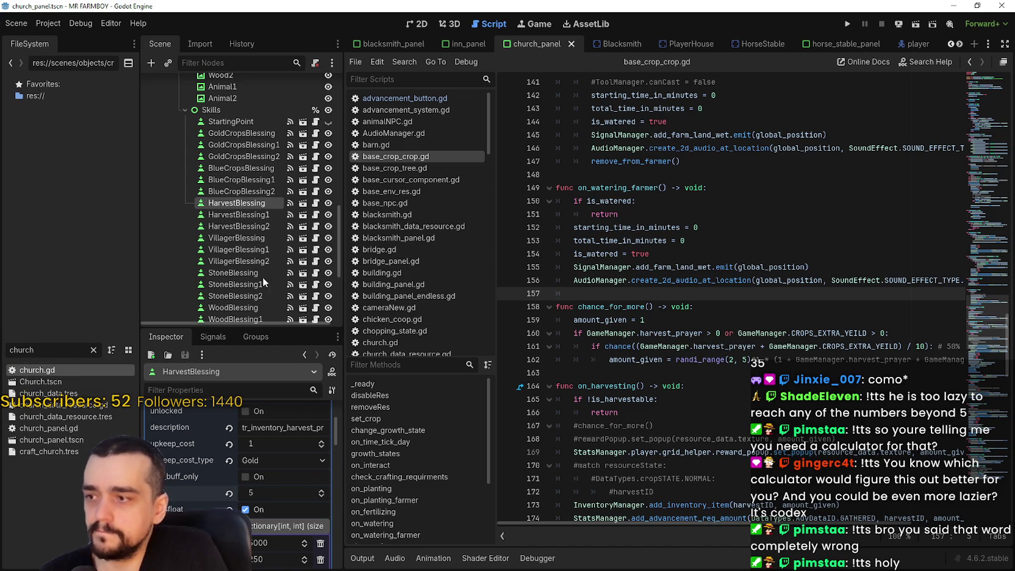
scroll(910, 212, "down", 5)
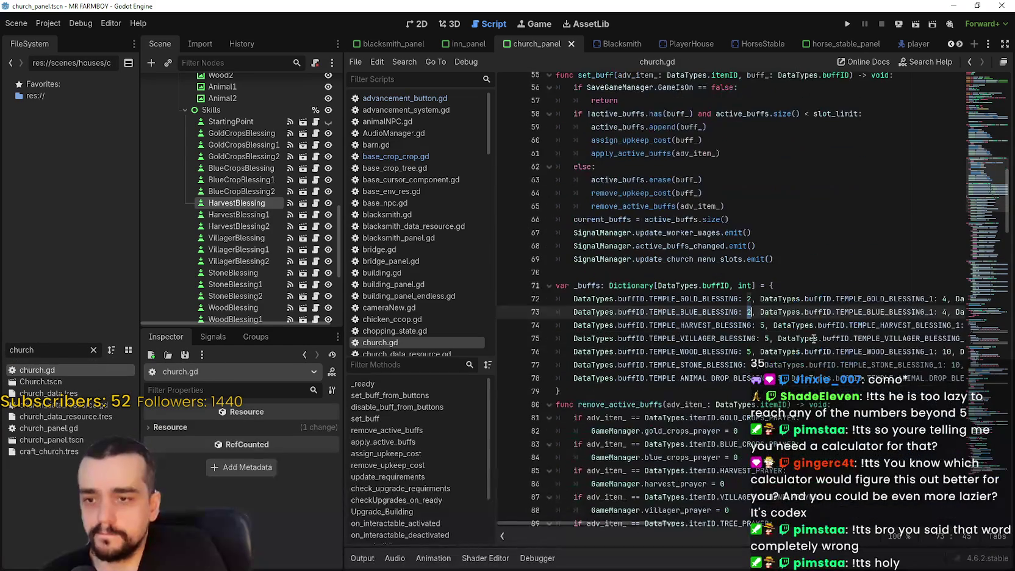
left_click_drag(632, 523, 721, 519)
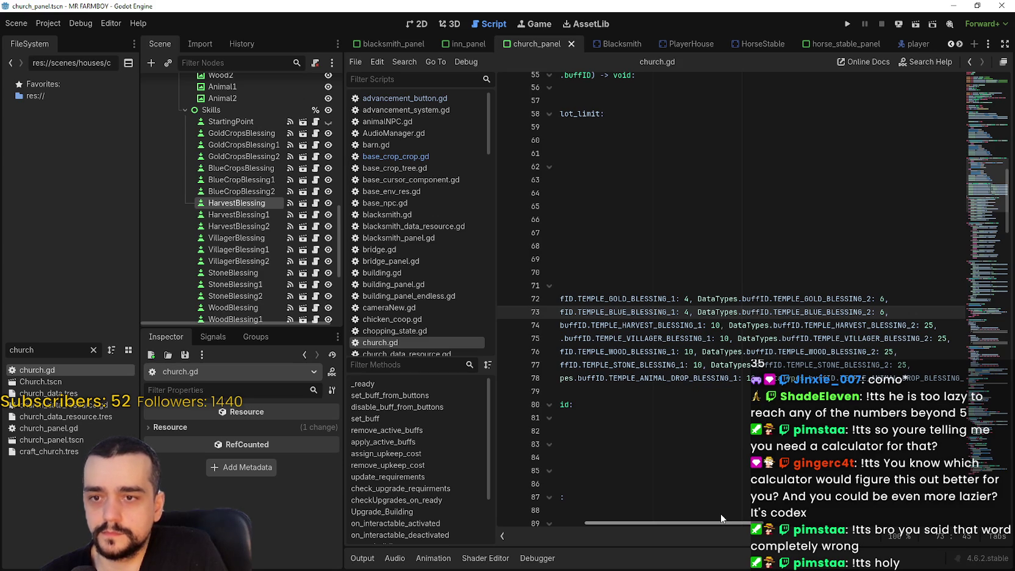
left_click_drag(720, 514, 721, 513)
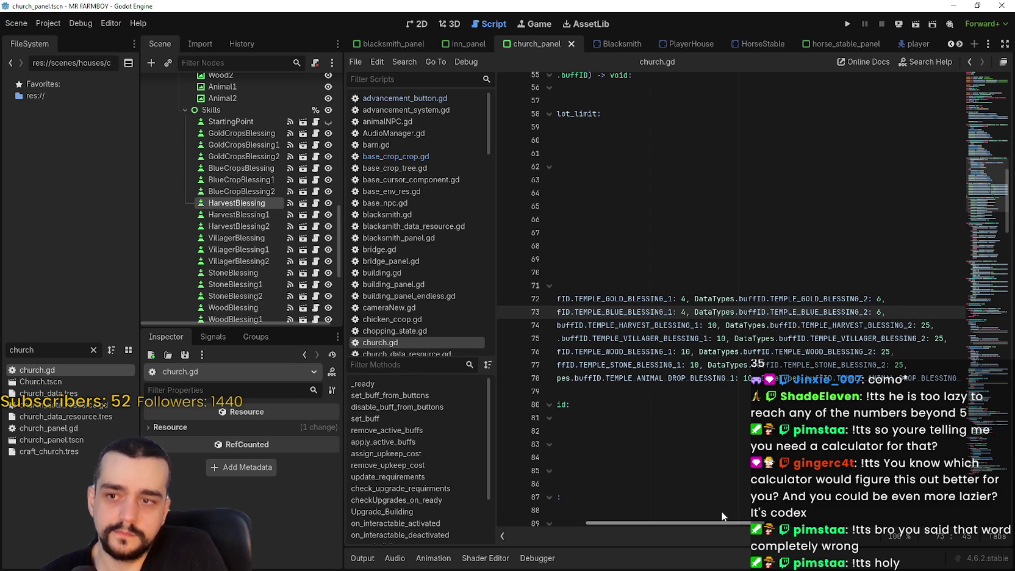
mouse_move(721, 514)
left_mouse_down()
mouse_move(675, 509)
mouse_move(724, 501)
left_mouse_up()
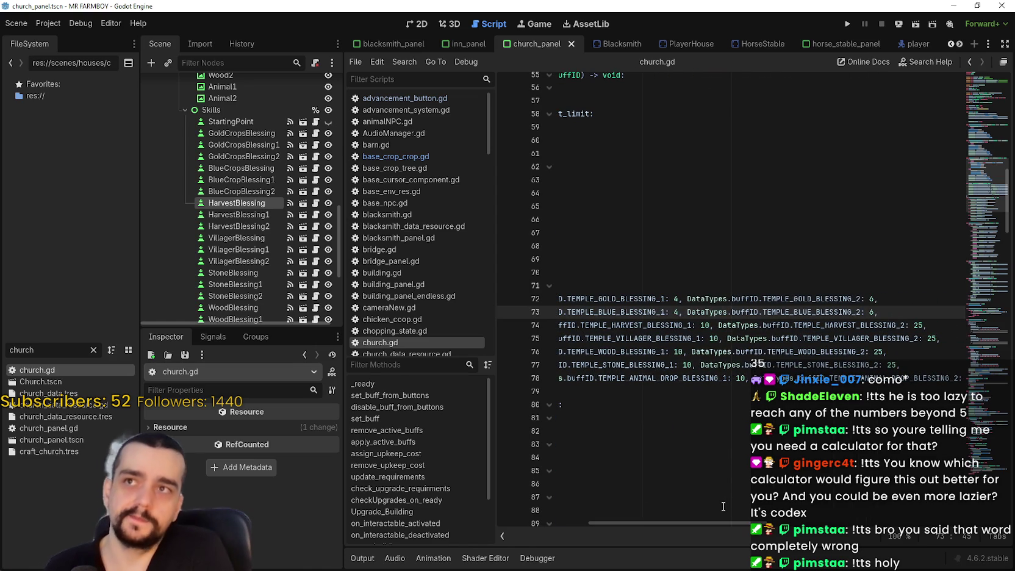
scroll(719, 520, "left", 3)
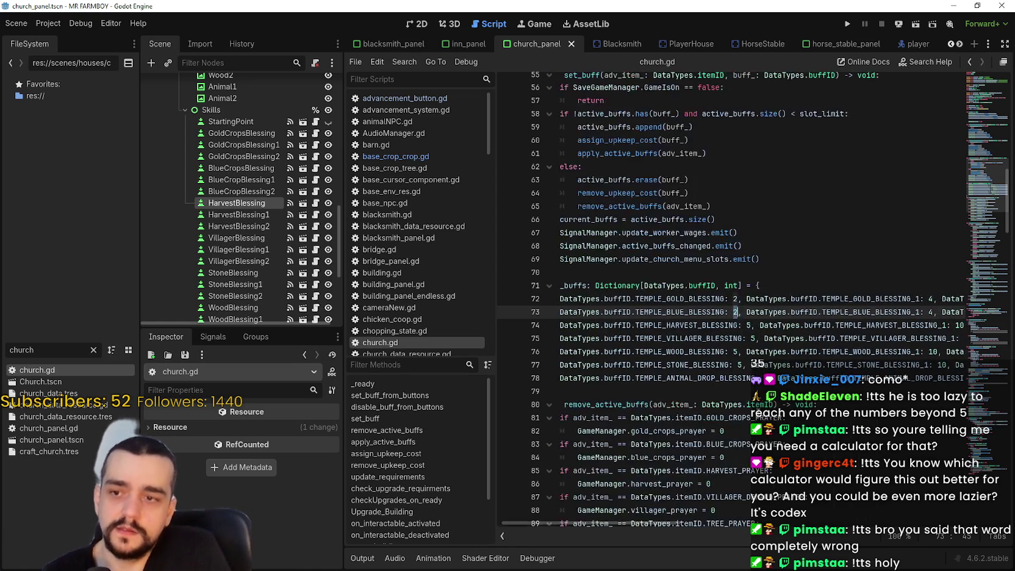
- Set the TEMPLE_HARVEST_BLESSING tiers to 2, 4 and 6 and save church.gd
double_click(735, 312)
mouse_move(639, 524)
left_mouse_down()
mouse_move(717, 519)
mouse_move(632, 517)
left_mouse_up()
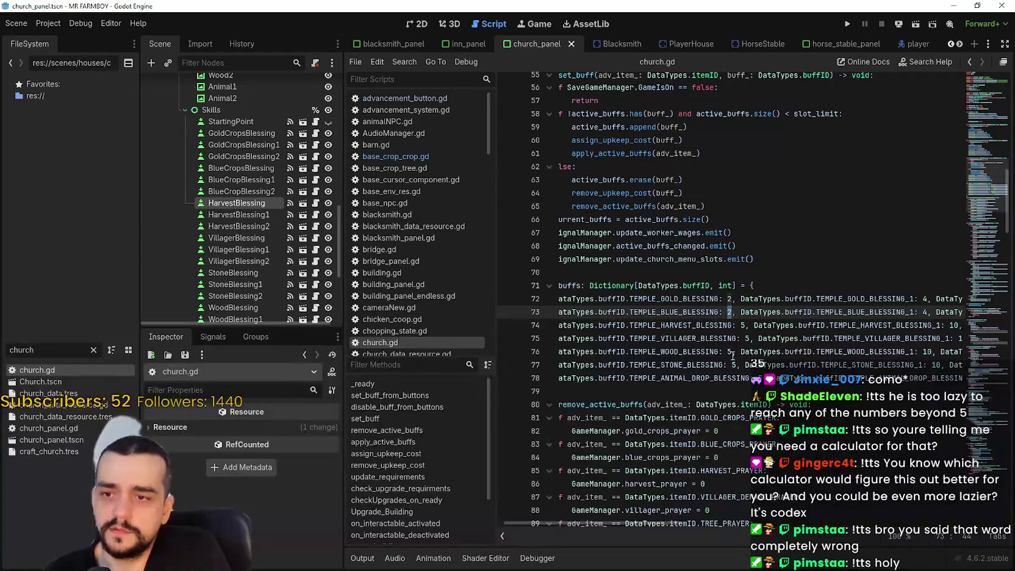
left_click(750, 339)
left_click(746, 325)
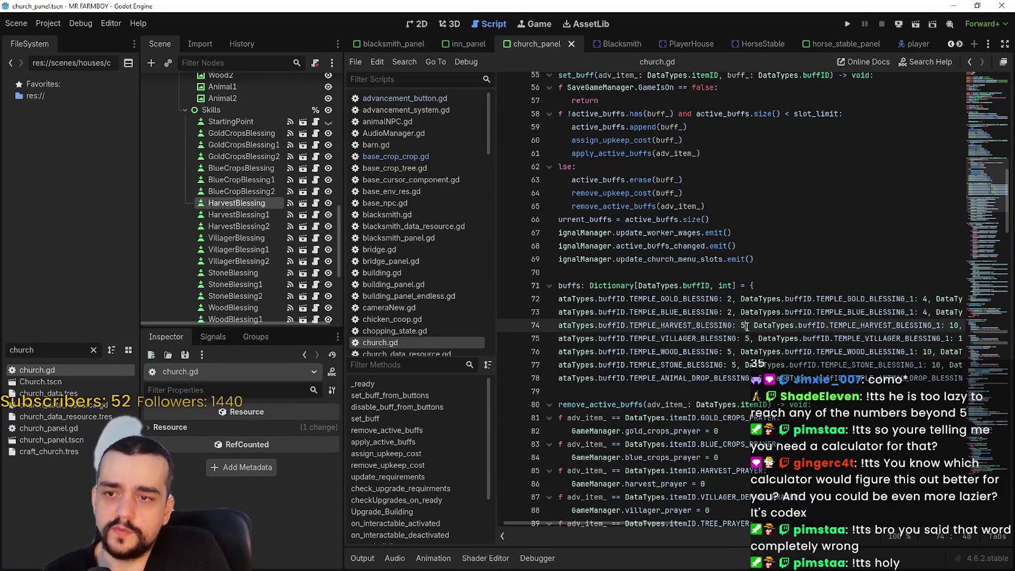
type("2")
double_click(951, 325)
type("4")
left_click_drag(956, 325, 937, 325)
type("6")
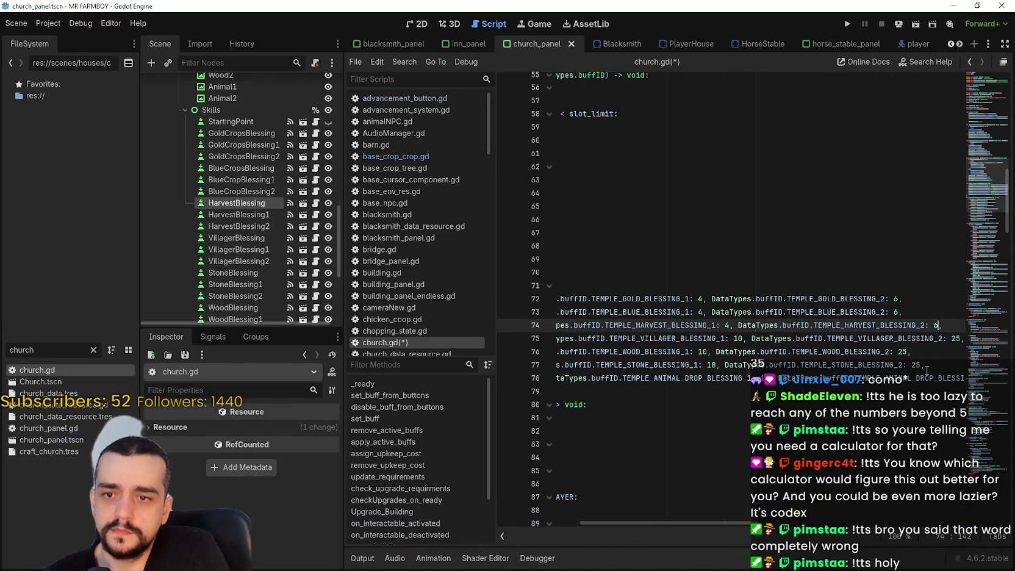
mouse_move(721, 523)
left_mouse_down()
mouse_move(787, 522)
mouse_move(640, 522)
left_mouse_up()
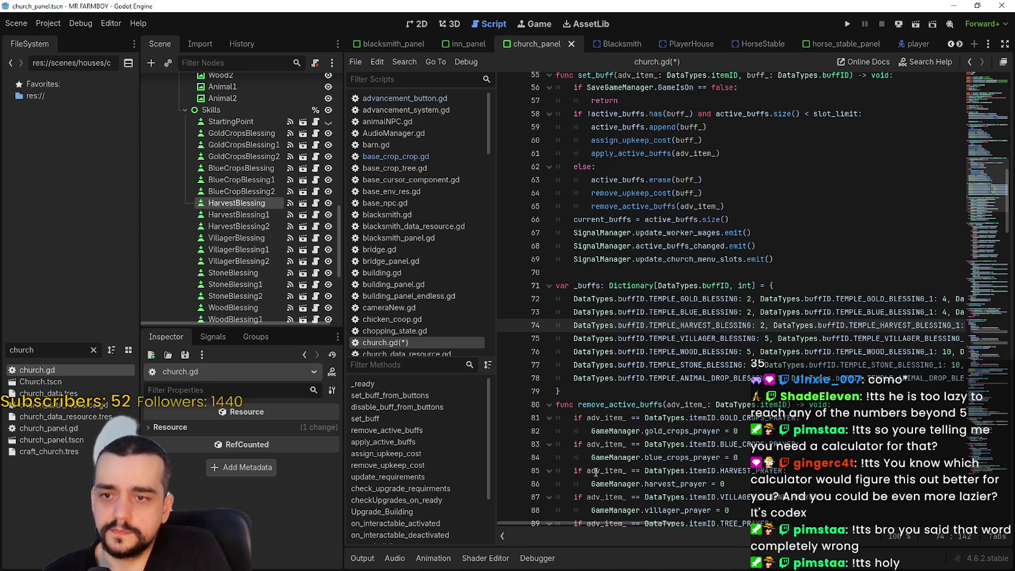
left_click(729, 338)
key("ctrl+s")
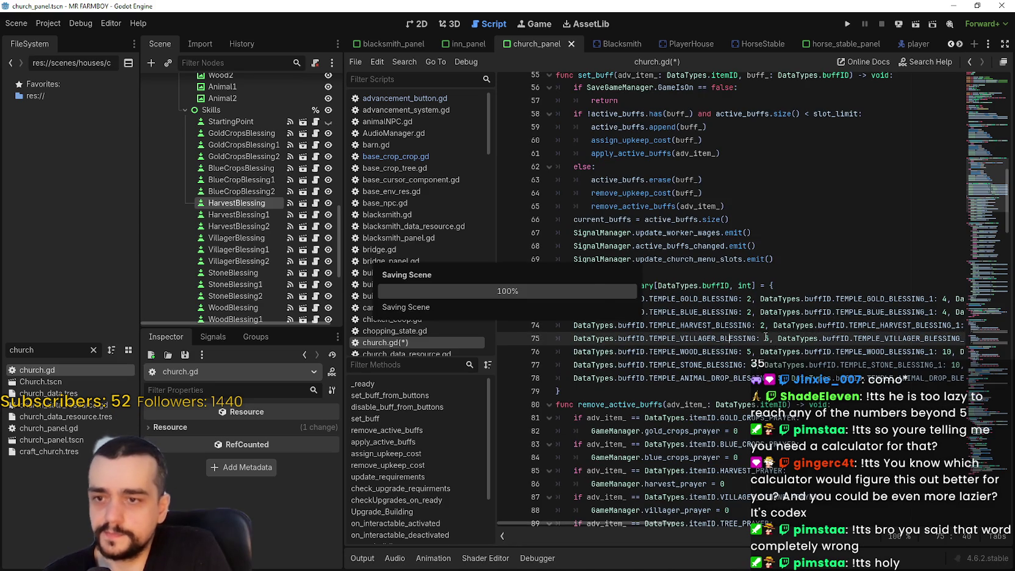
- Set base values on lines 75–78 to 2 and tier-1 values to 4
left_click(756, 352)
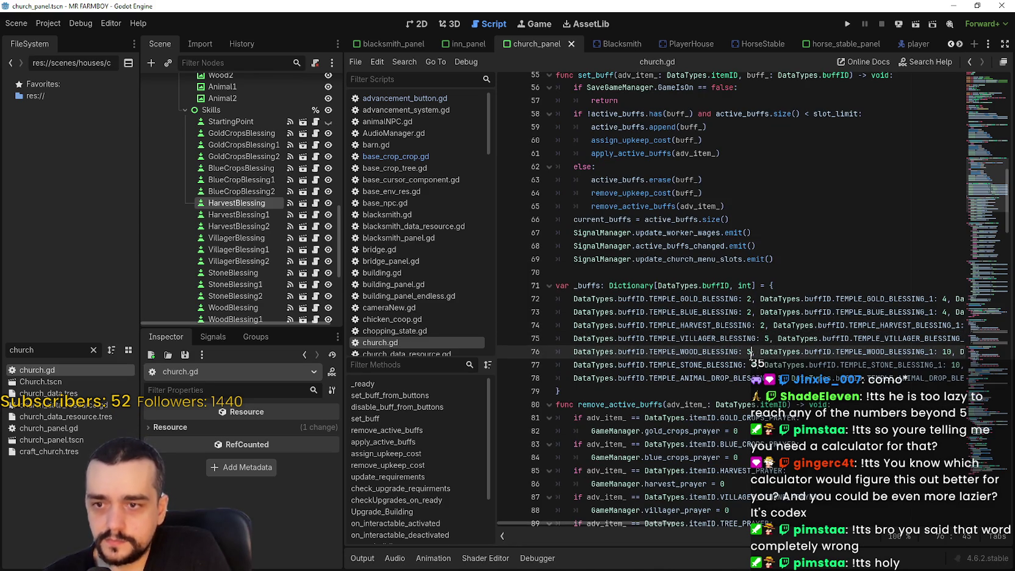
type("2")
left_click(758, 365)
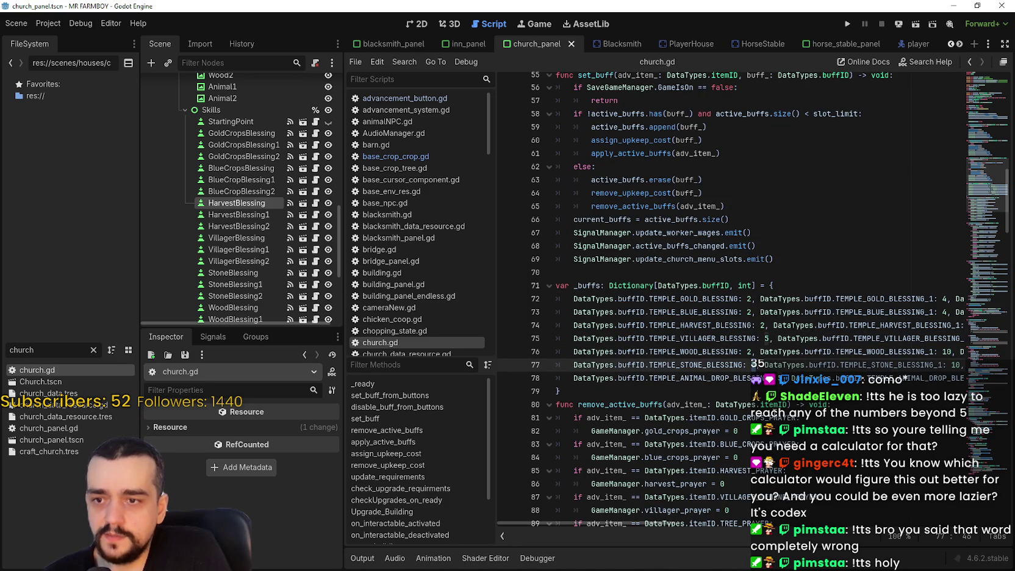
left_click(779, 378)
key("ctrl+z")
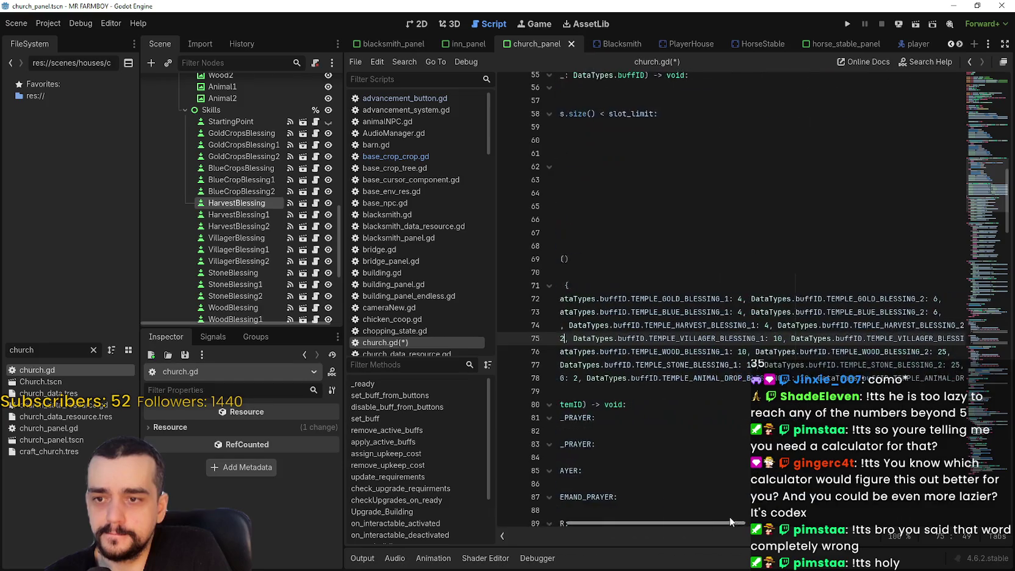
key("ctrl+z")
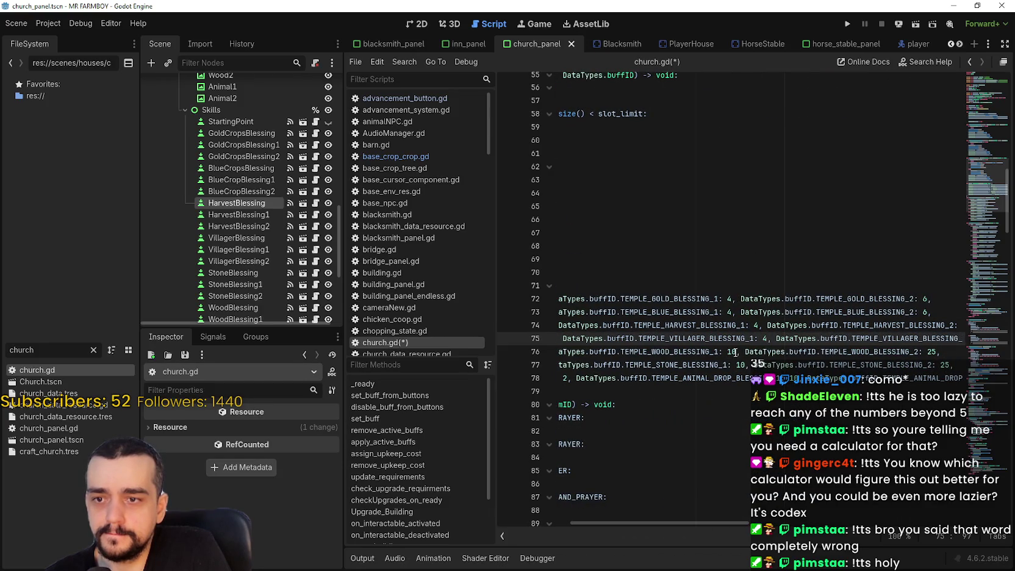
double_click(732, 352)
key("ctrl+z")
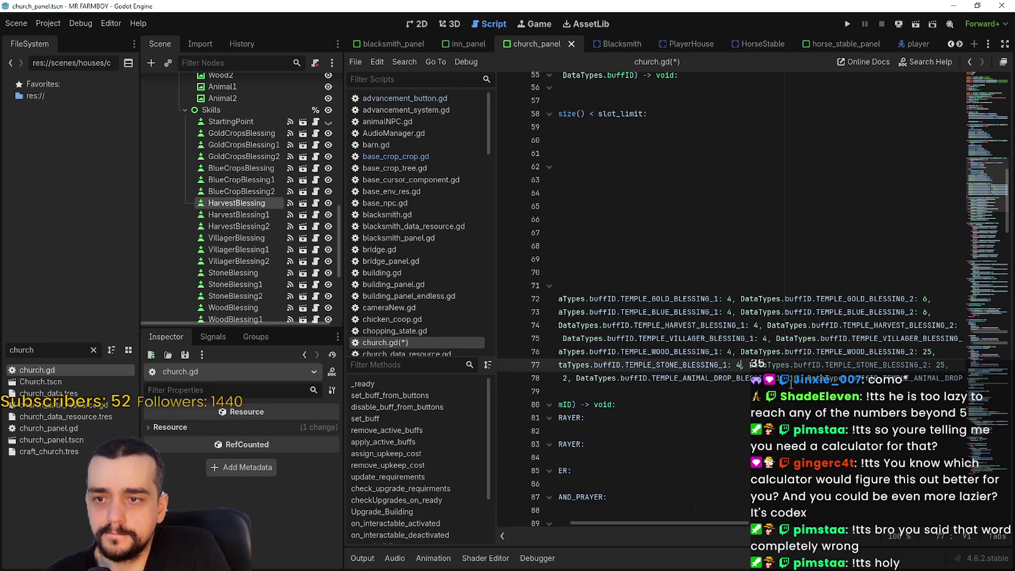
key("ctrl+z")
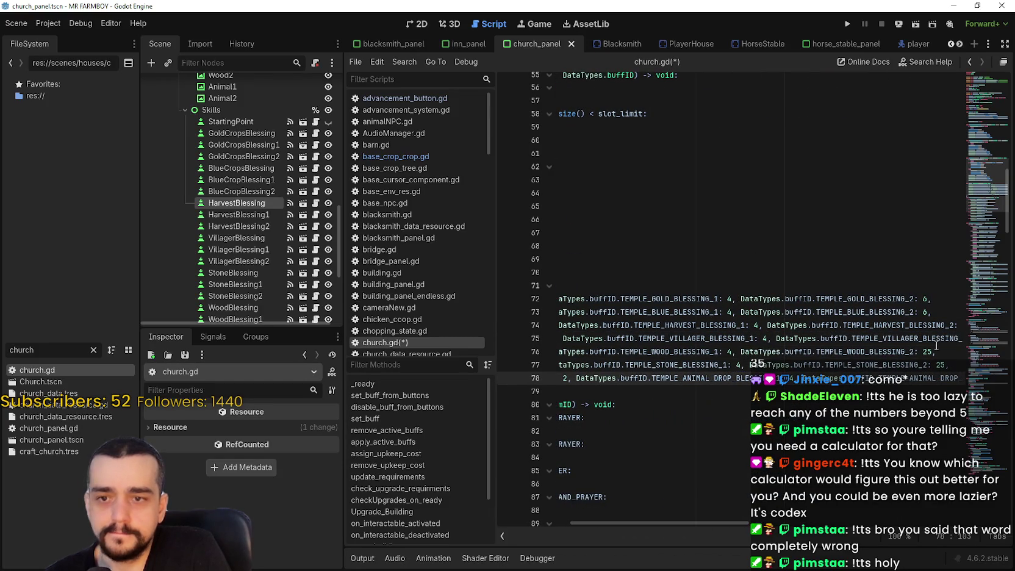
- Change the villager, wood, stone and animal drop tier-2 values to 6, then save
left_click(951, 325)
double_click(945, 338)
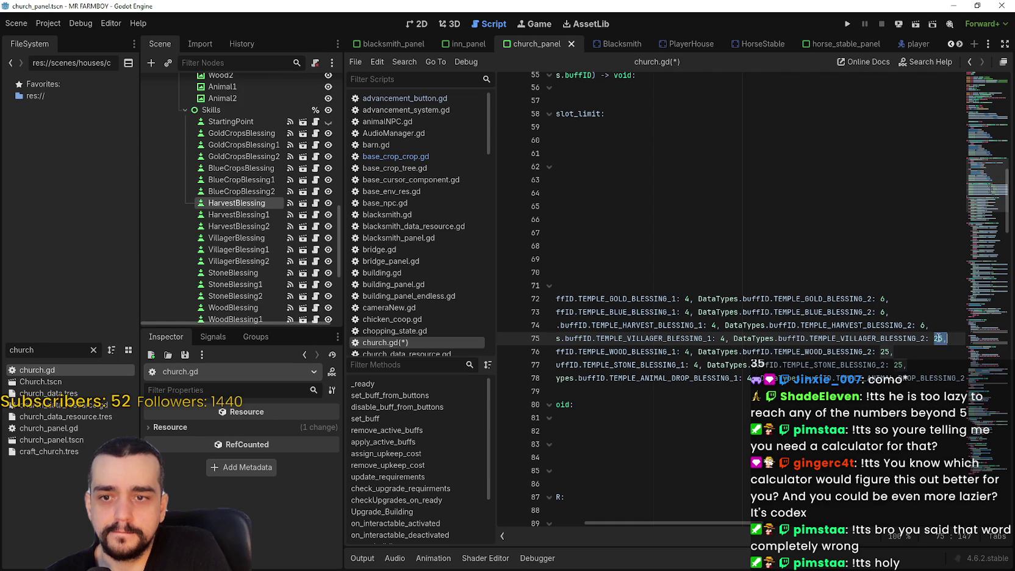
type("6")
double_click(884, 352)
double_click(898, 364)
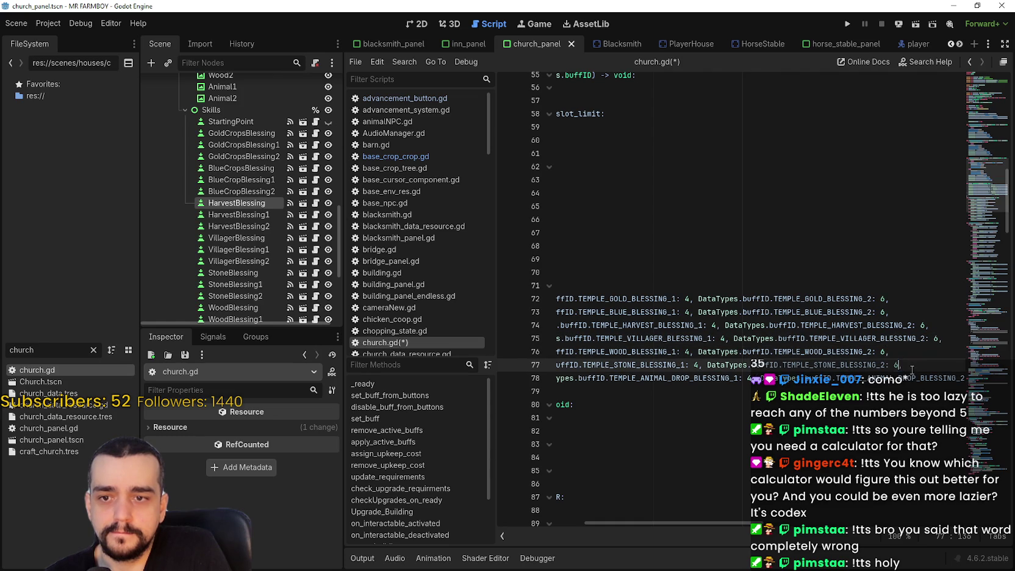
type("6")
left_click(967, 378)
double_click(941, 378)
type("6")
left_click_drag(684, 521, 679, 522)
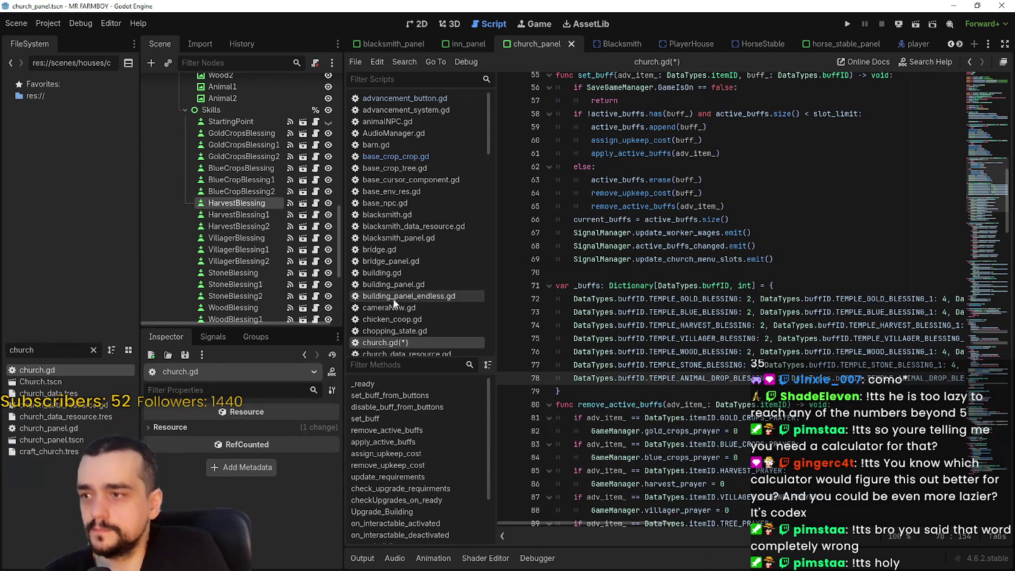
key("ctrl+s")
- Set the HarvestBlessing, HarvestBlessing1 and HarvestBlessing2 buff values to 2, 4 and 6
left_click(238, 191)
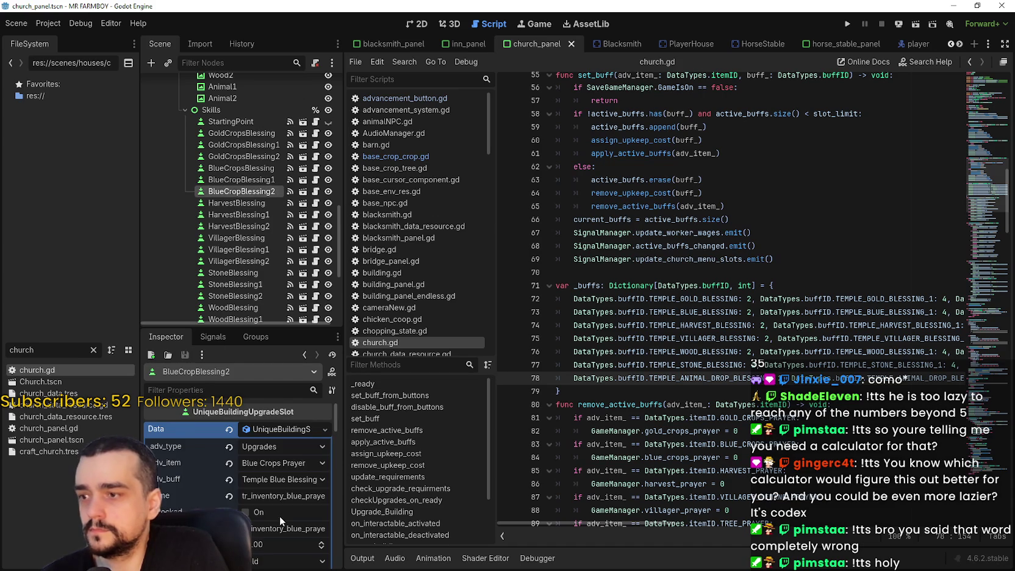
left_click(233, 204)
left_click(266, 474)
type("2")
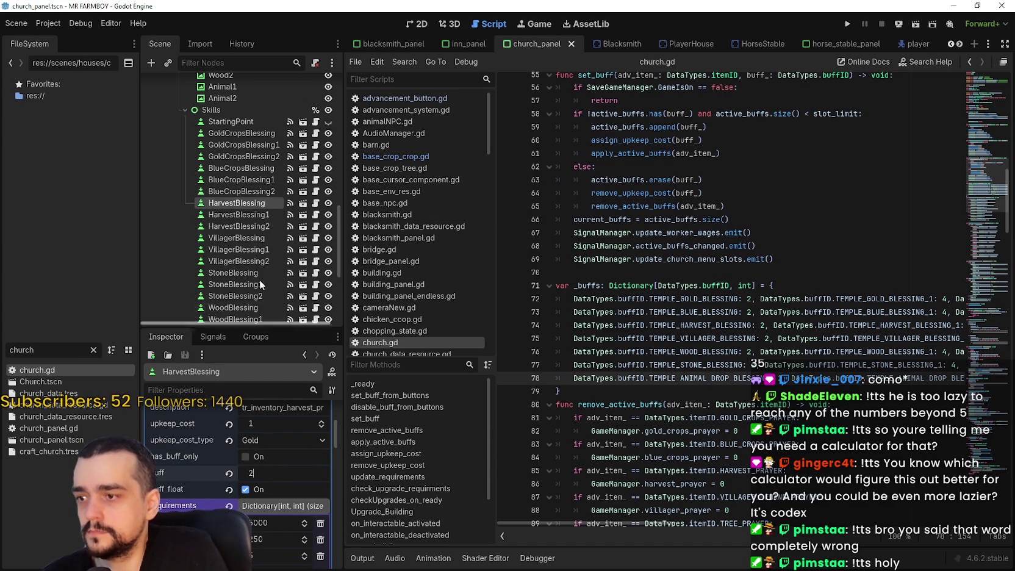
left_click(248, 214)
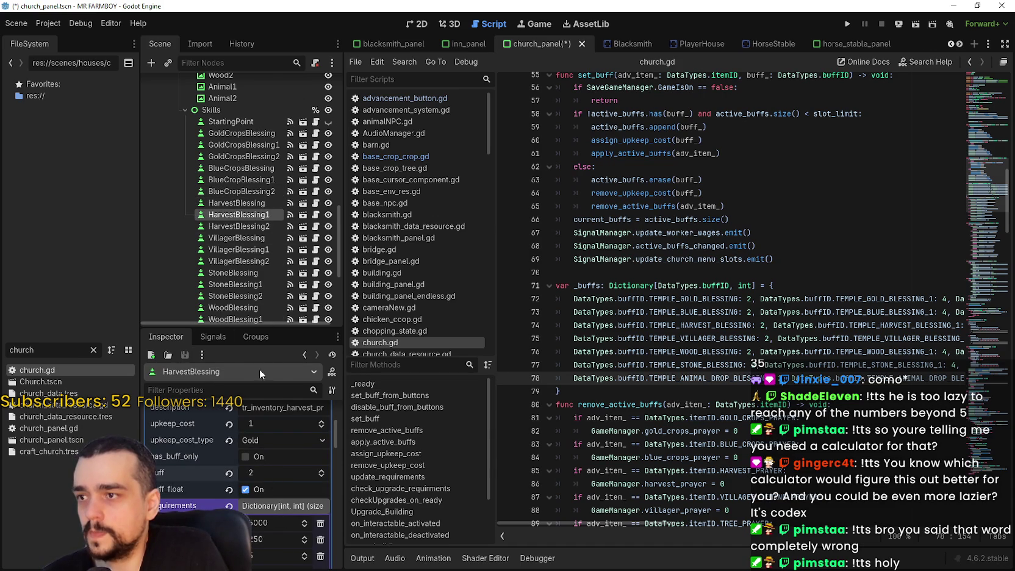
left_click(266, 472)
type("4")
left_click(267, 227)
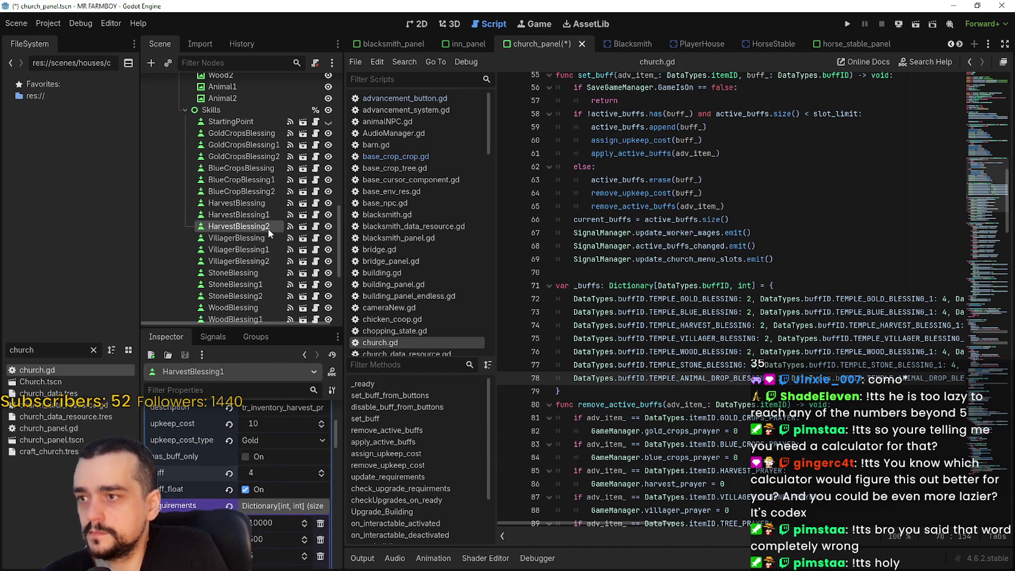
left_click(270, 465)
type("6")
key("Return")
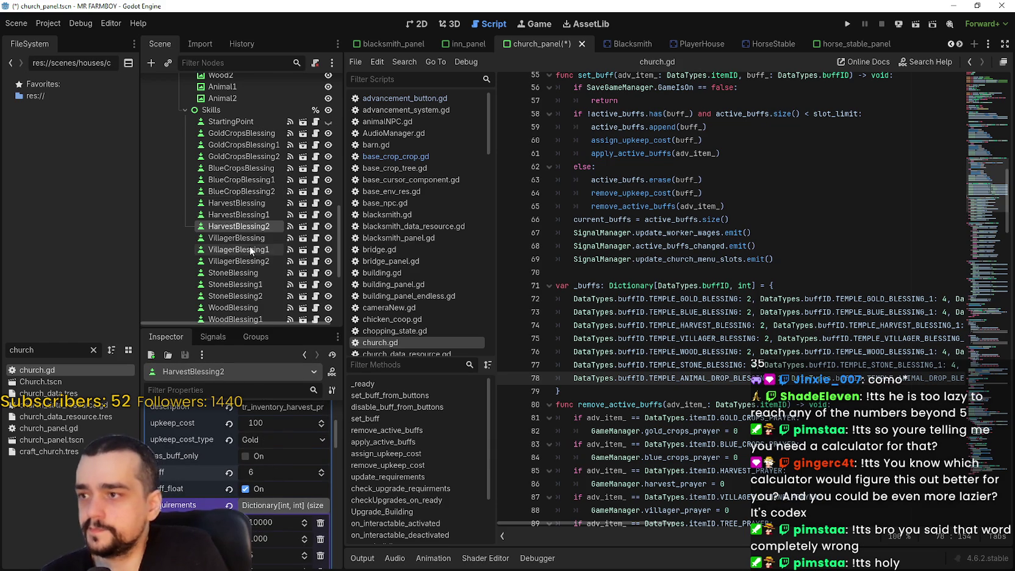
- Set the VillagerBlessing, VillagerBlessing1 and VillagerBlessing2 buff values to 2, 4 and 6
scroll(250, 246, "down", 1)
left_click(253, 212)
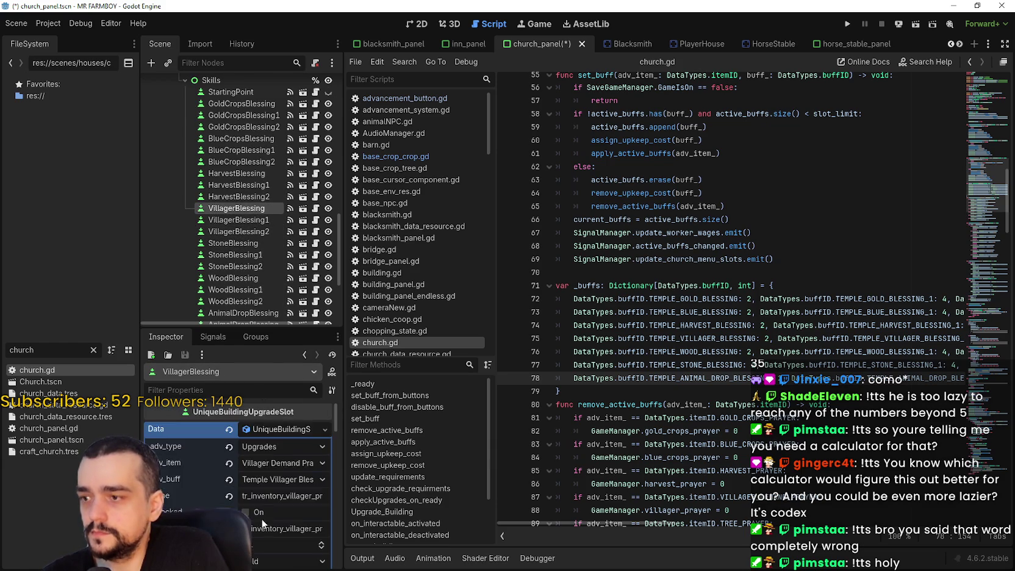
left_click(270, 491)
type("2")
key("Return")
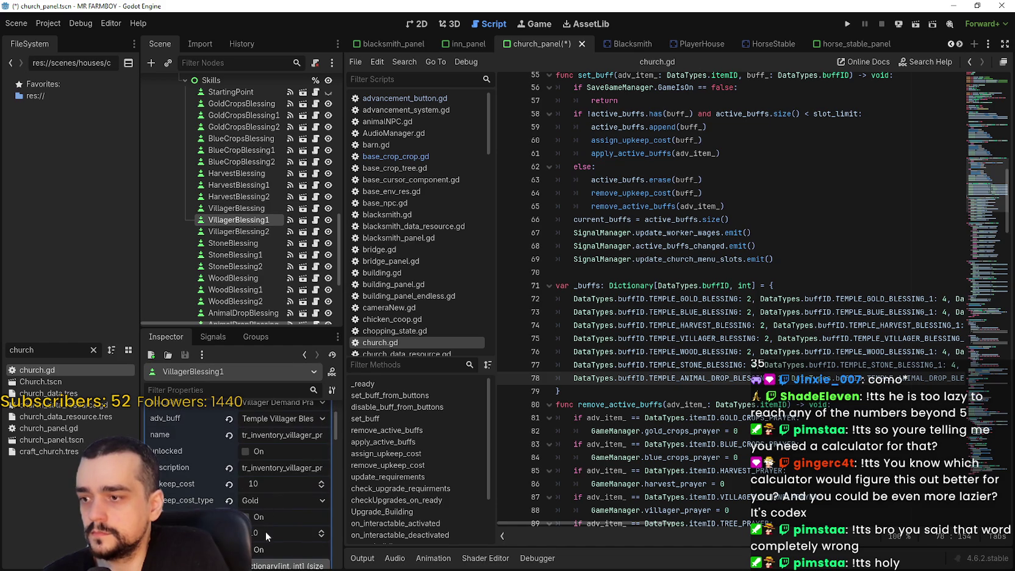
type("4")
left_click(245, 242)
left_click(243, 232)
left_click(268, 492)
type("6")
key("Return")
- Review the StoneBlessing, StoneBlessing1 and StoneBlessing2 nodes' buff settings
scroll(262, 257, "down", 3)
left_click(235, 184)
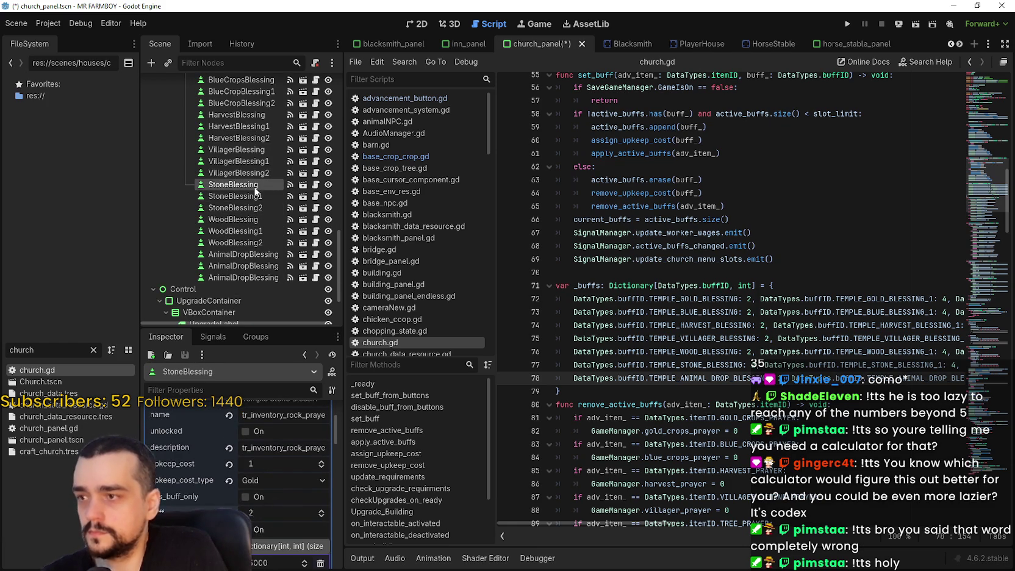
left_click(235, 196)
scroll(262, 501, "down", 2)
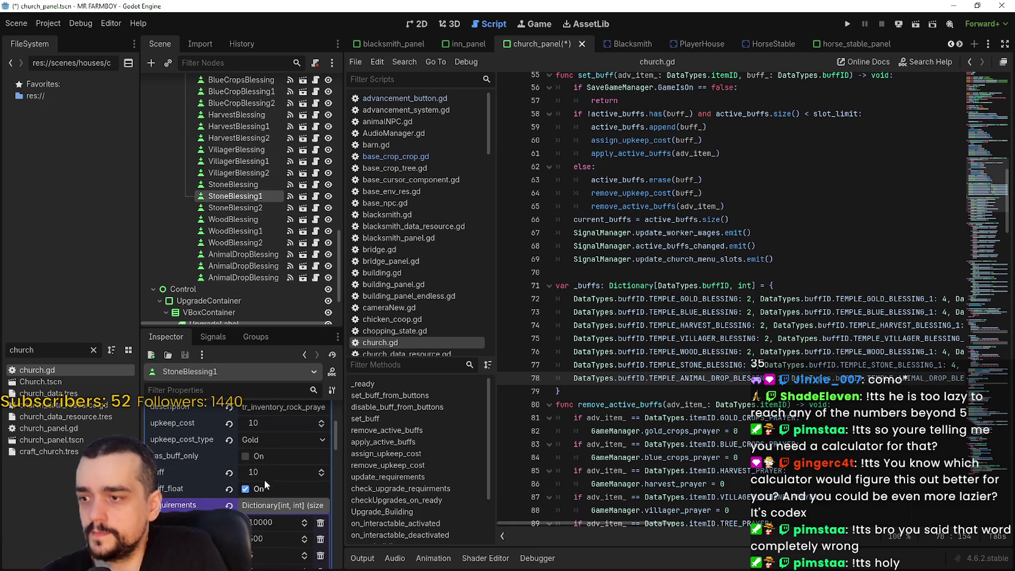
left_click(241, 207)
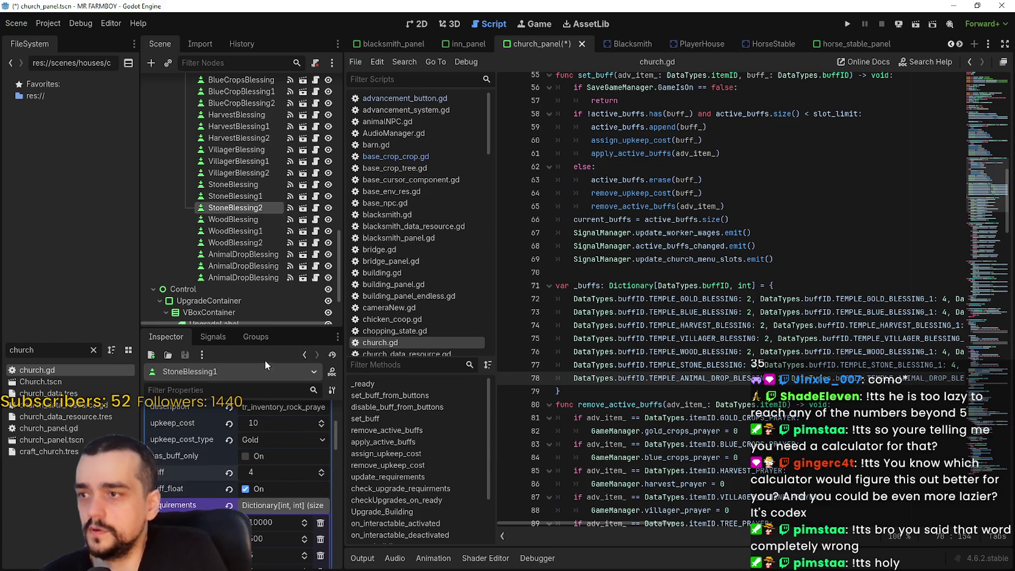
scroll(267, 475, "down", 3)
scroll(271, 451, "up", 5)
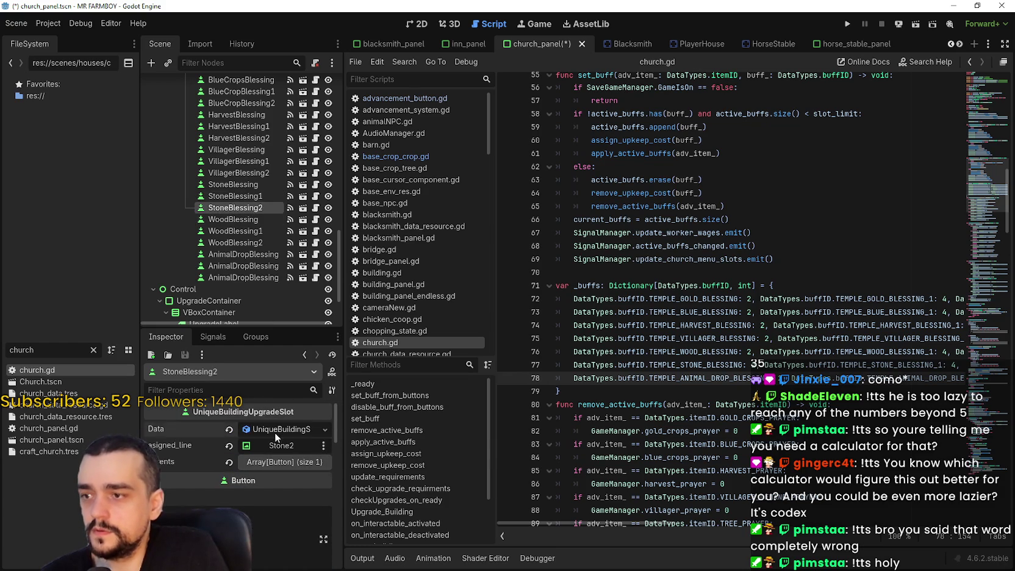
scroll(260, 486, "down", 3)
scroll(266, 464, "up", 5)
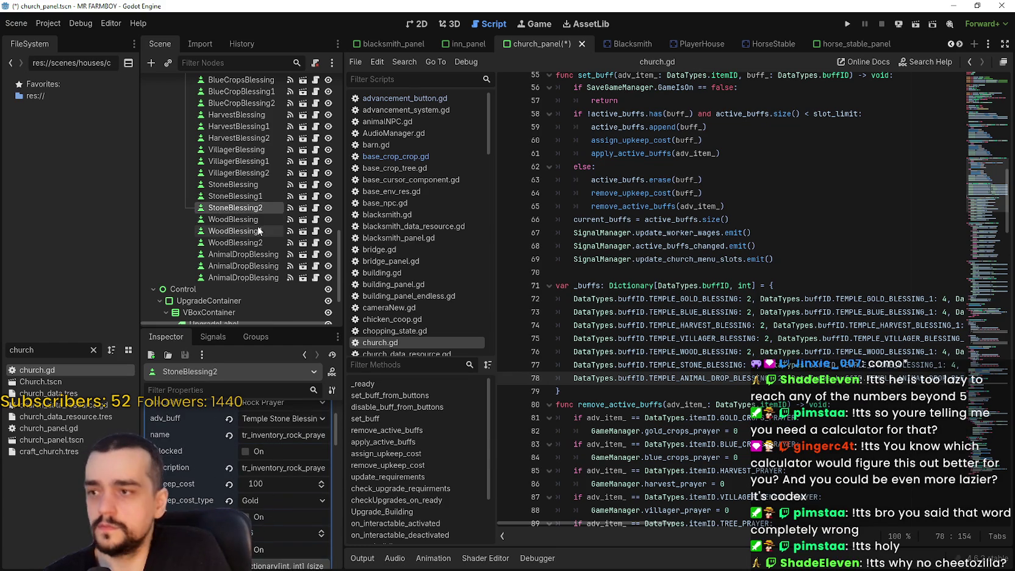
- Set the WoodBlessing, WoodBlessing1 and WoodBlessing2 buff values to 2, 4 and 6
left_click(233, 219)
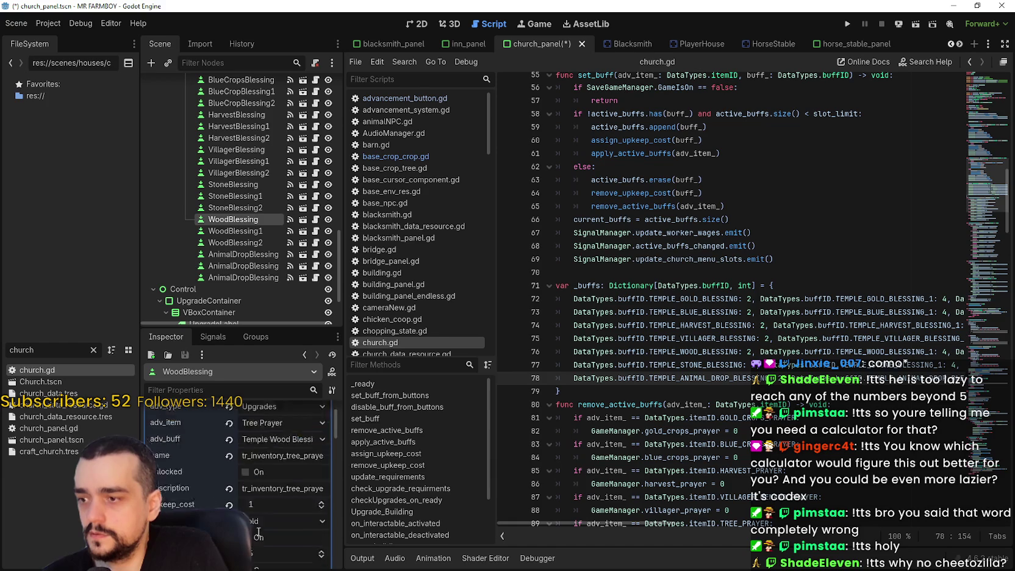
scroll(262, 475, "down", 1)
left_click(267, 497)
type("2")
key("Return")
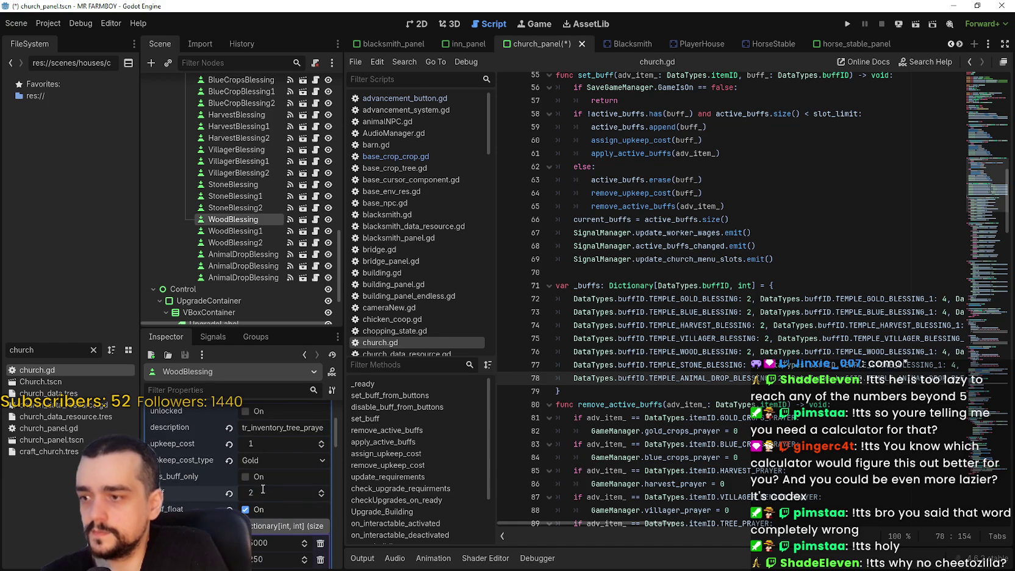
left_click(241, 231)
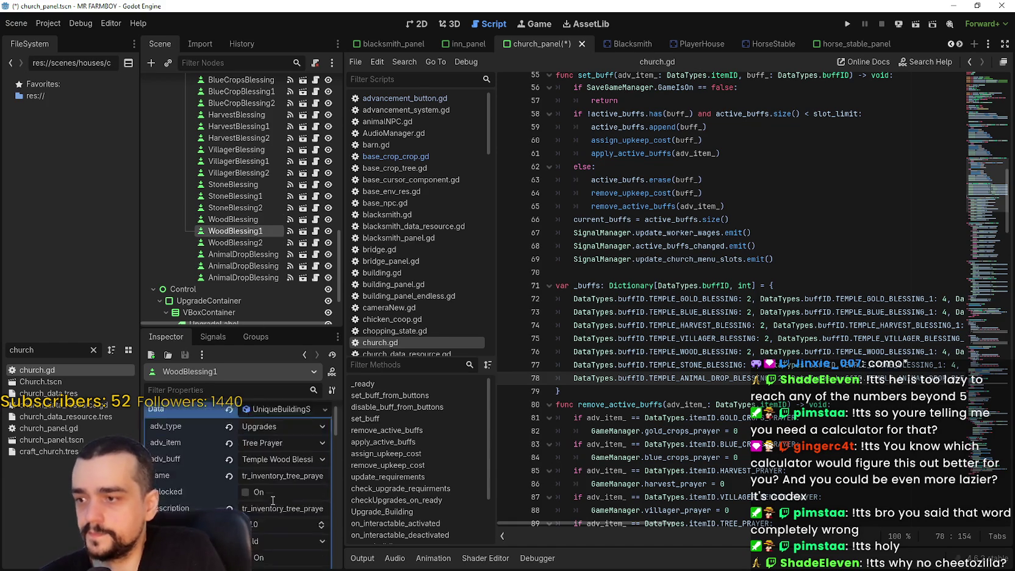
key("Return")
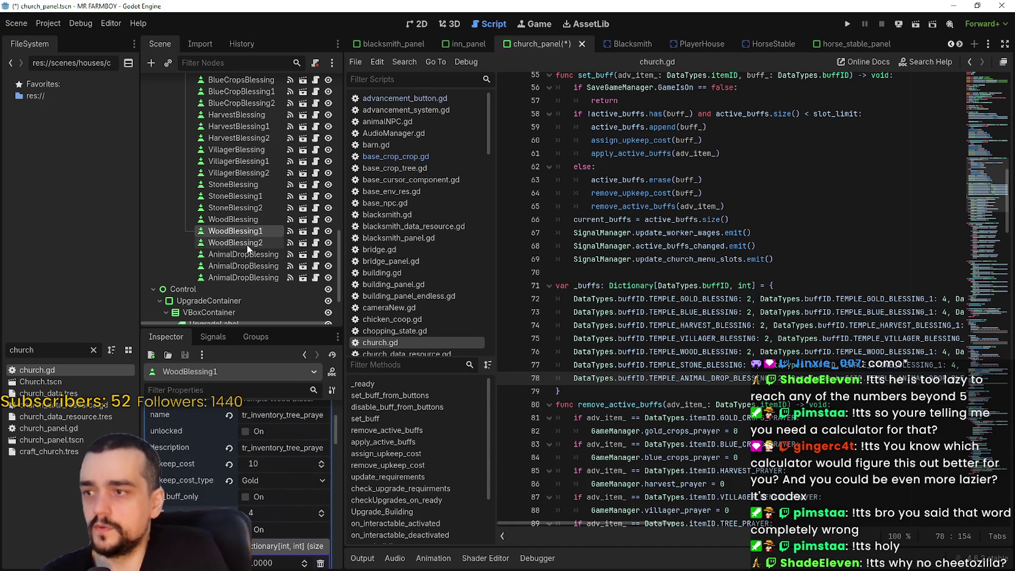
left_click(235, 242)
scroll(281, 496, "down", 3)
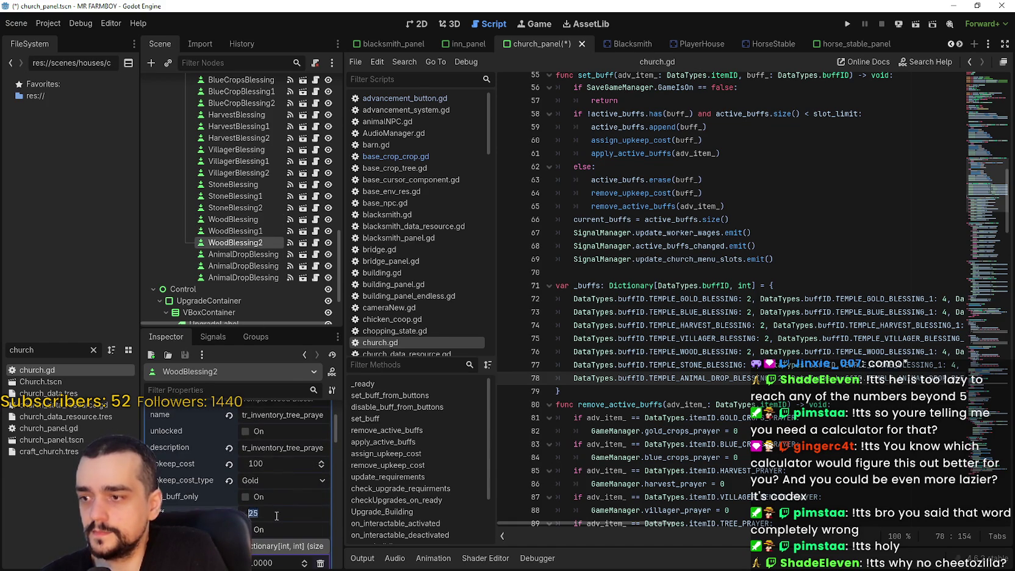
key("Return")
- Set the AnimalDropBlessing1 buff value to 4 and save the church panel scene
left_click(243, 254)
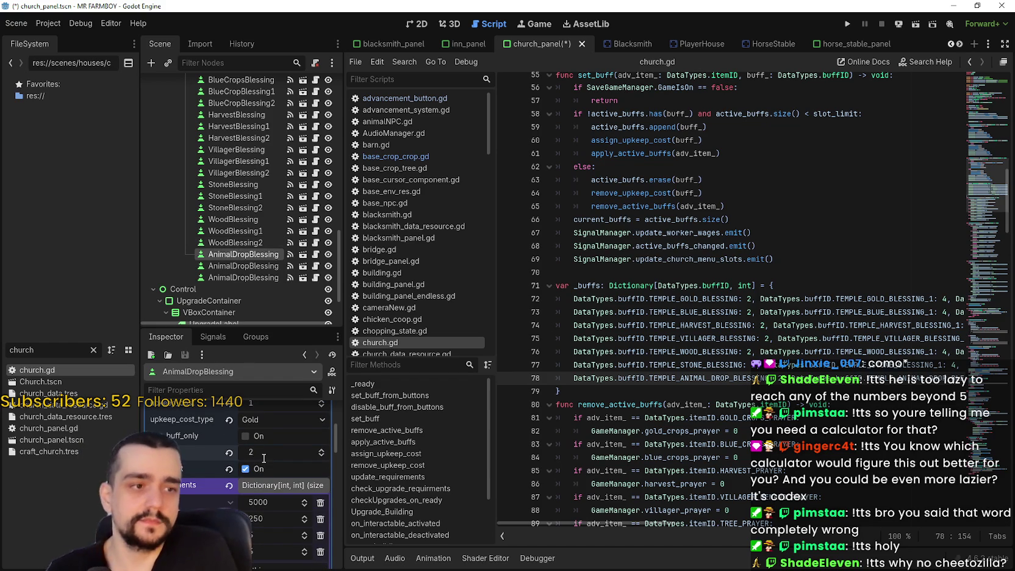
mouse_move(258, 265)
left_mouse_down()
mouse_move(259, 231)
mouse_move(264, 272)
left_mouse_up()
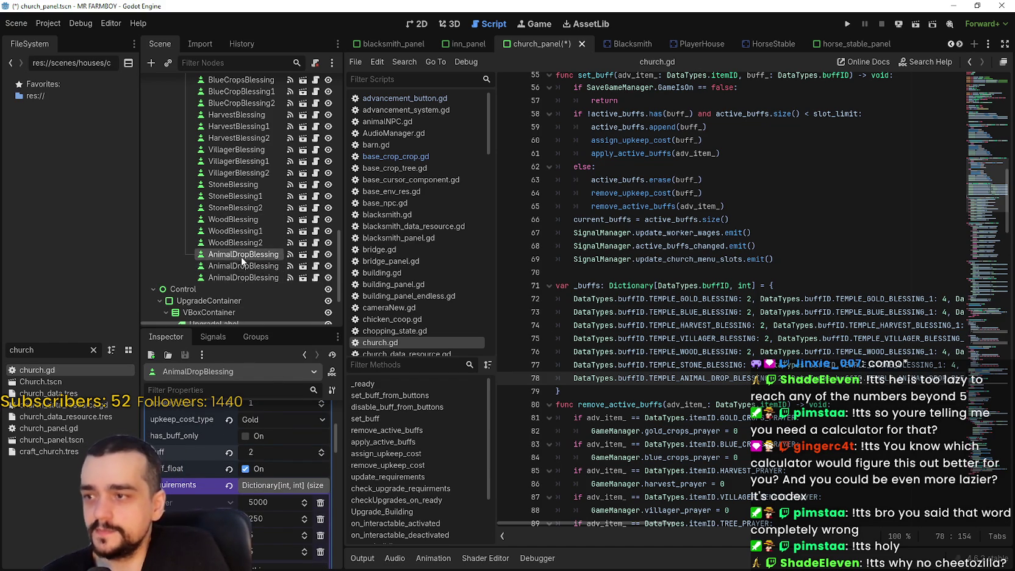
left_click(250, 267)
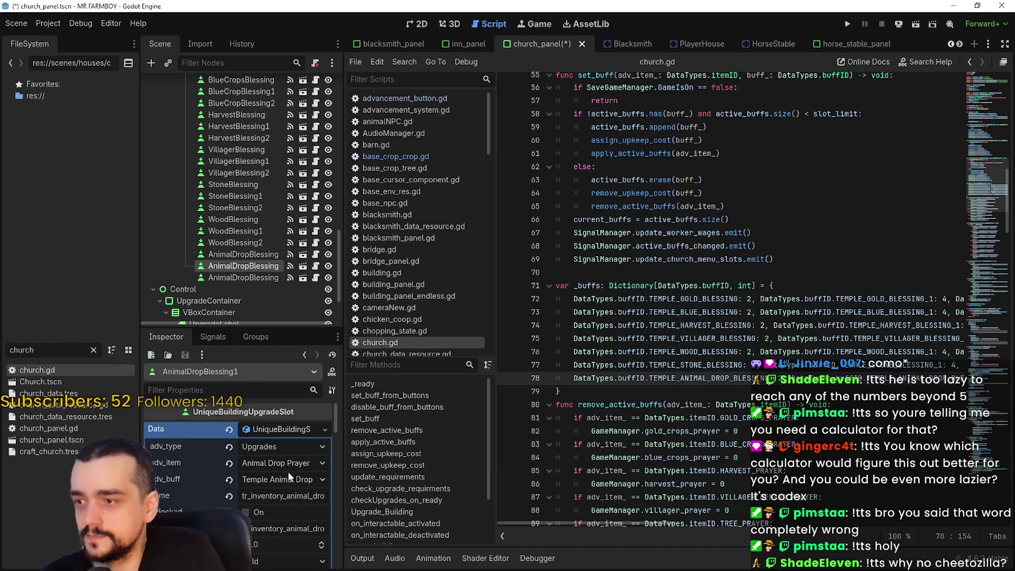
scroll(277, 488, "down", 5)
left_click(267, 473)
type("4")
key("Return")
type("6")
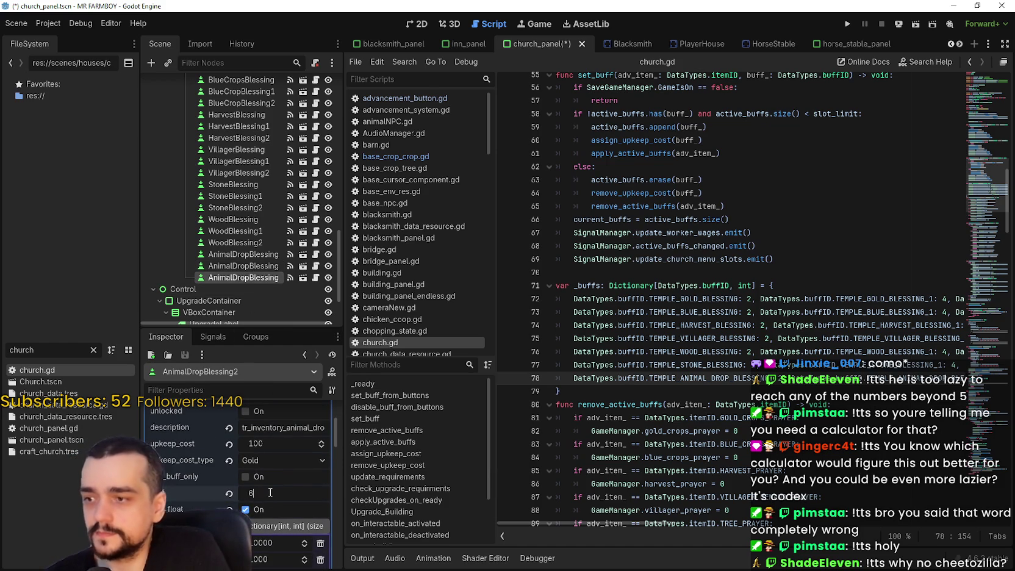
key("ctrl+s")
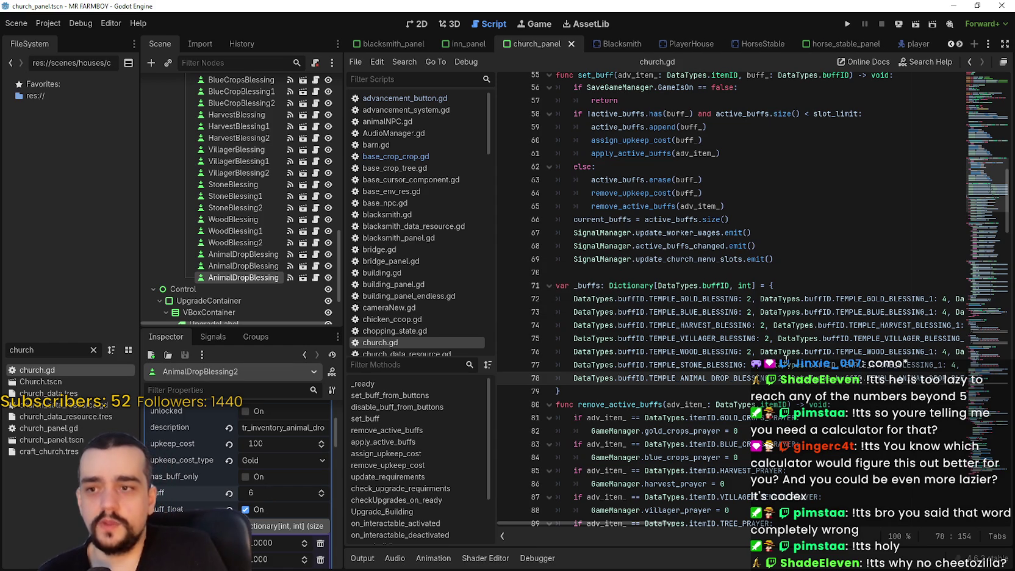
left_click(766, 391)
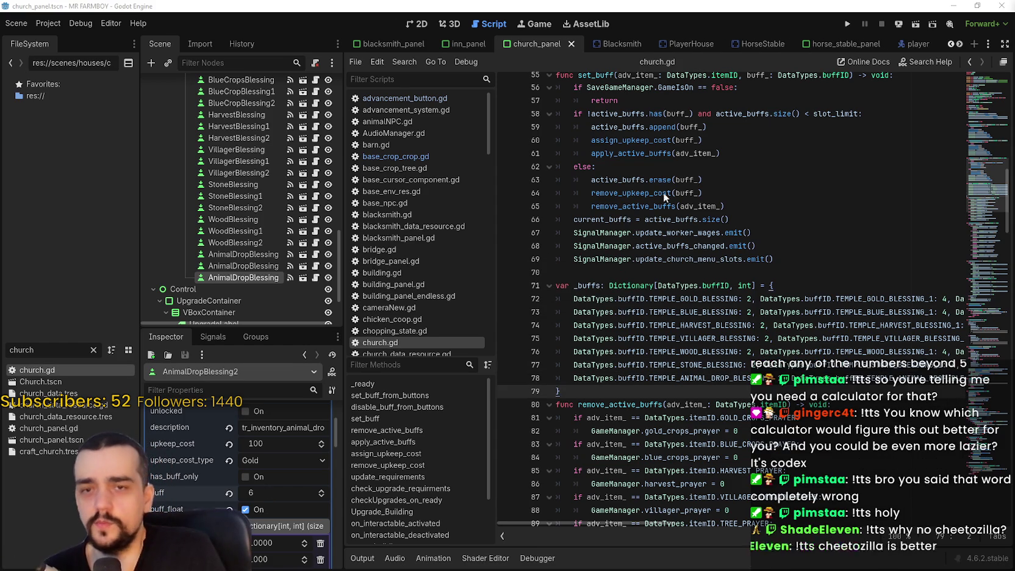
left_click(656, 245)
left_click(656, 272)
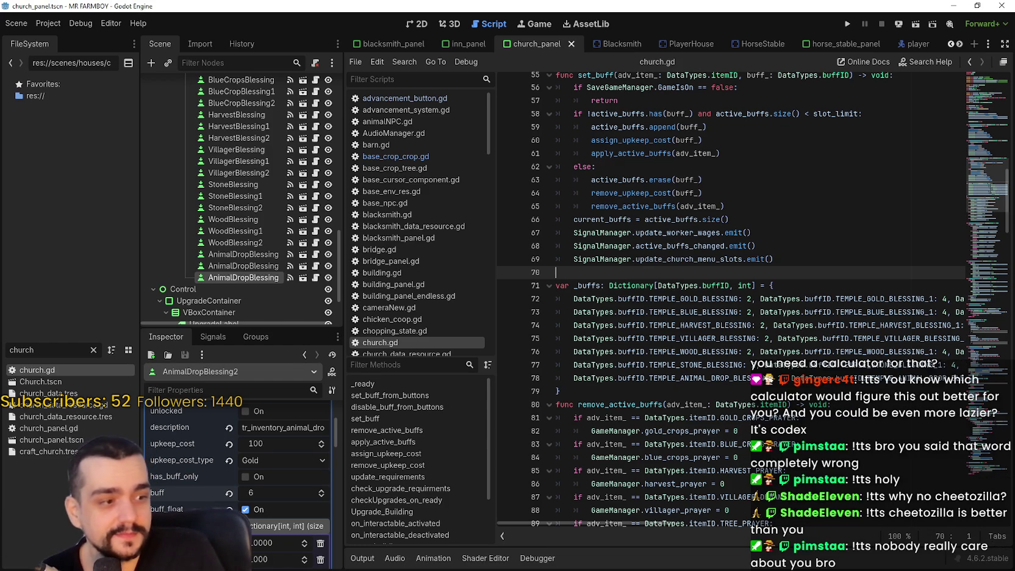
left_click(698, 233)
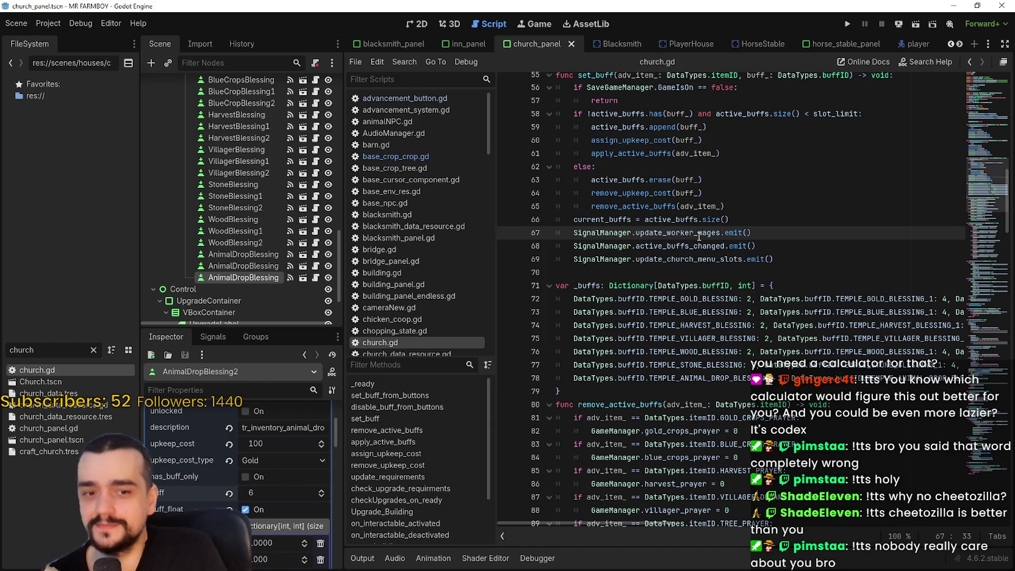
mouse_move(697, 262)
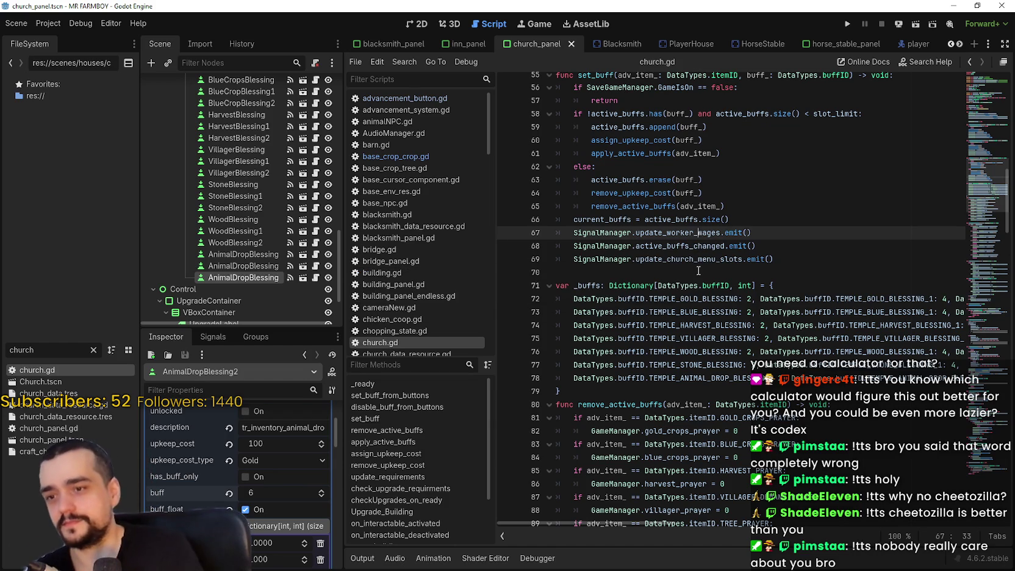
scroll(266, 518, "up", 3)
left_click(290, 427)
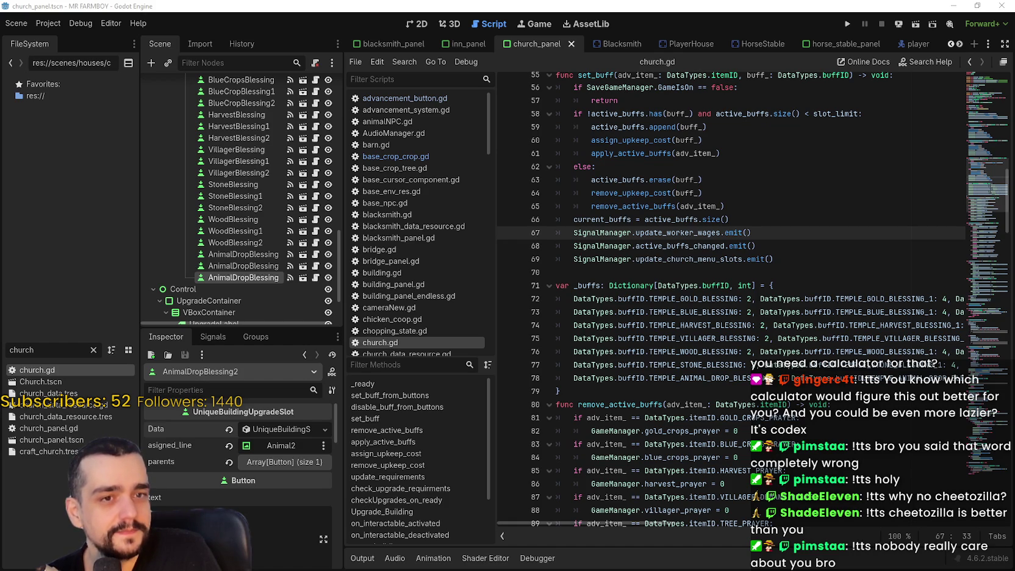
left_click(666, 274)
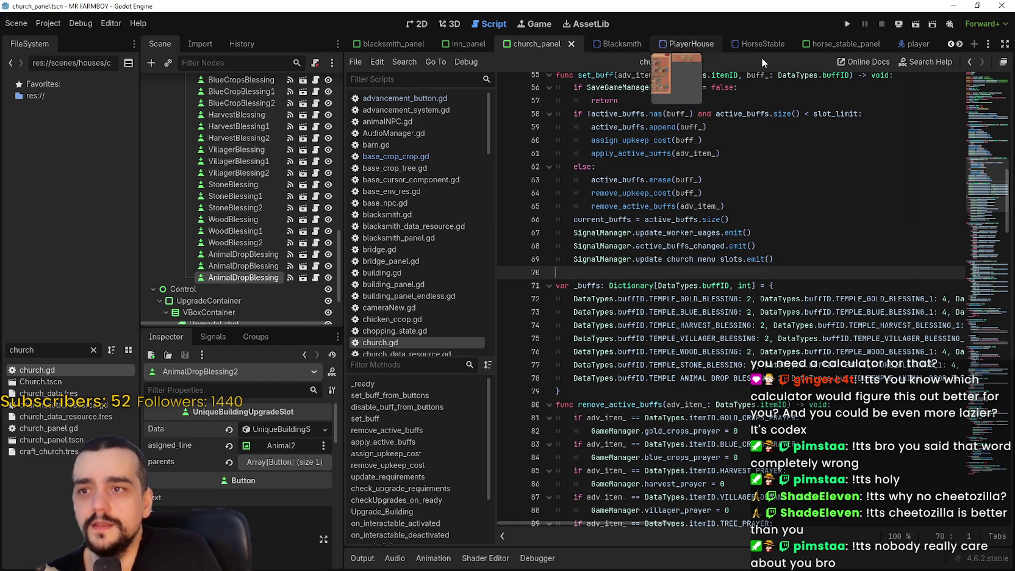
left_click(959, 43)
left_click(959, 44)
left_click(959, 44)
left_click(959, 44)
left_click(959, 44)
left_click(959, 44)
left_click(954, 44)
left_click(955, 44)
left_click(956, 44)
left_click(956, 44)
left_click(958, 44)
left_click(951, 44)
left_click(952, 44)
left_click(952, 44)
key("ctrl+s")
left_click(808, 285)
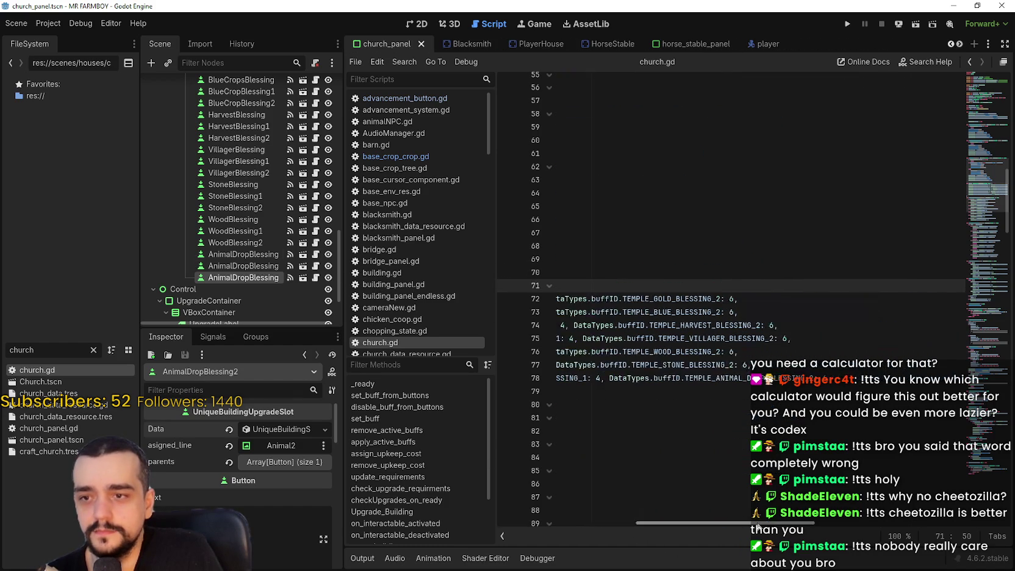
double_click(681, 431)
key("ctrl+s")
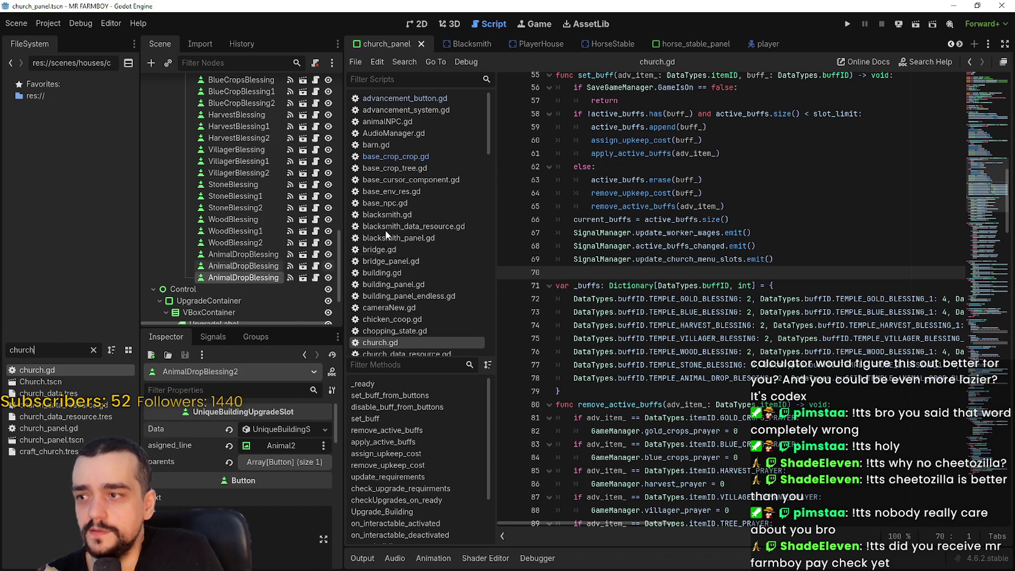
double_click(60, 350)
type("base")
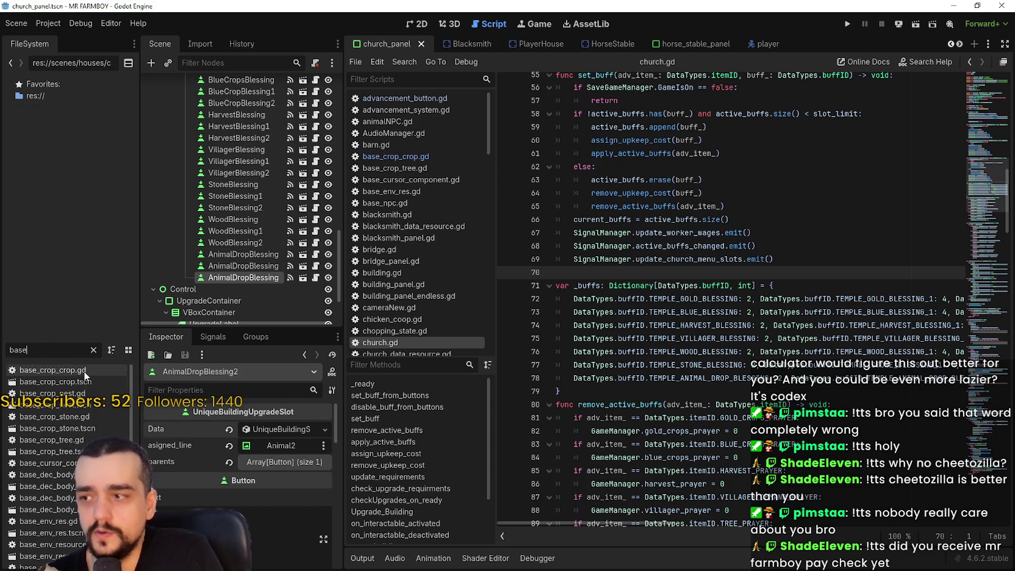
- Open base_crop_crop.gd, inspect chance_for_more's CROPS_EXTRA_YEILD lines, and place Calculator beside the code
double_click(87, 368)
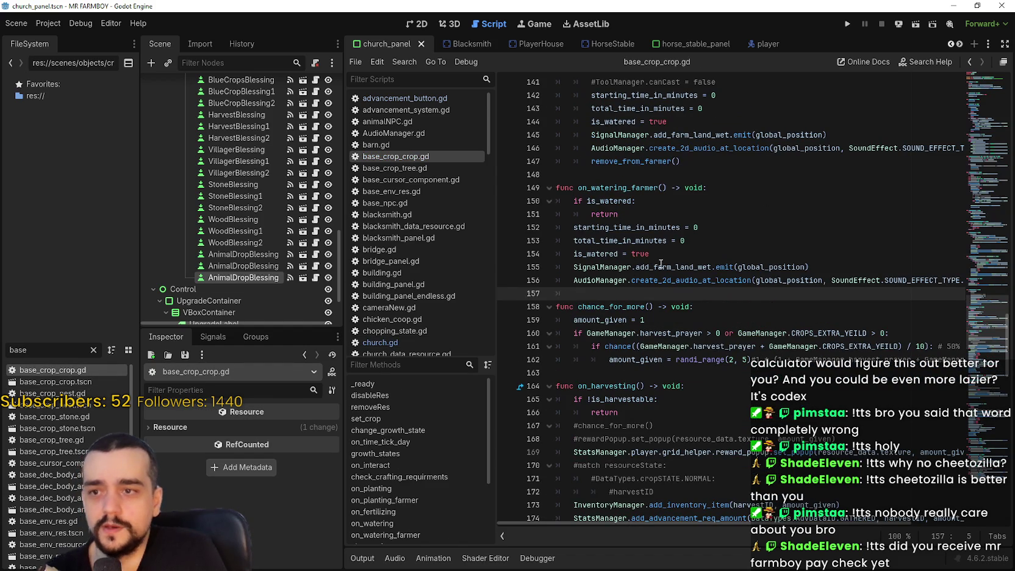
left_click(664, 266)
left_click(700, 280)
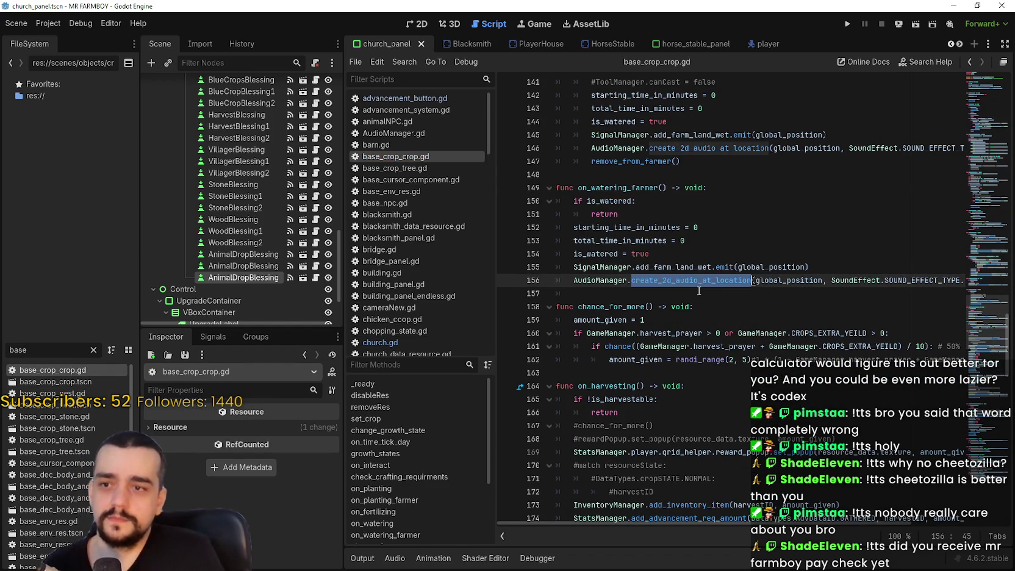
left_click(698, 291)
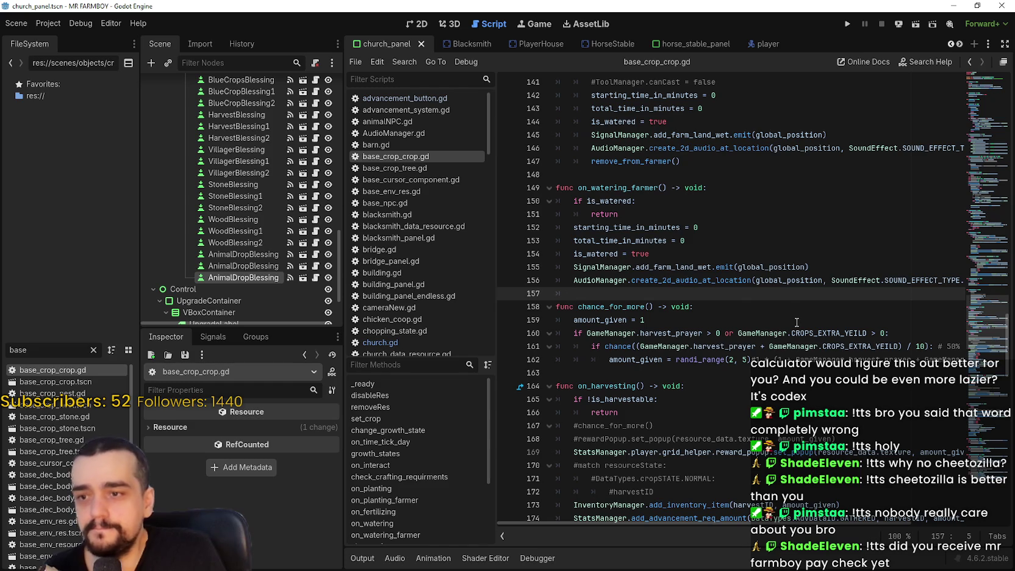
left_click(853, 357)
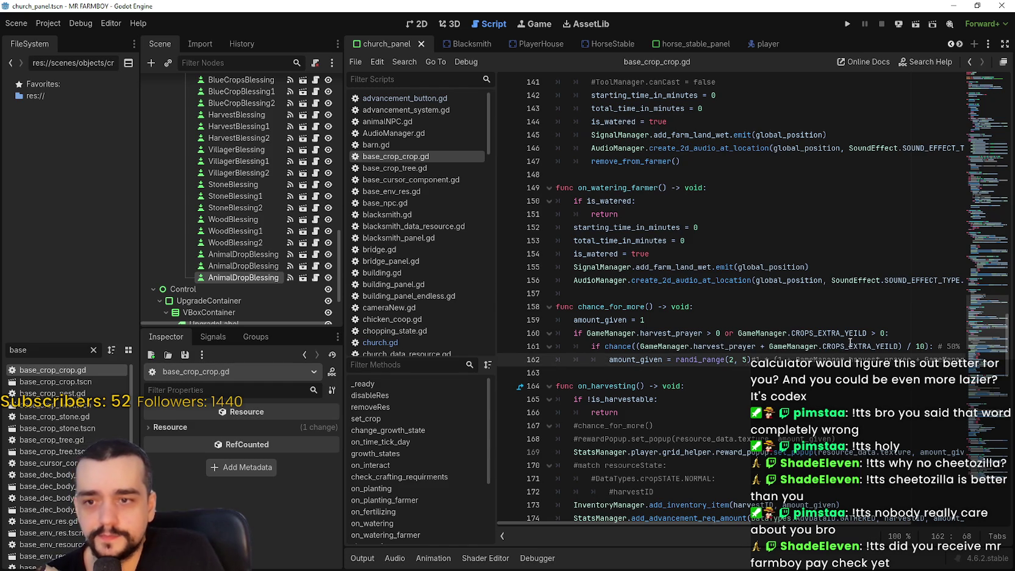
double_click(849, 333)
double_click(618, 318)
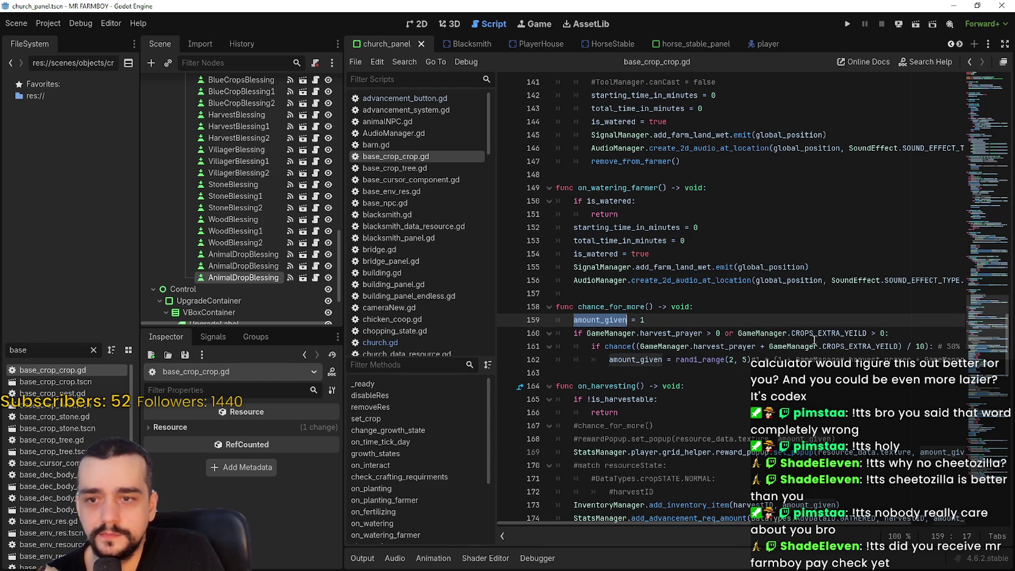
double_click(860, 346)
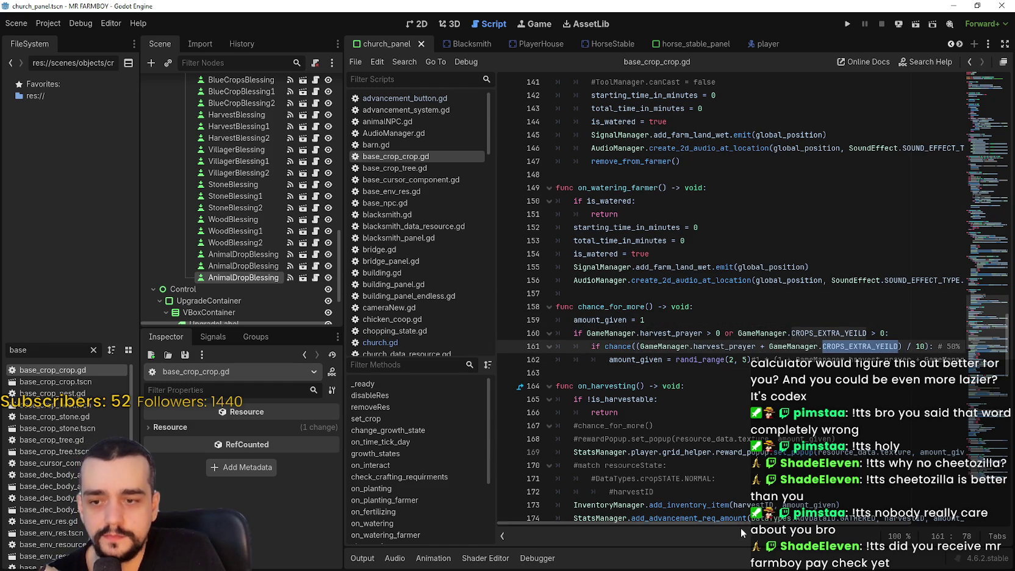
mouse_move(712, 528)
left_mouse_down()
mouse_move(835, 542)
mouse_move(747, 537)
left_mouse_up()
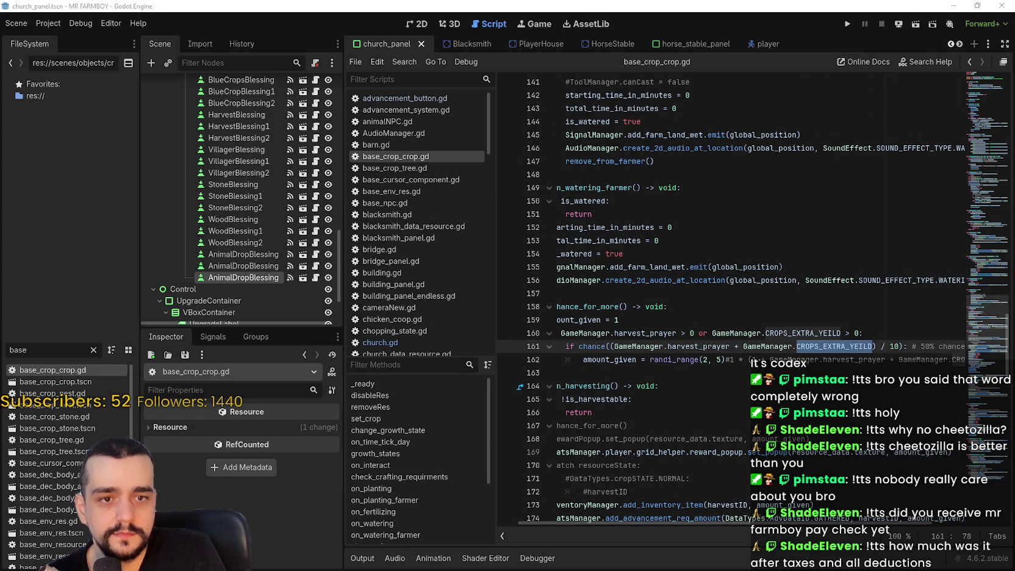
left_click_drag(541, 122, 445, 120)
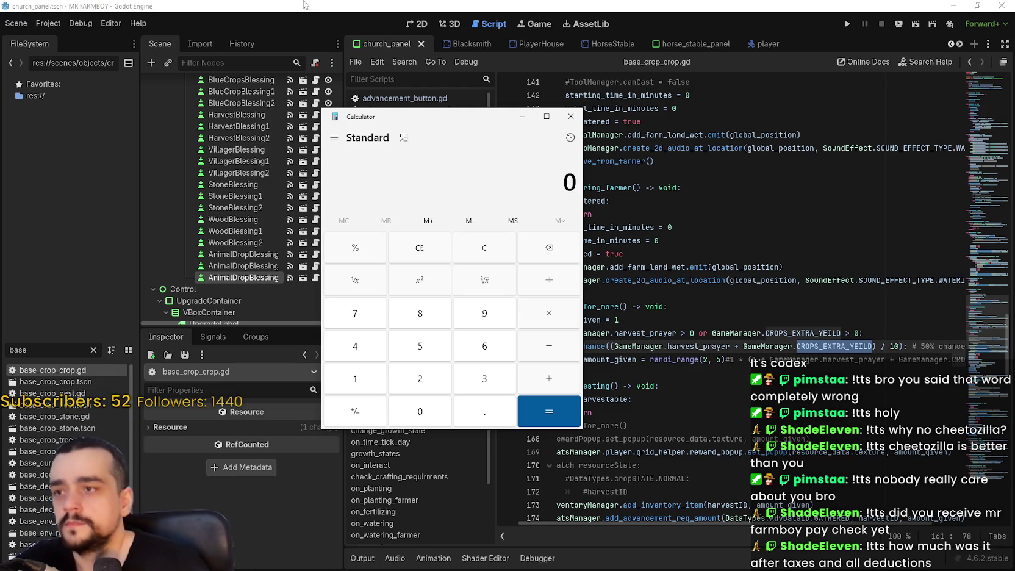
- Clear the trial entries in Calculator and work out 6 ÷ 10
left_click_drag(468, 120, 369, 108)
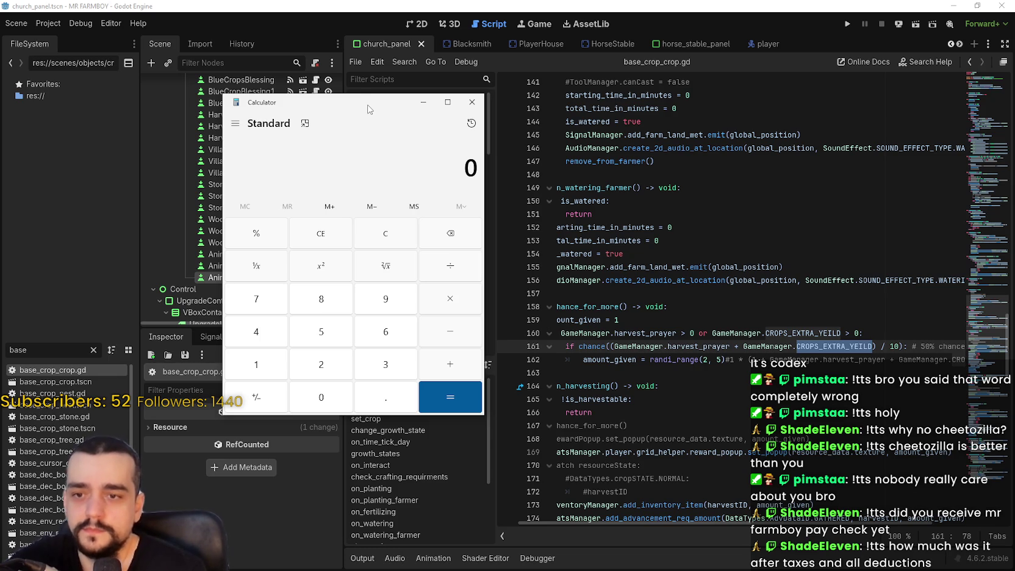
type("0")
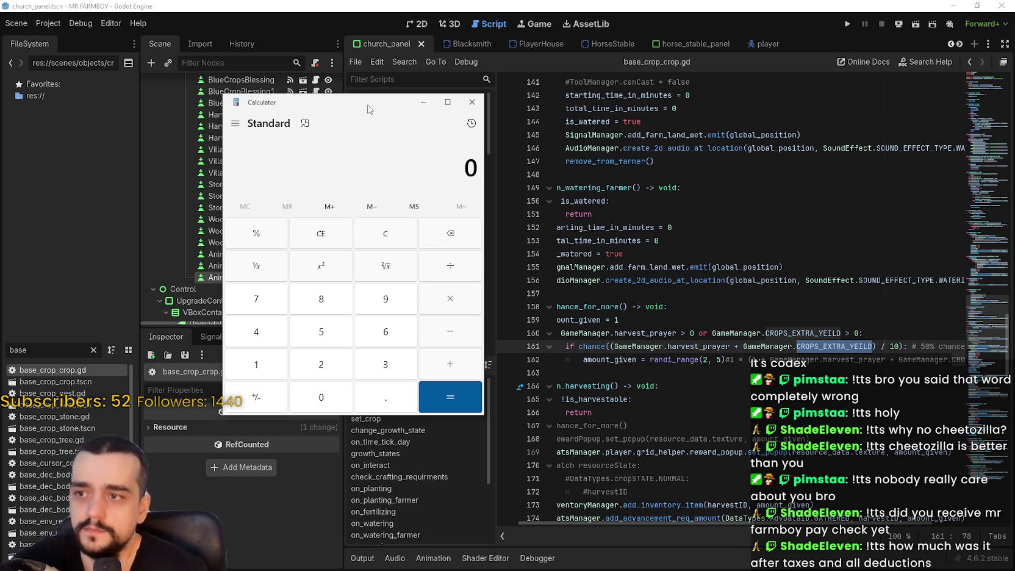
type("000")
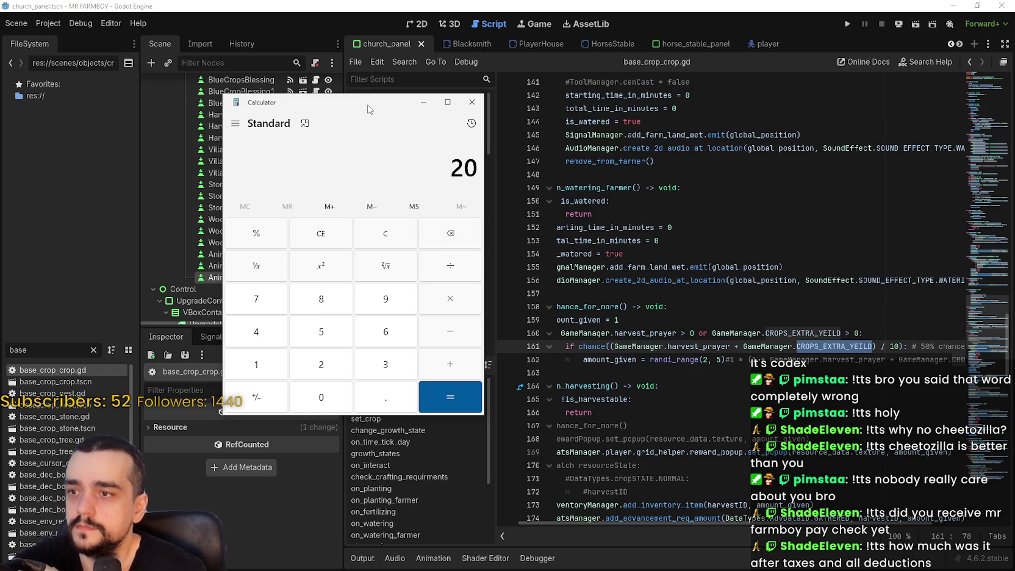
type("00")
key("BackSpace")
key("BackSpace")
key("BackSpace")
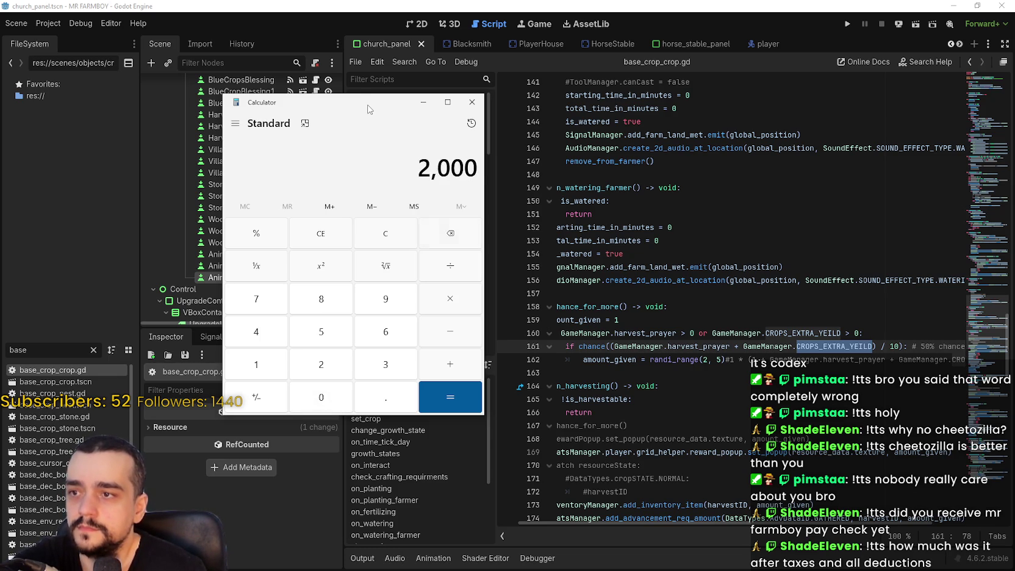
type("00000")
key("BackSpace")
key("BackSpace")
key("BackSpace")
key("BackSpace")
key("BackSpace")
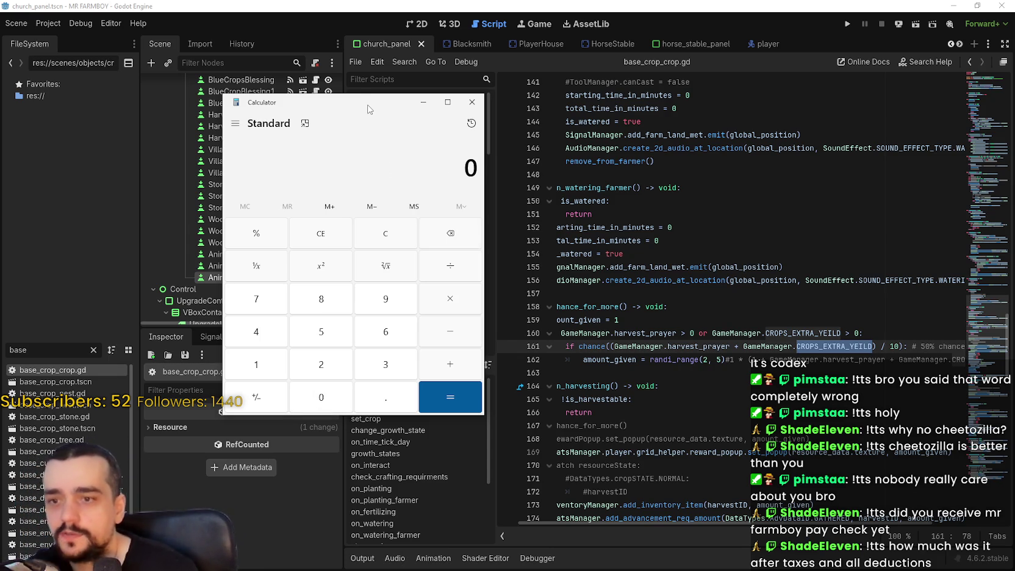
type("20")
key("BackSpace")
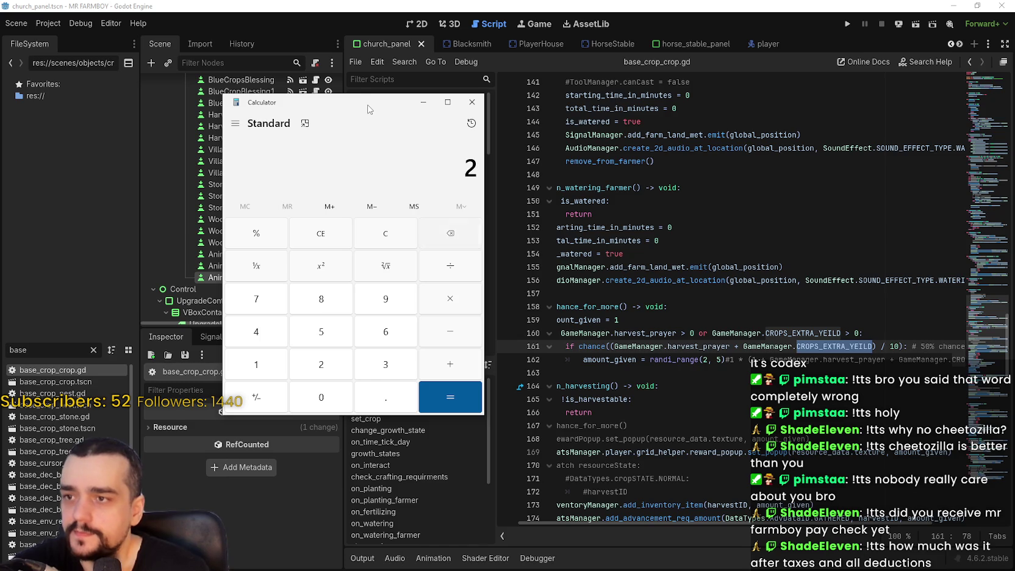
type("200000")
key("BackSpace")
key("Escape")
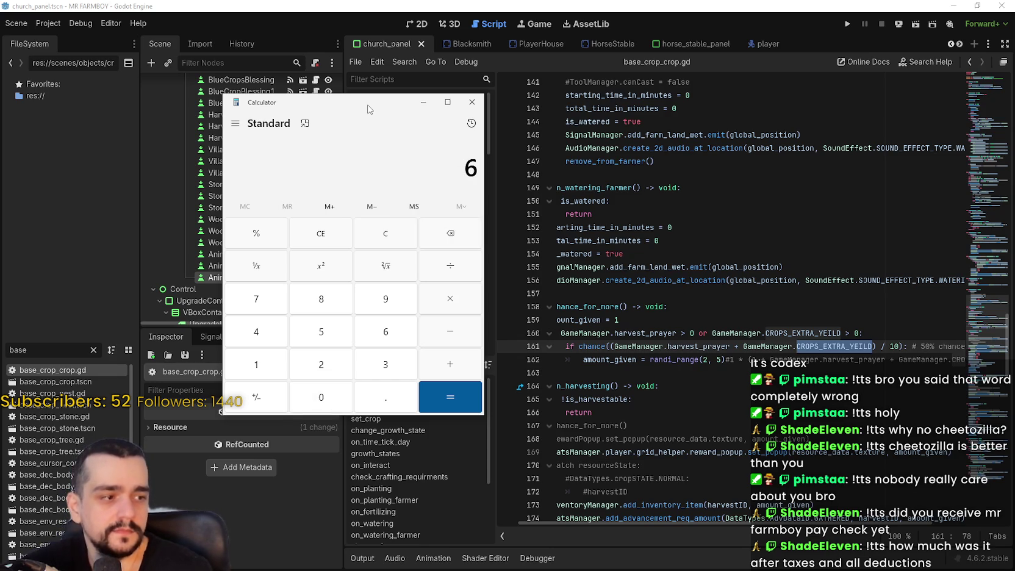
key("BackSpace")
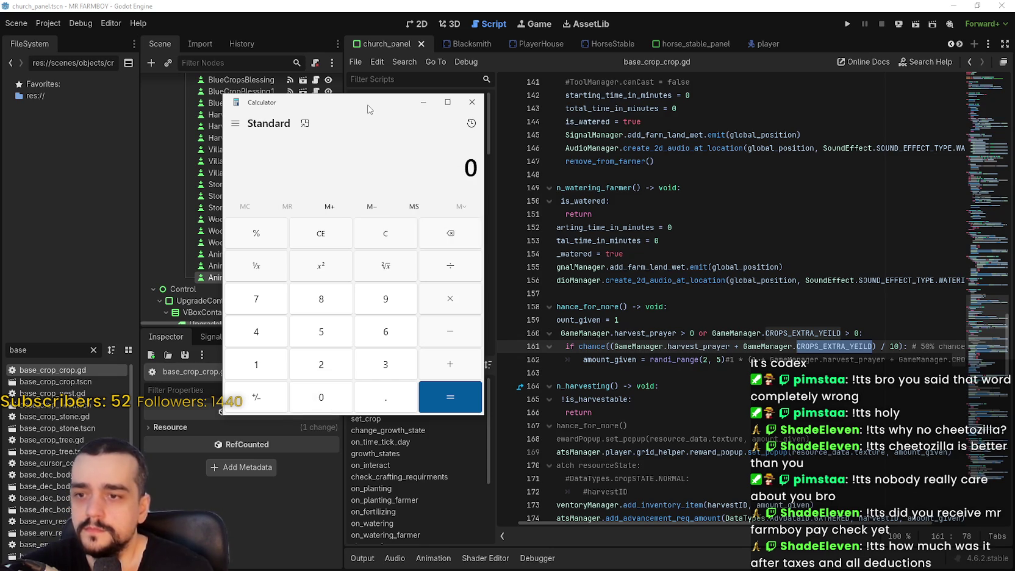
key("slash")
key("Return")
key("Escape")
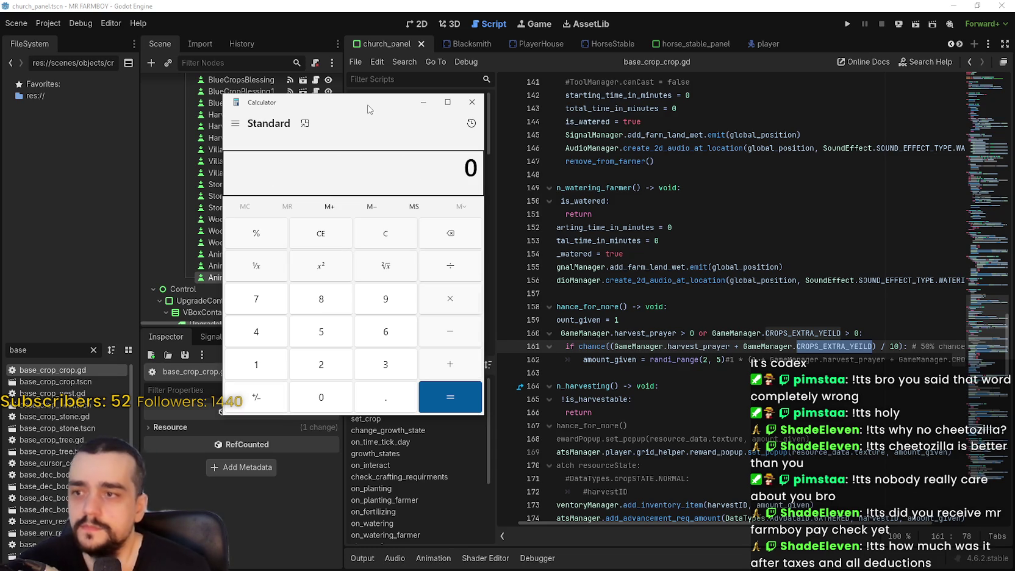
type("6")
type("/10")
key("Return")
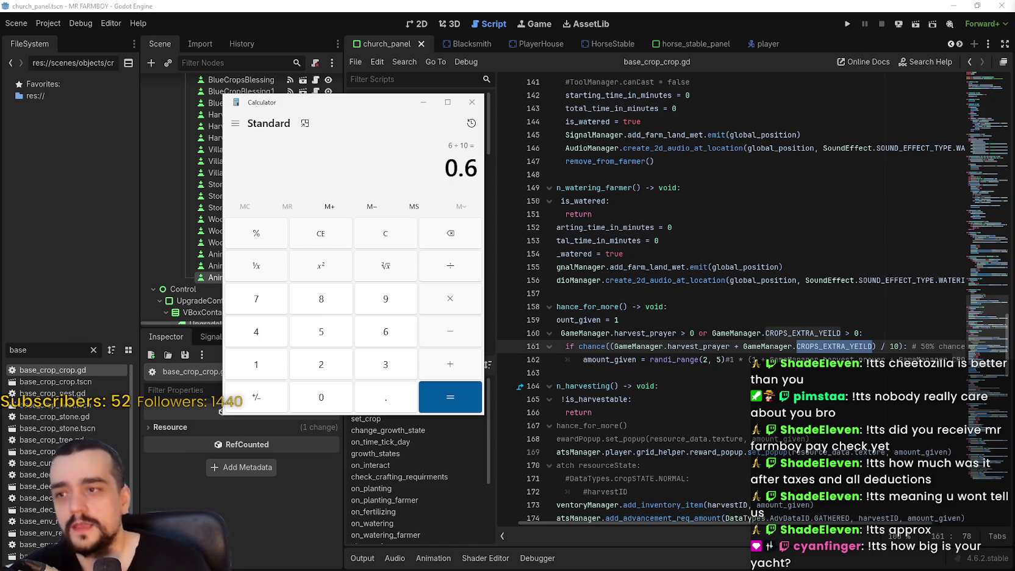
- Recalculate as 6 ÷ 100 to get 0.06, then close Calculator
mouse_move(400, 105)
left_mouse_down()
mouse_move(616, 74)
mouse_move(457, 53)
left_mouse_up()
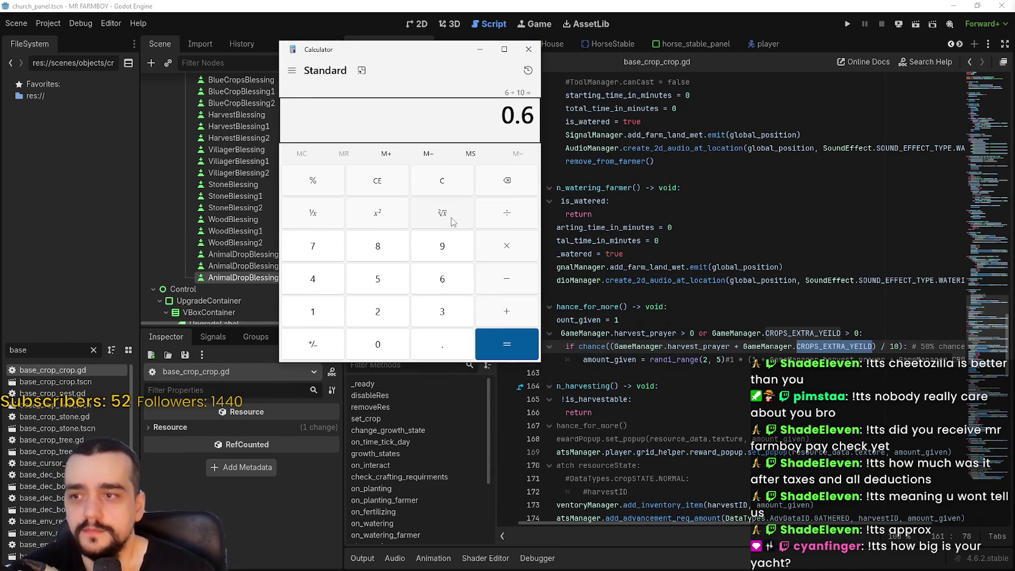
left_click(458, 180)
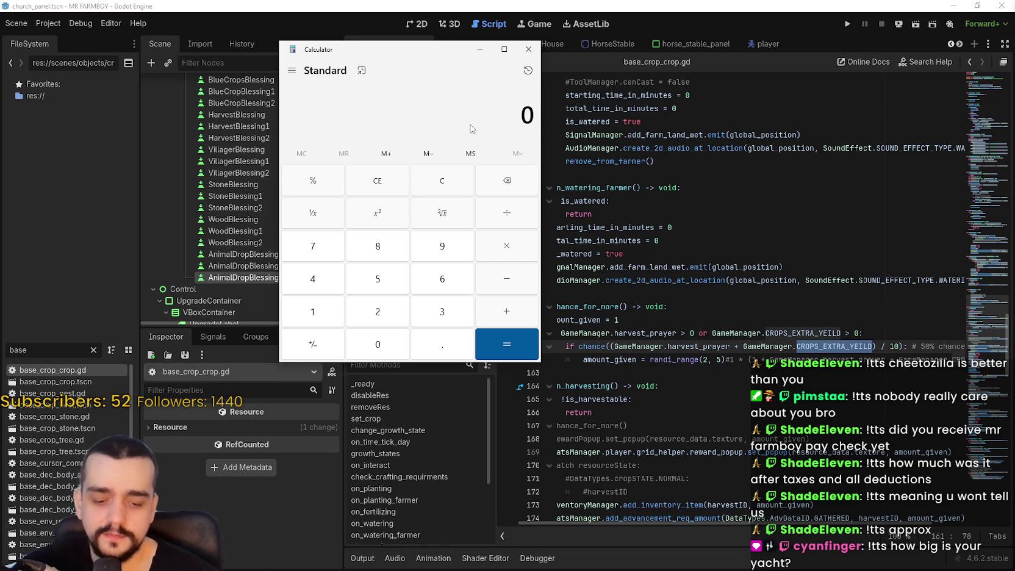
type("6 ÷ 10")
key("Return")
type("7")
left_click(454, 185)
type("6/10")
type("0")
key("Return")
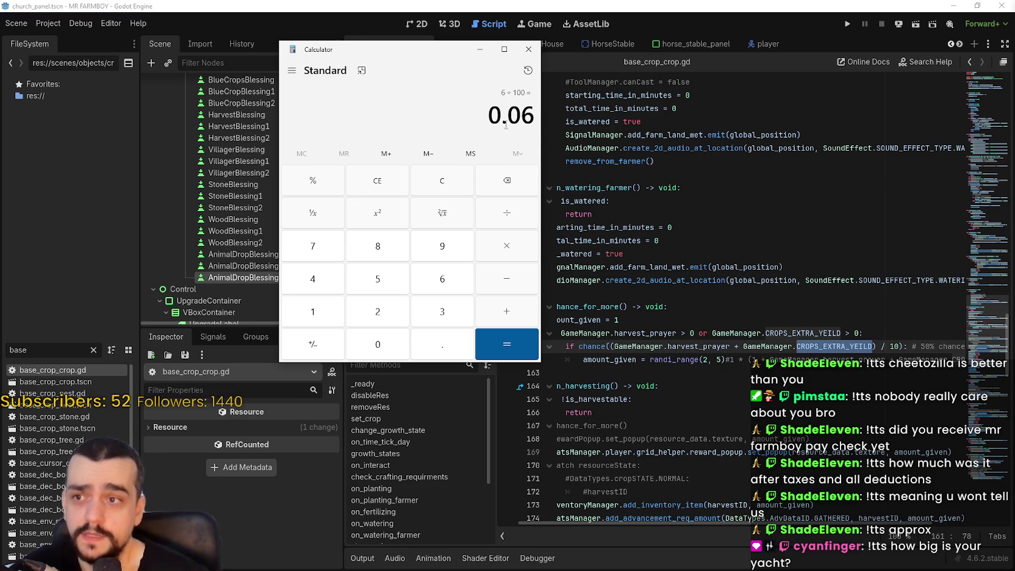
left_click(529, 53)
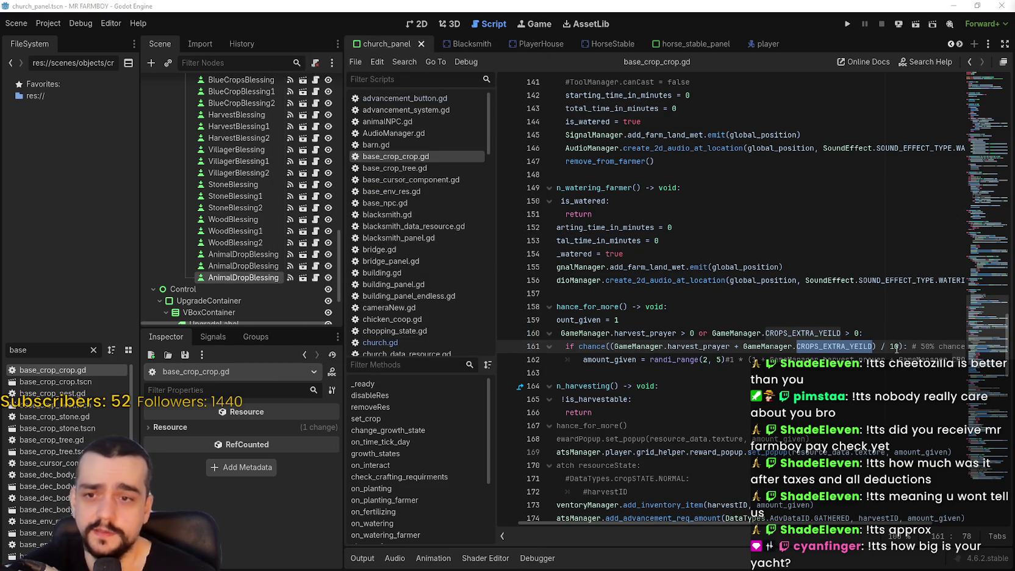
- Change line 161's divisor from 10 to 100 and save the crop script
left_click(898, 346)
type("0")
left_click(870, 381)
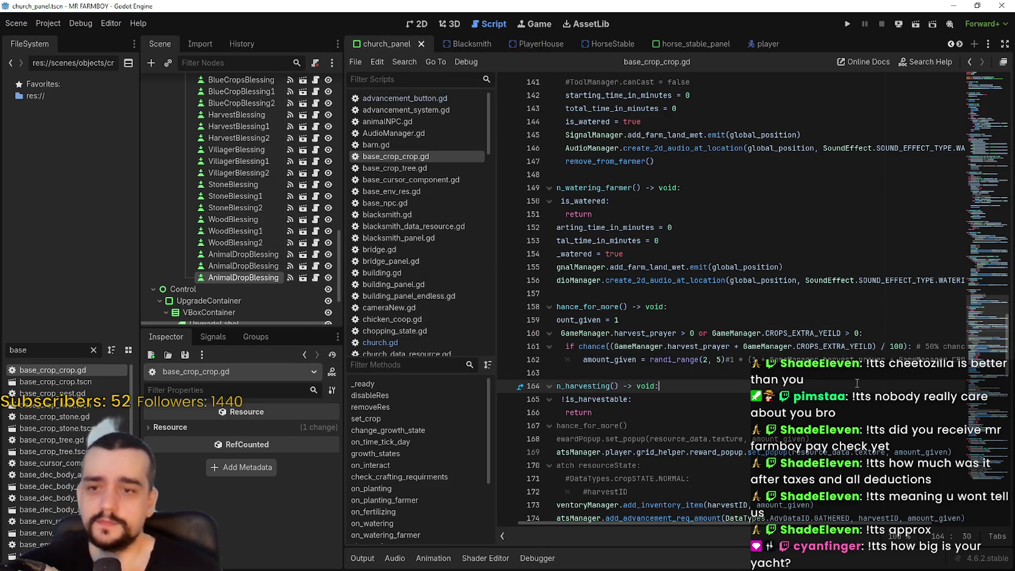
key("ctrl+s")
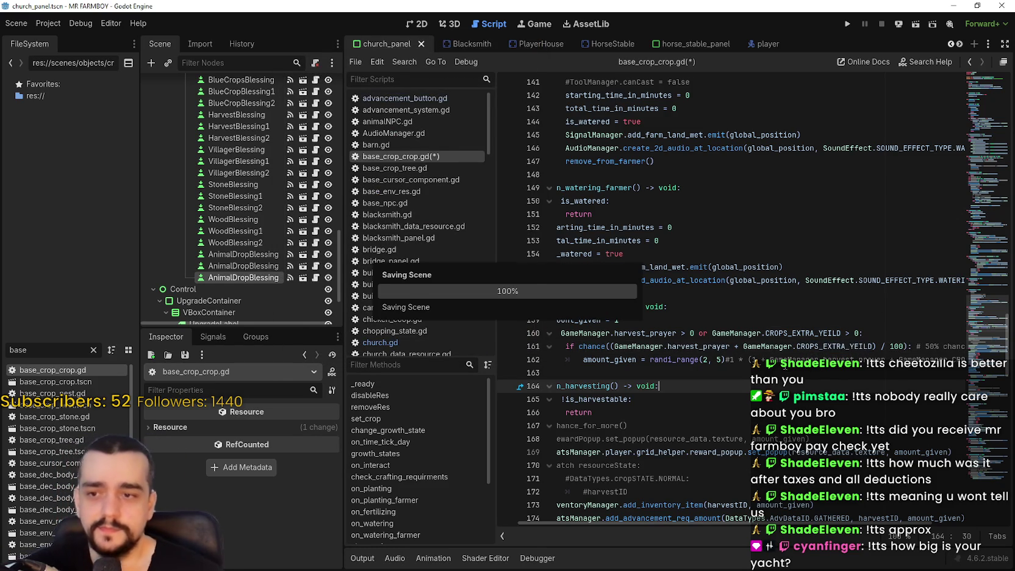
- Select and copy the new chance lines 161–162
scroll(851, 366, "down", 2)
left_click(860, 280)
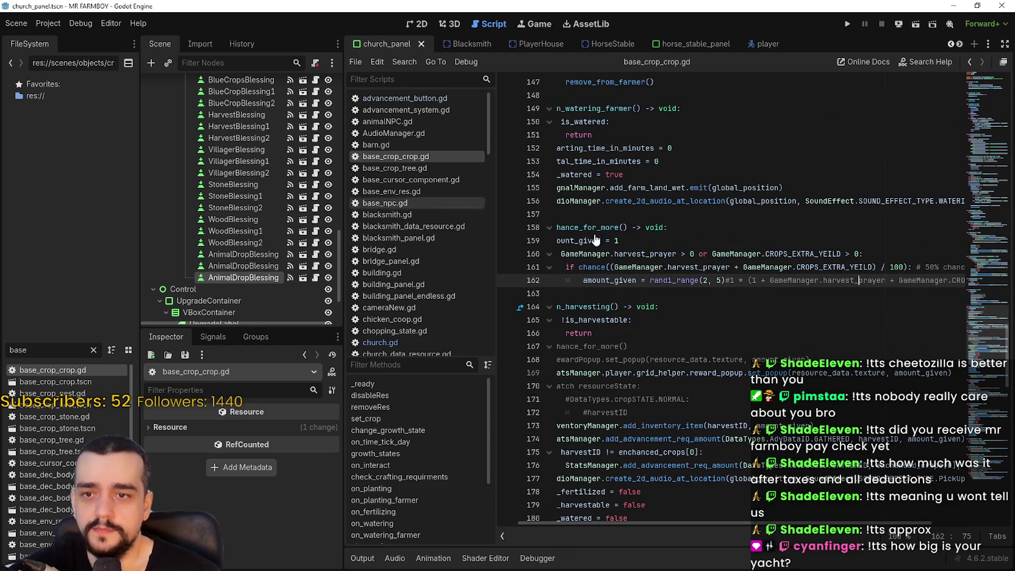
mouse_move(904, 267)
left_mouse_down()
mouse_move(732, 260)
mouse_move(525, 273)
left_mouse_up()
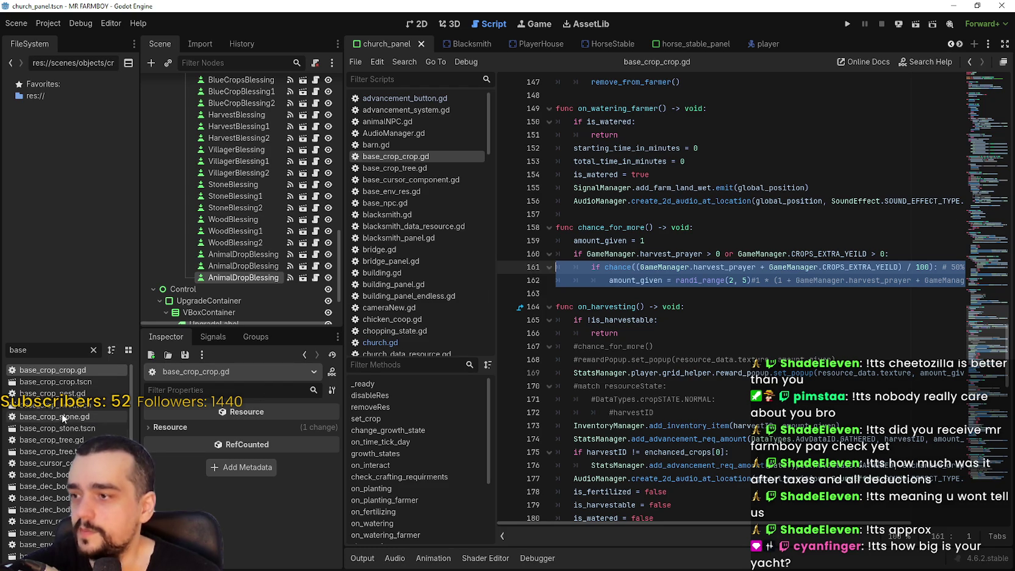
left_click(82, 394)
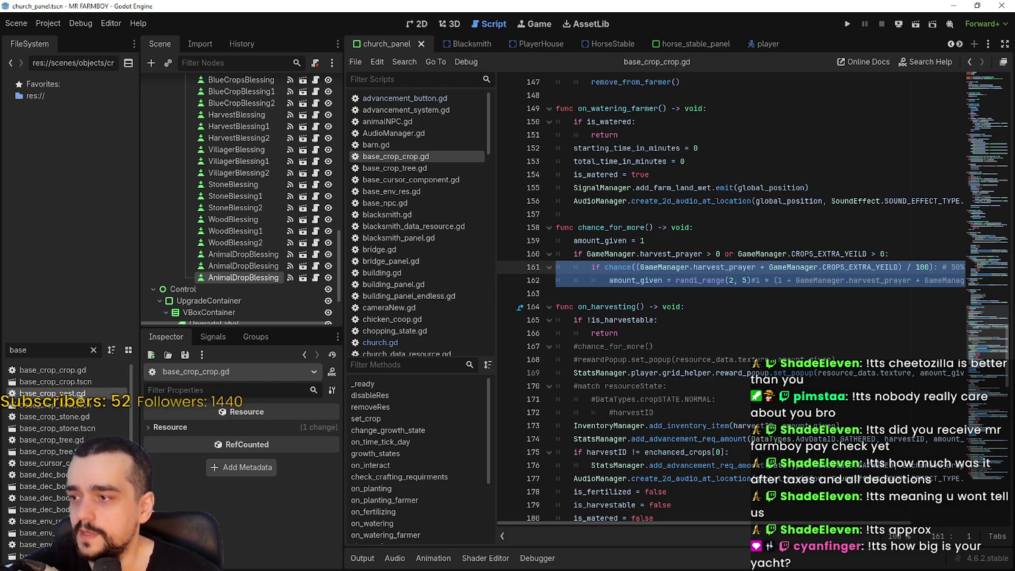
- In base_crop_nest.gd, add a 'return amount_' line and paste the copied chance lines above it
double_click(82, 393)
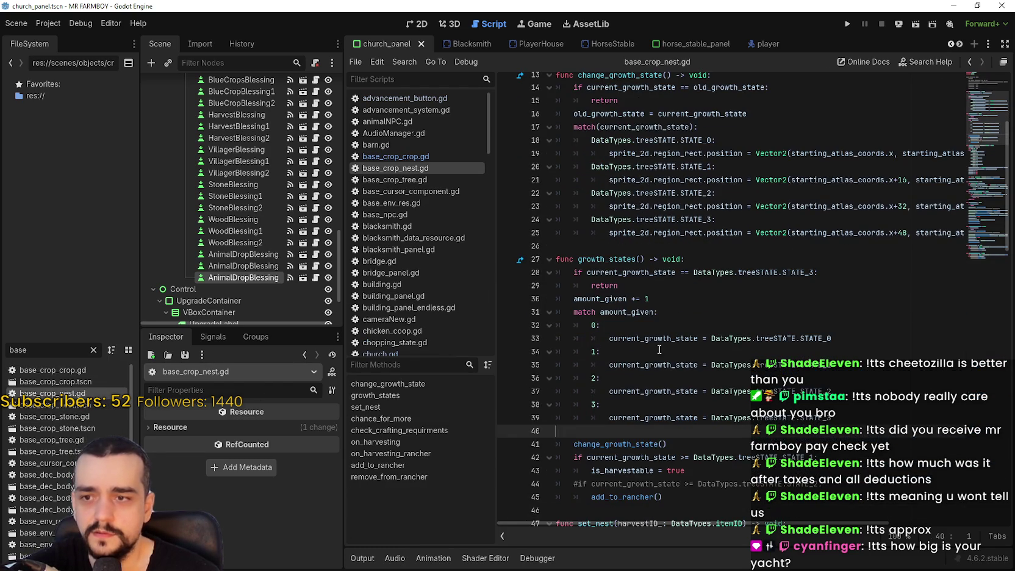
scroll(714, 359, "down", 15)
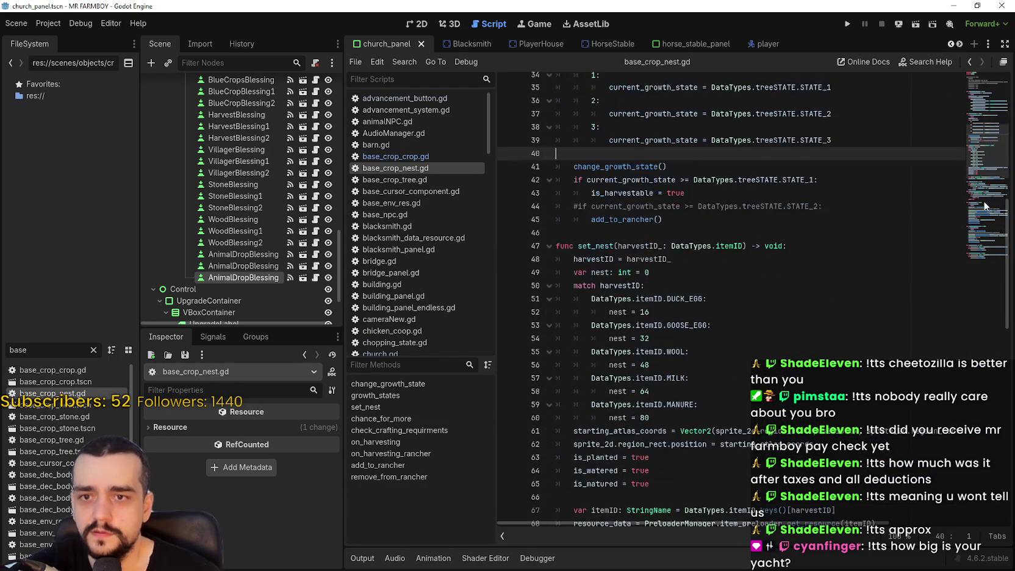
left_click_drag(985, 220, 984, 169)
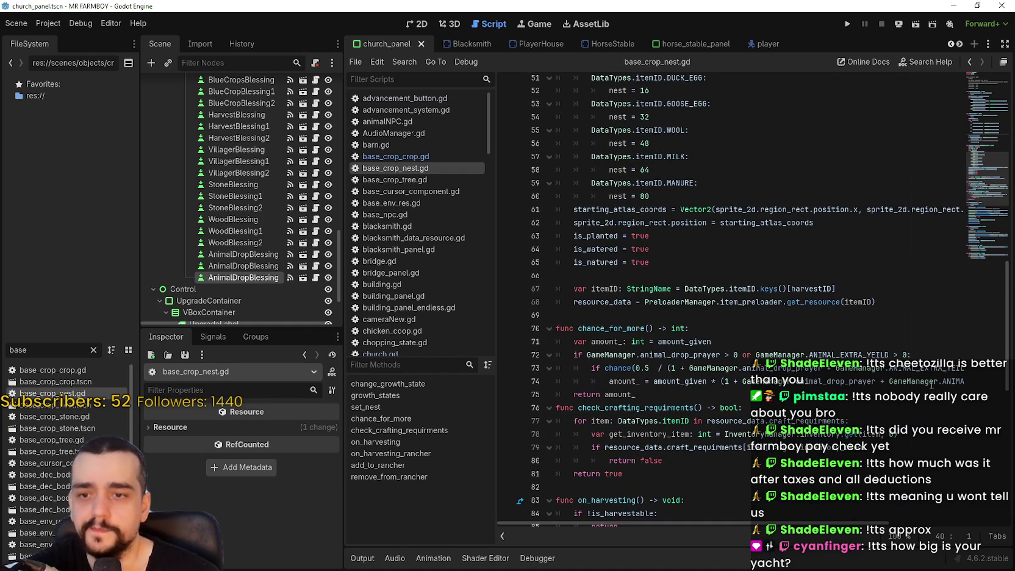
left_click_drag(934, 381, 989, 380)
left_click(961, 379)
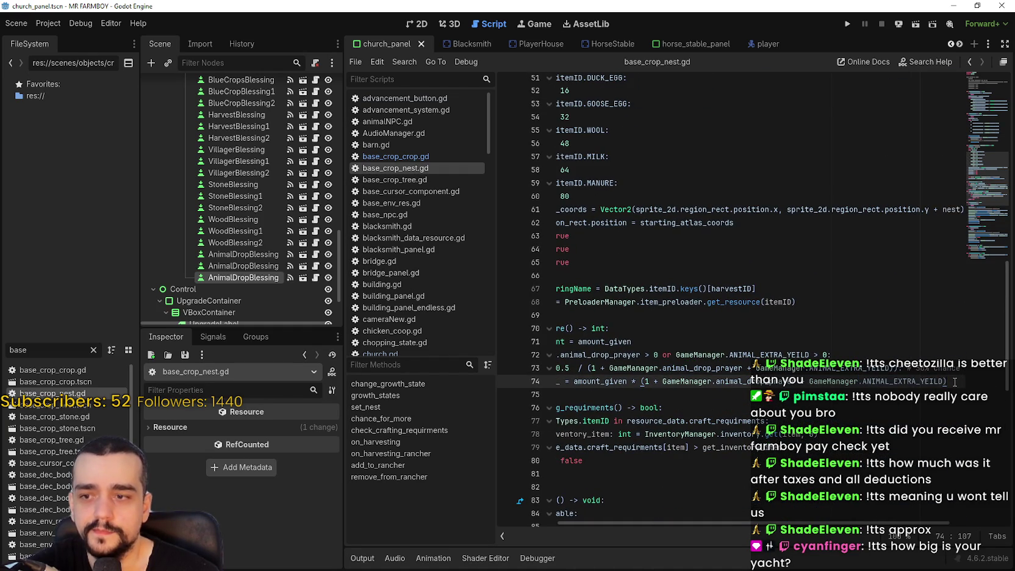
left_click(607, 393)
key("Return")
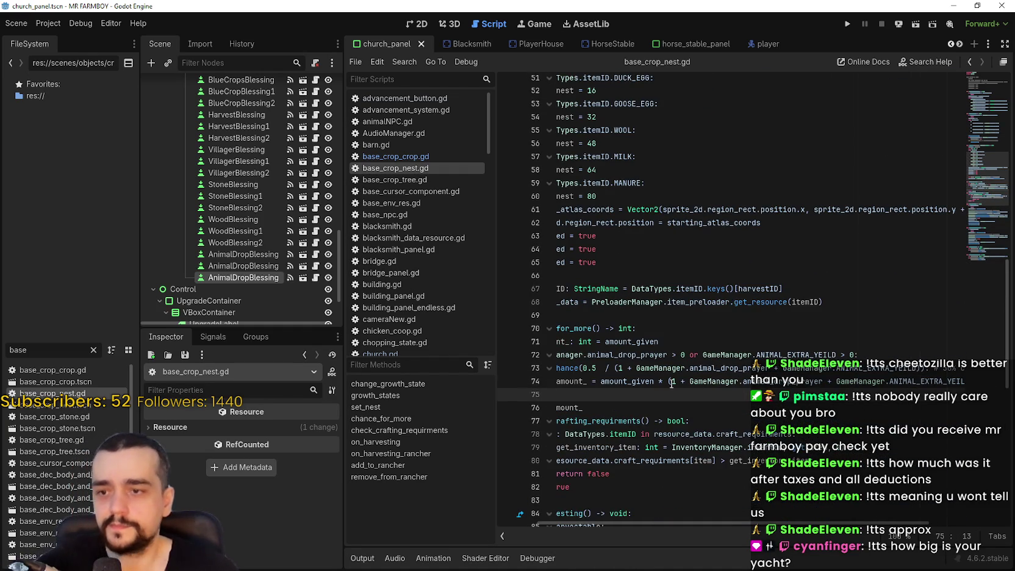
type("return amount_")
left_click(607, 393)
key("ctrl+v")
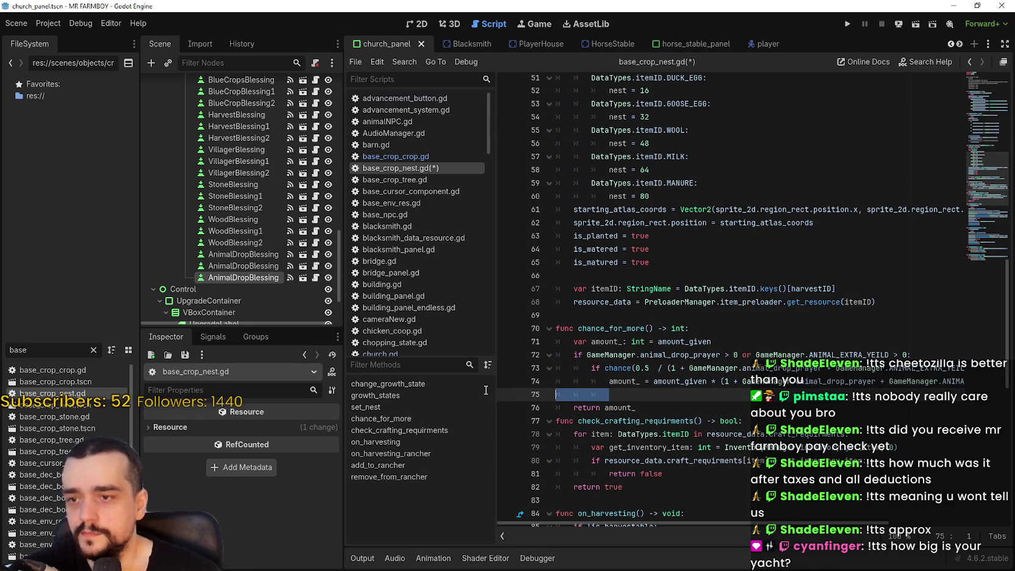
- Comment out the old chance lines 73 and 74 with #
left_click(587, 368)
type("#")
left_click(587, 382)
type("#")
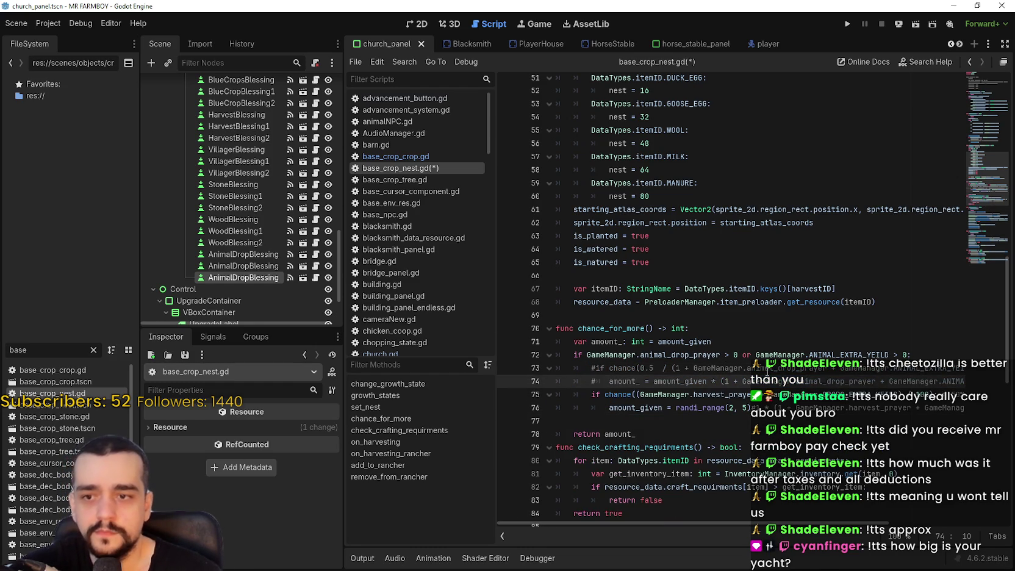
- Replace harvest_prayer and CROPS_EXTRA_YEILD on line 75 with the animal drop equivalents
double_click(786, 369)
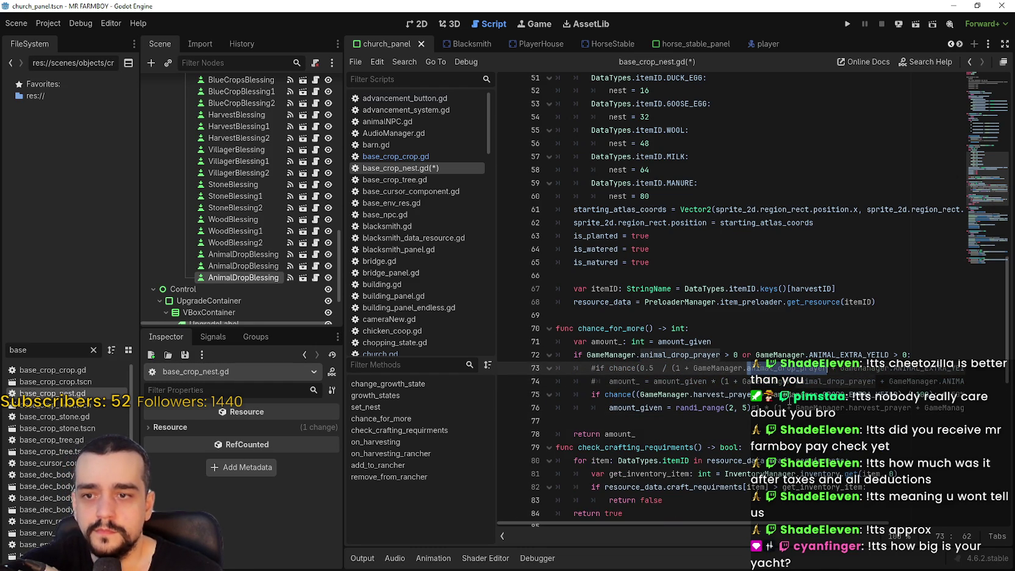
key("ctrl+c")
double_click(729, 393)
key("ctrl+v")
left_click_drag(811, 523, 884, 525)
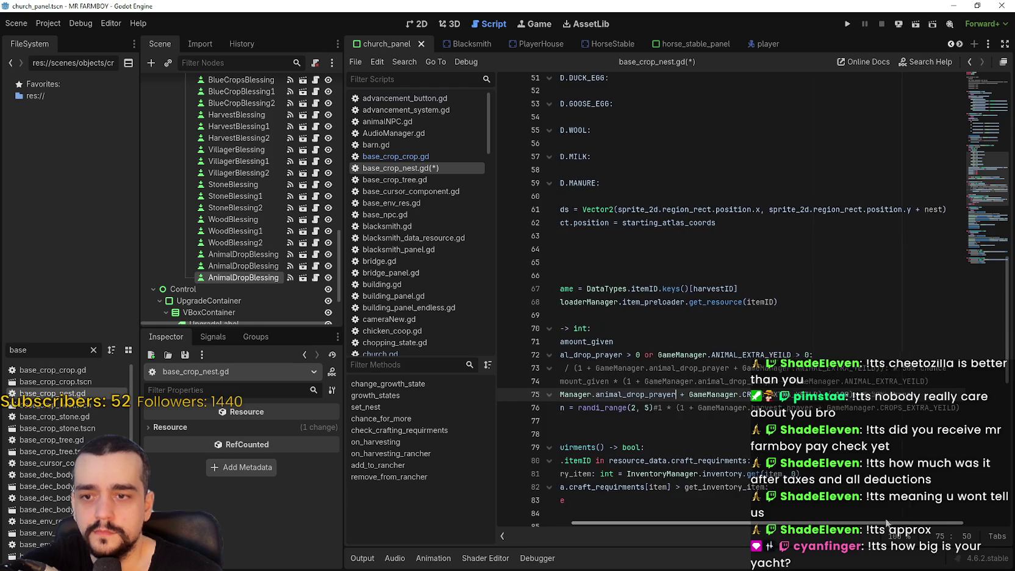
double_click(792, 394)
key("ctrl+v")
mouse_move(843, 523)
left_mouse_down()
mouse_move(786, 522)
mouse_move(875, 523)
mouse_move(846, 523)
left_mouse_up()
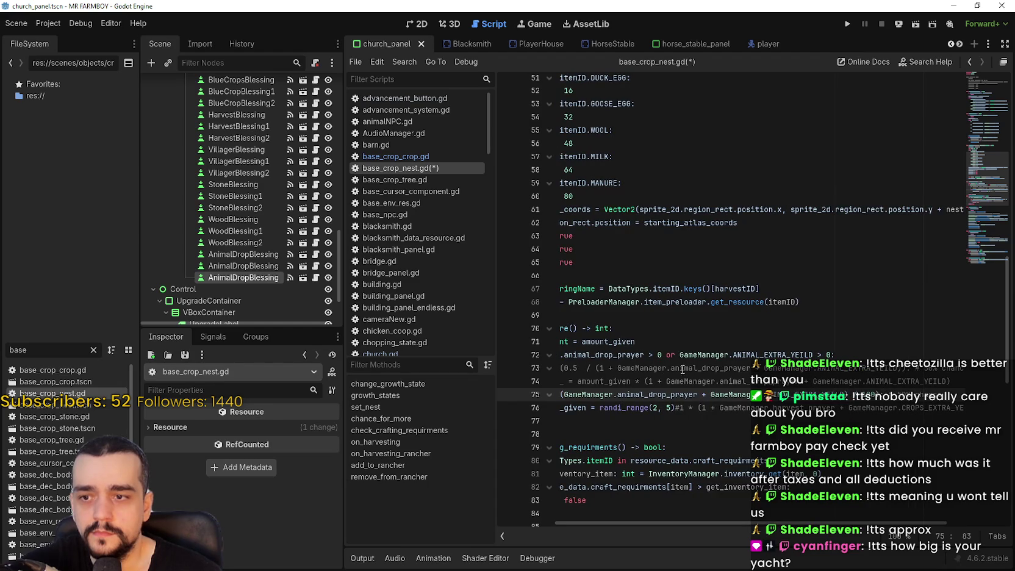
left_click_drag(750, 522, 745, 520)
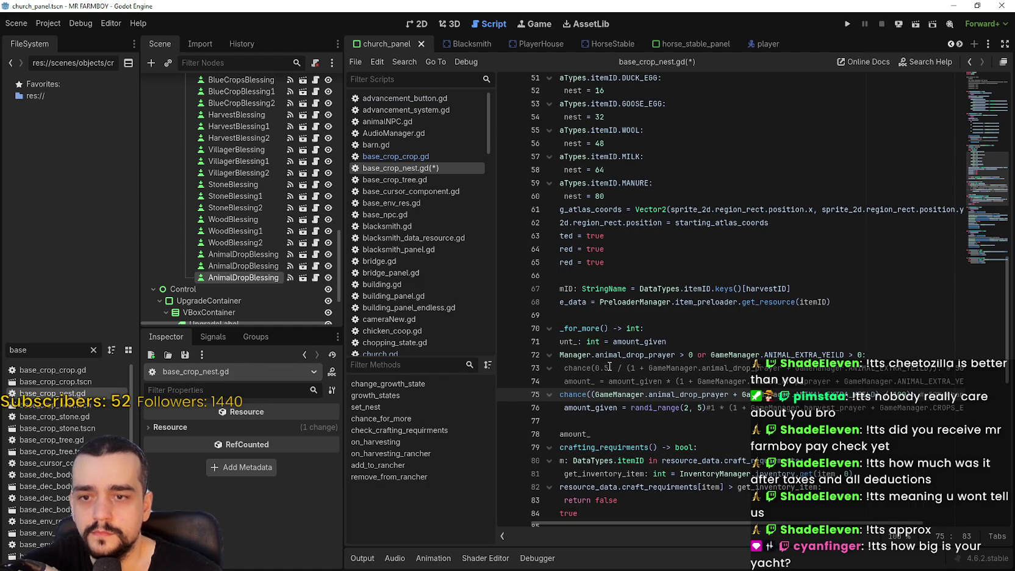
left_click_drag(608, 366, 598, 368)
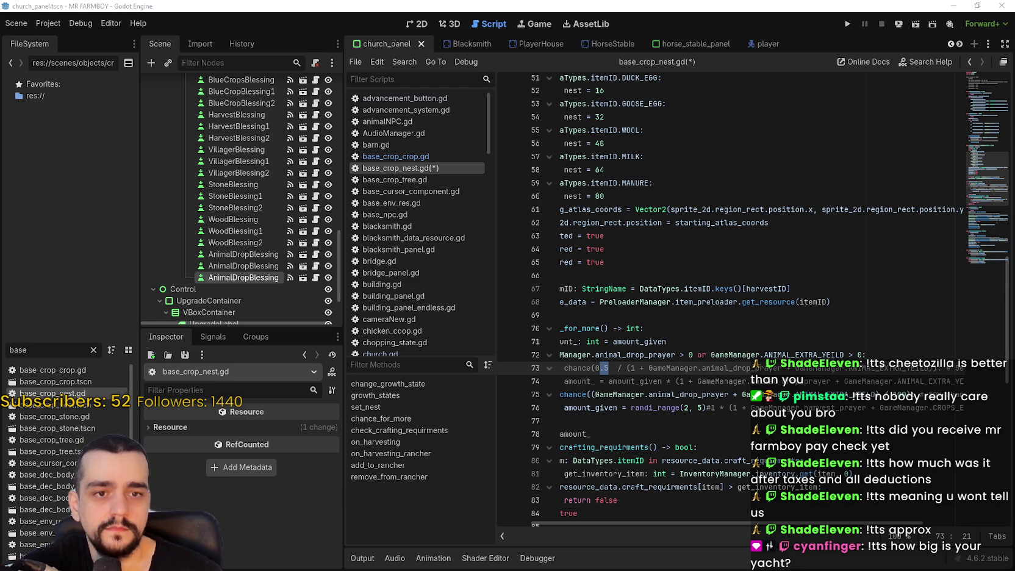
mouse_move(463, 65)
left_mouse_down()
mouse_move(268, 54)
mouse_move(329, 44)
left_mouse_up()
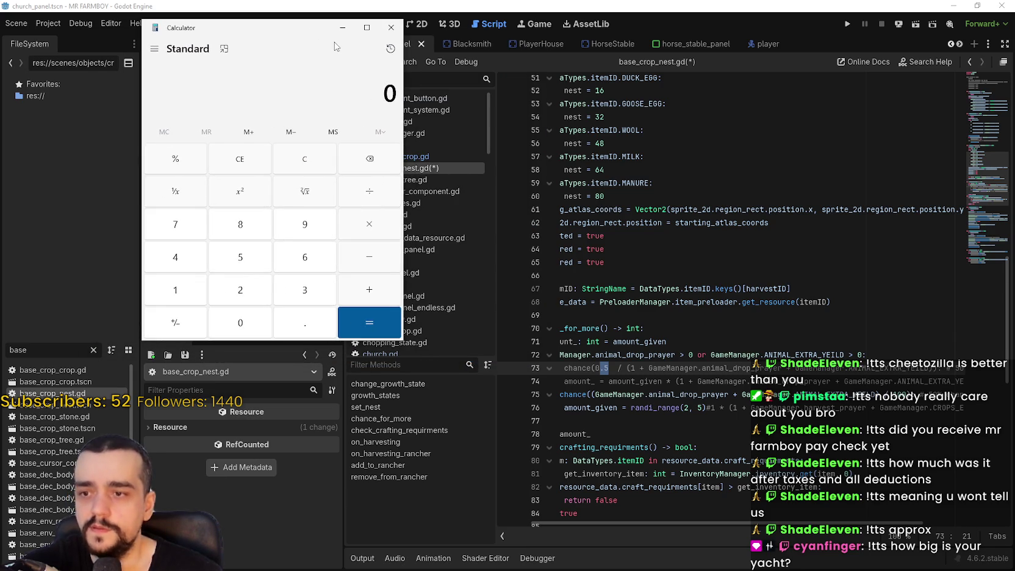
- Compute 0.5 ÷ 7 (≈0.0714) in Calculator, then close it
type(".5 ÷ ")
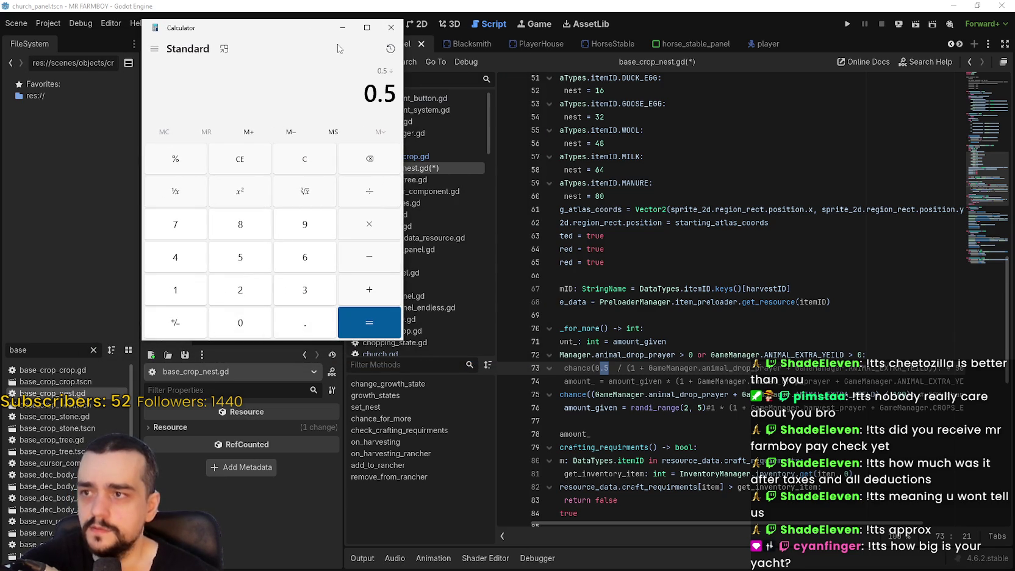
type("7")
key("Return")
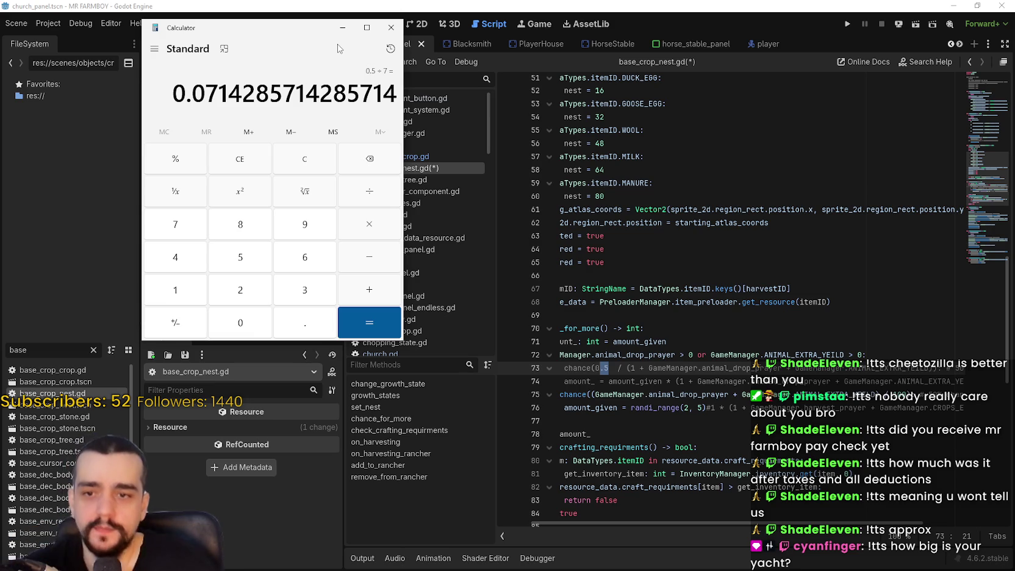
left_click(390, 30)
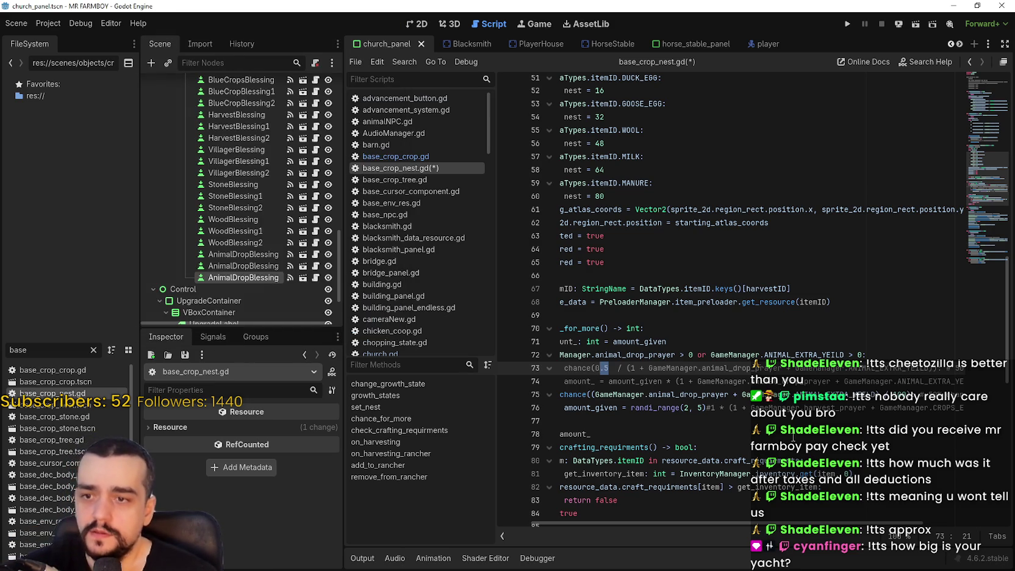
- Check line 75's animal_drop_prayer plus ANIMAL_EXTRA_YEILD condition and save base_crop_nest.gd
left_click(774, 378)
key("Down")
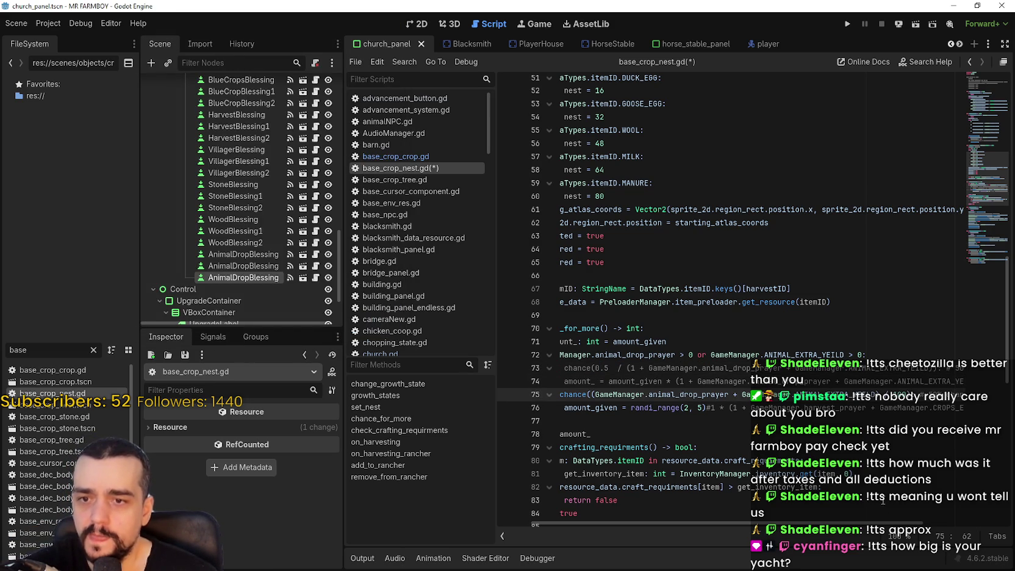
left_click_drag(907, 394, 602, 401)
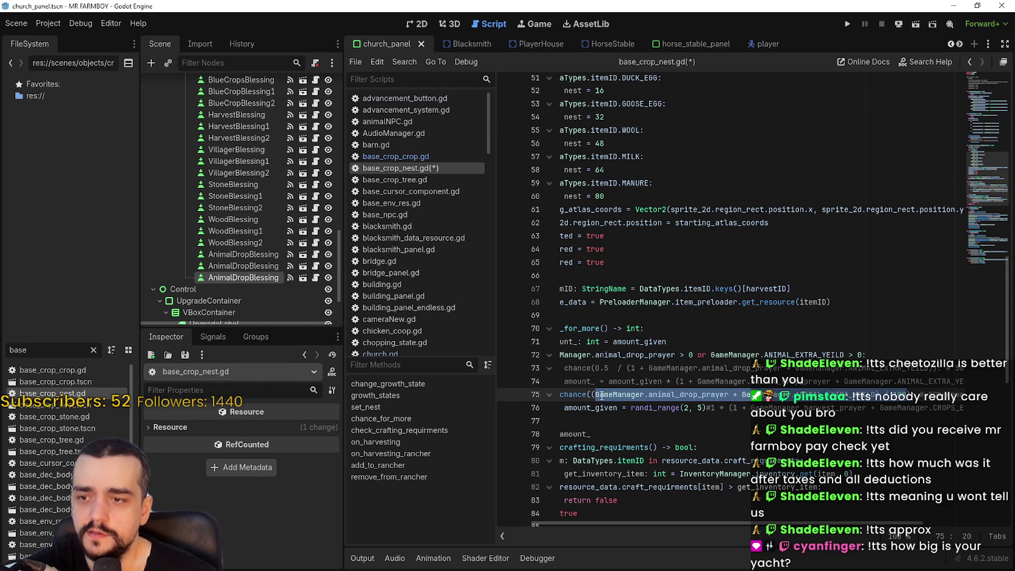
left_click_drag(889, 395, 874, 395)
left_click(910, 407)
left_click(883, 394)
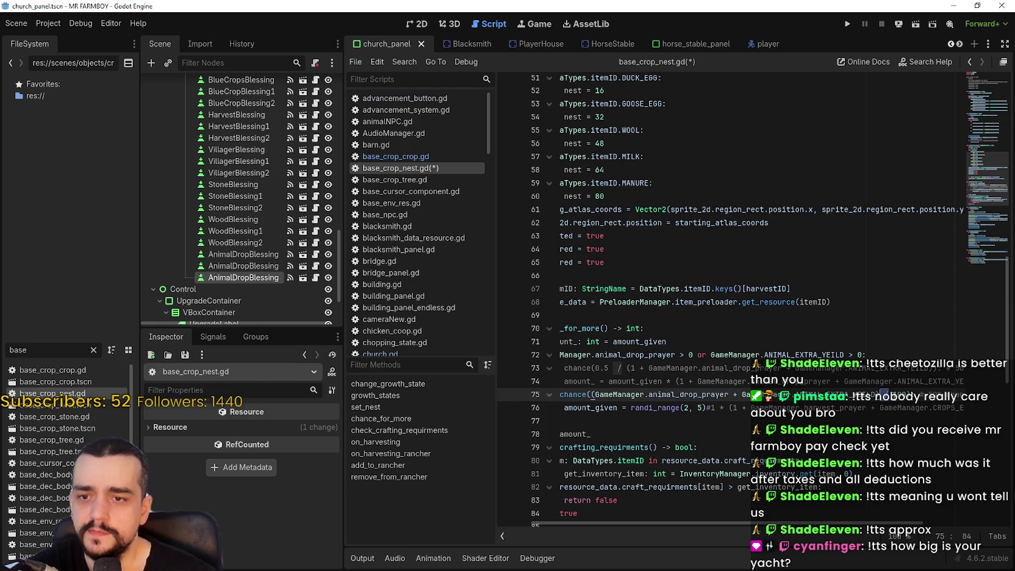
left_click_drag(778, 523, 879, 526)
left_click_drag(800, 522, 737, 522)
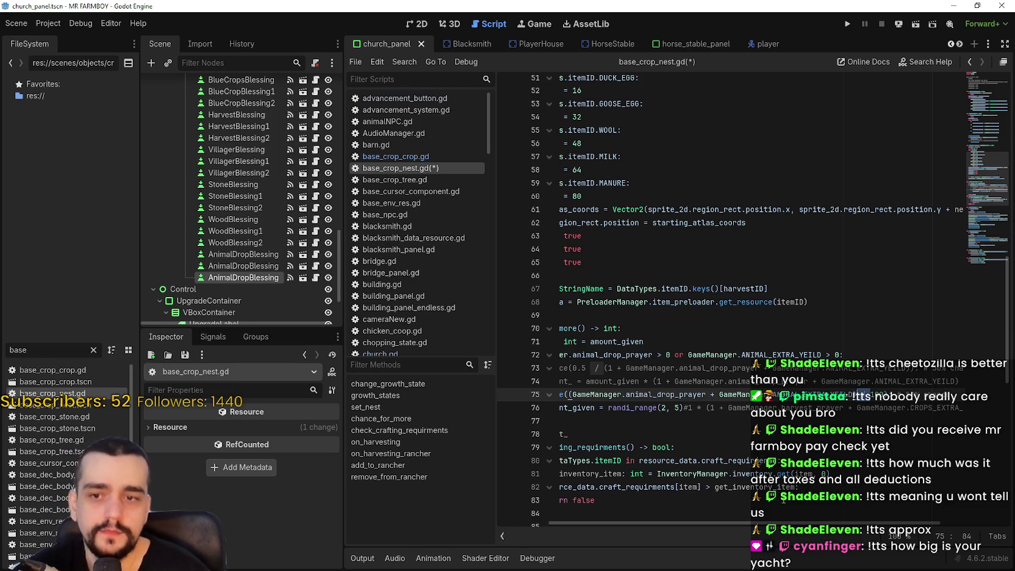
left_click_drag(816, 523, 742, 528)
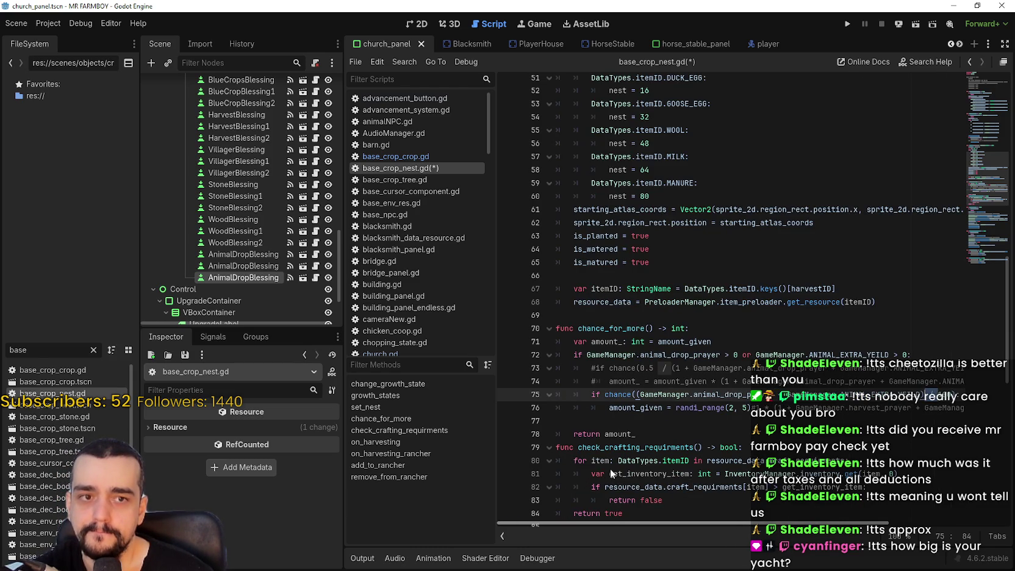
scroll(657, 456, "right", 5)
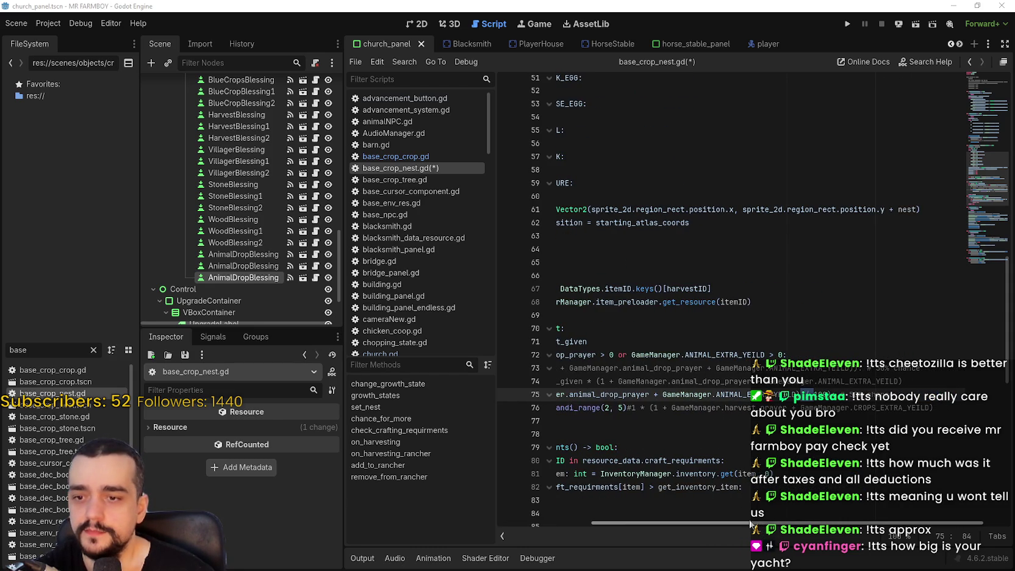
scroll(589, 513, "left", 5)
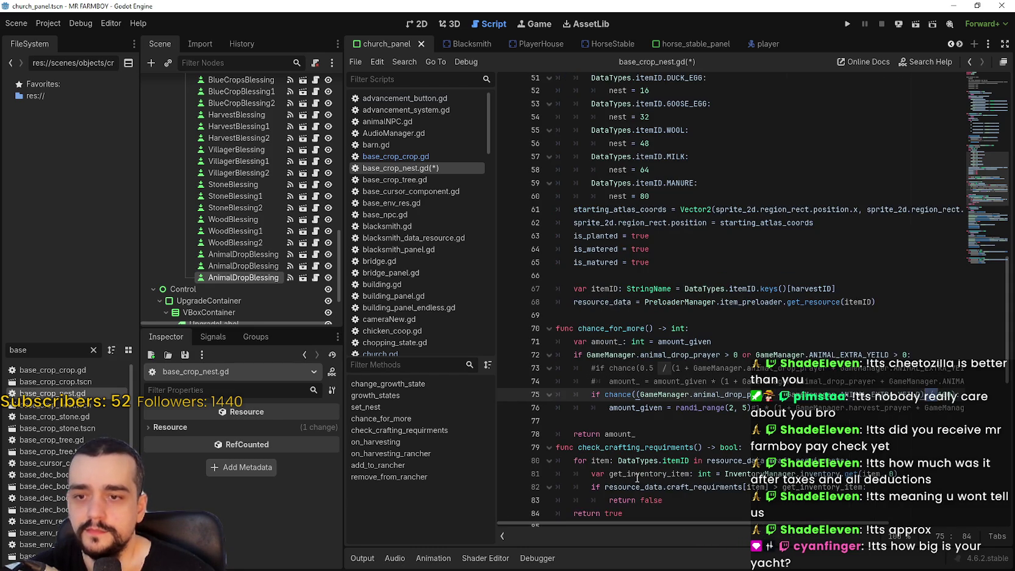
left_click(677, 425)
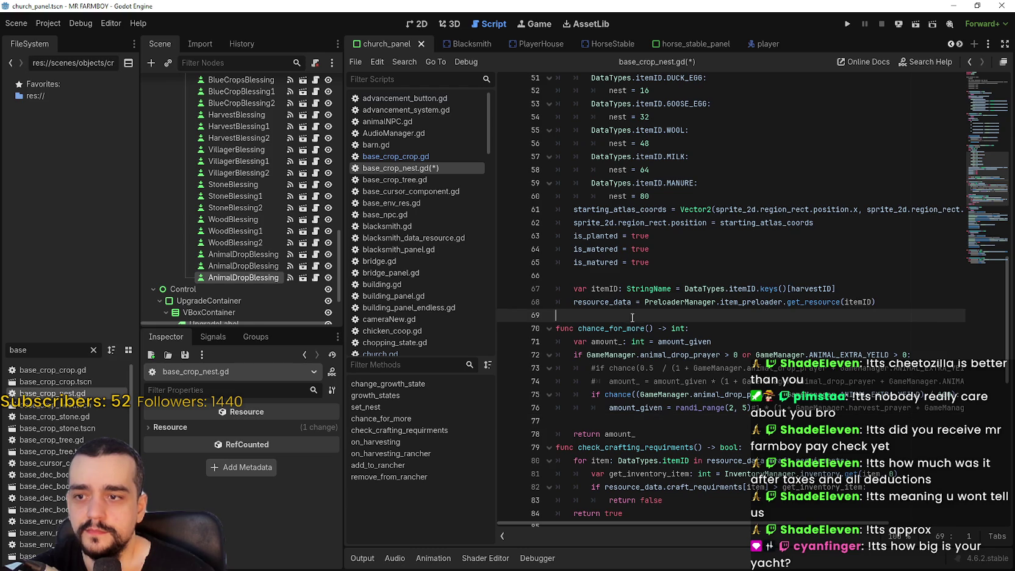
key("ctrl+s")
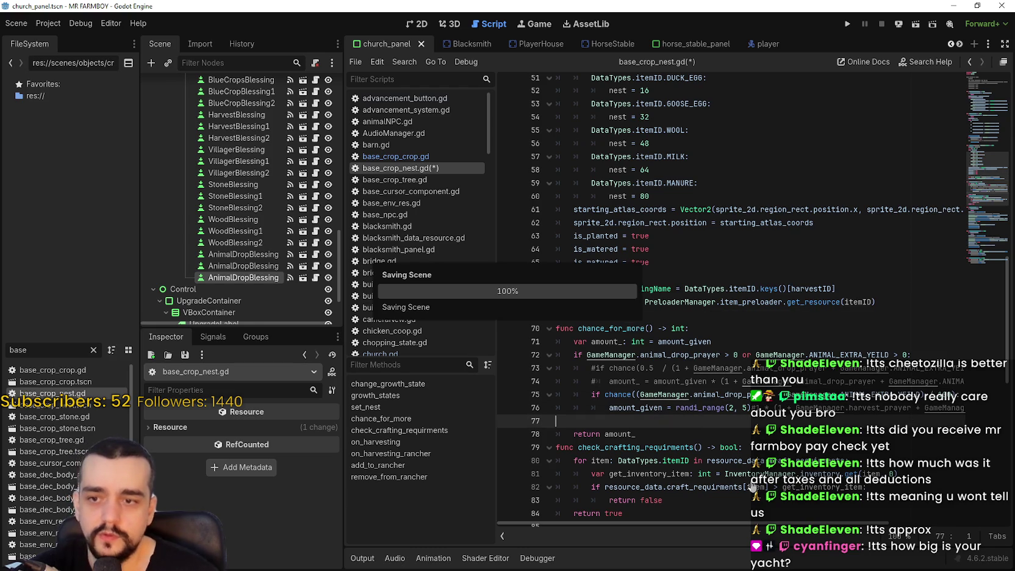
left_click(536, 390, "shift")
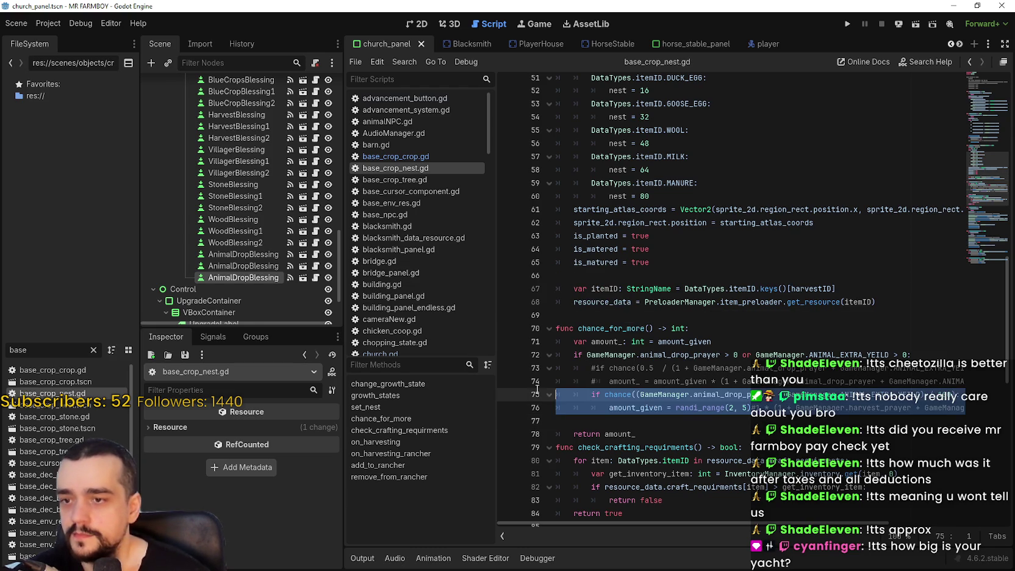
- Select the prayer sum on line 75 and its animal_drop_prayer and ANIMAL_EXTRA_YEILD terms
left_click(601, 422)
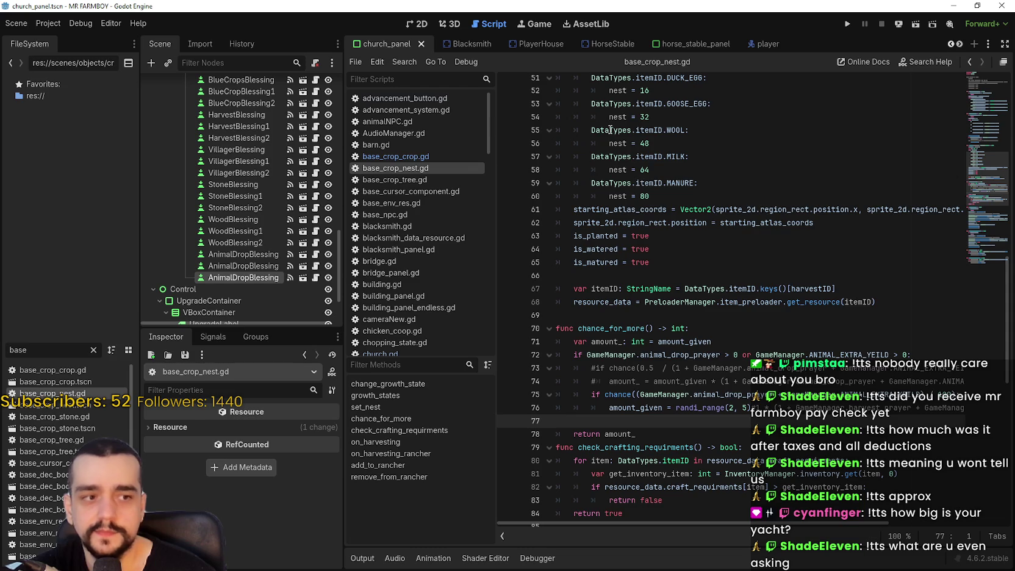
scroll(717, 394, "down", 2)
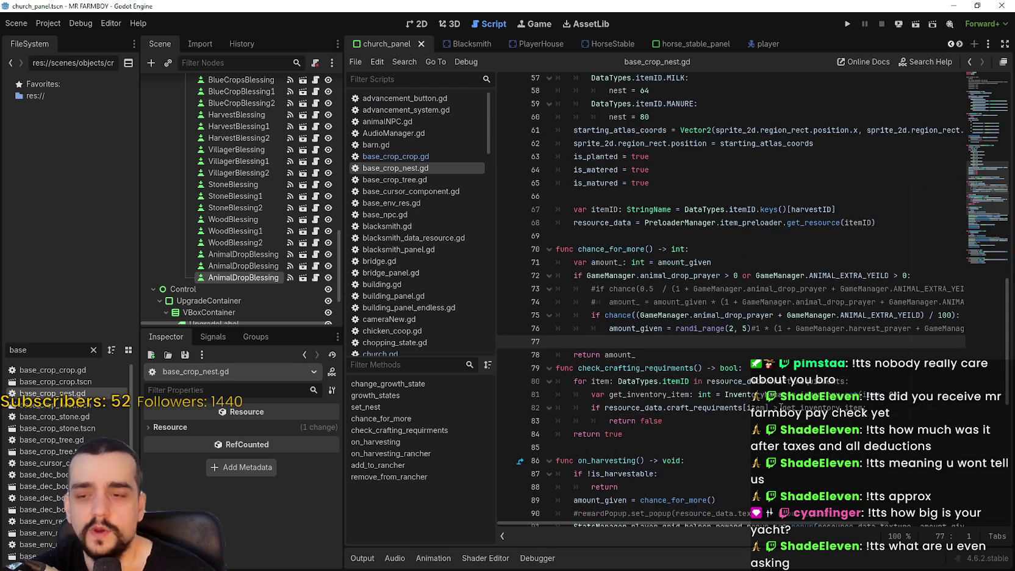
mouse_move(919, 315)
left_mouse_down()
mouse_move(962, 315)
mouse_move(569, 315)
left_mouse_up()
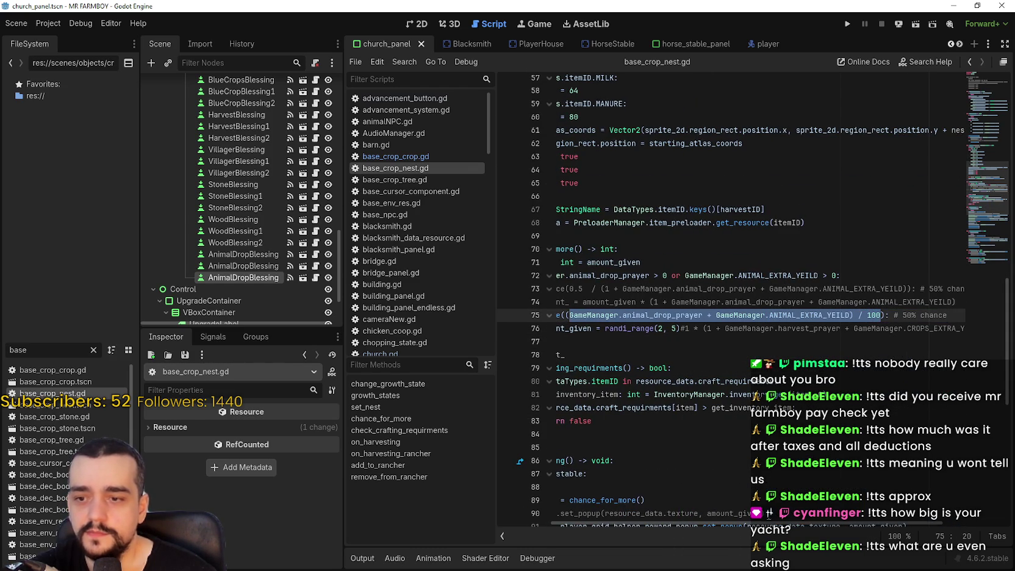
mouse_move(762, 523)
left_mouse_down()
mouse_move(724, 520)
mouse_move(732, 522)
left_mouse_up()
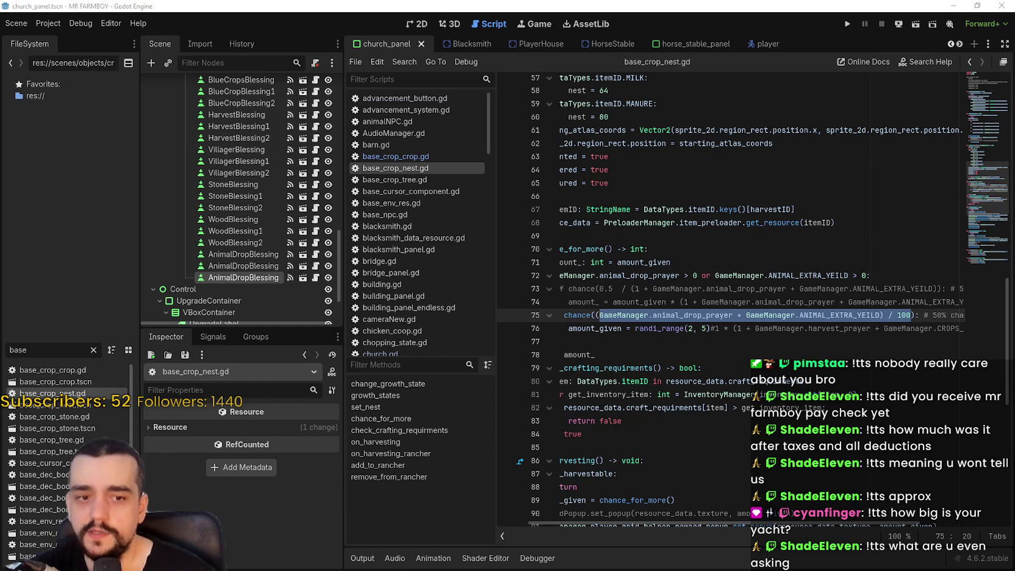
key("XF86Calculator")
left_click(707, 316)
double_click(708, 314)
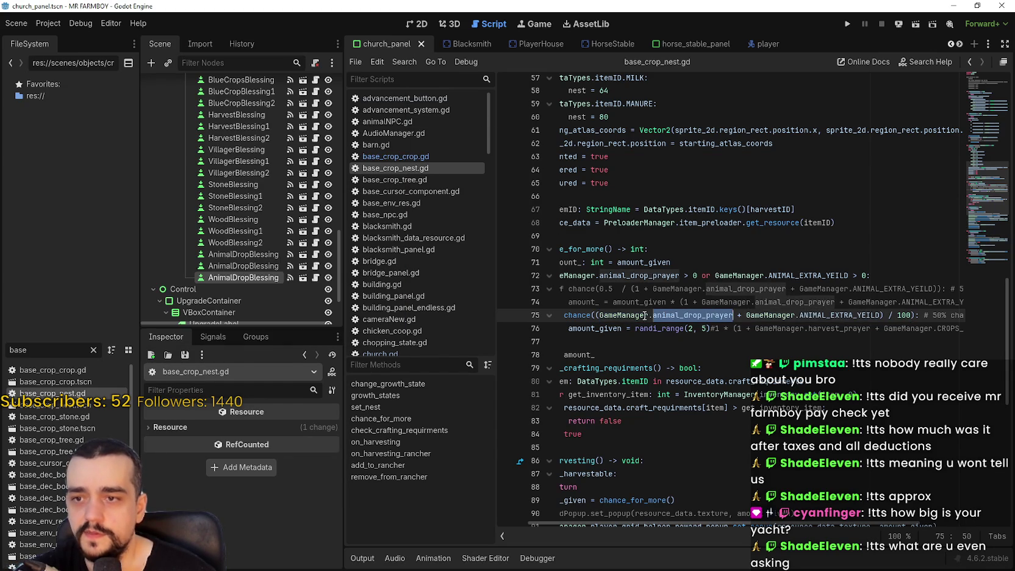
left_click_drag(881, 316, 745, 315)
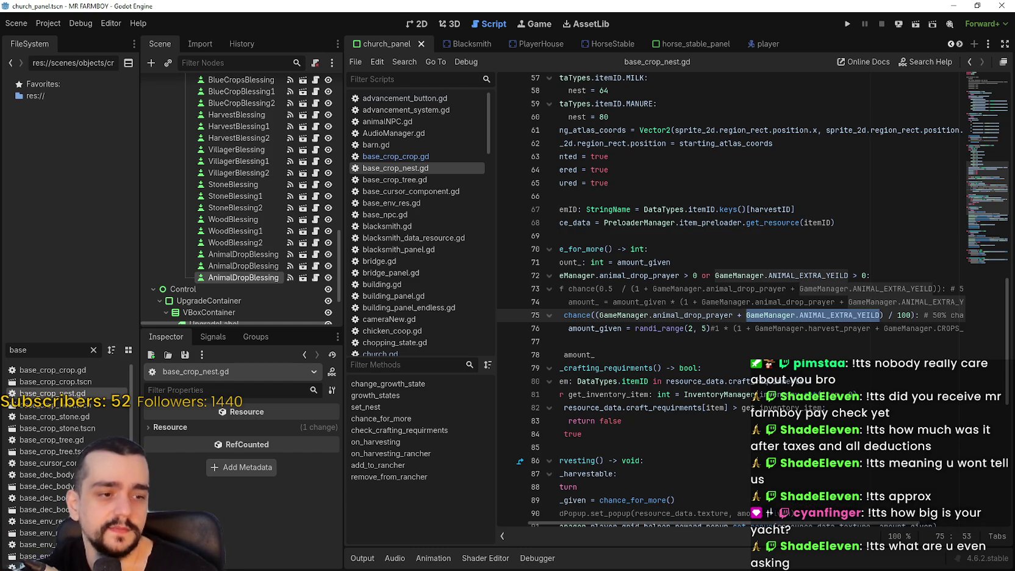
- Compute 6/100 in the calculator to confirm 0.06, then return to the script
key("XF86Calculator")
left_click(859, 315)
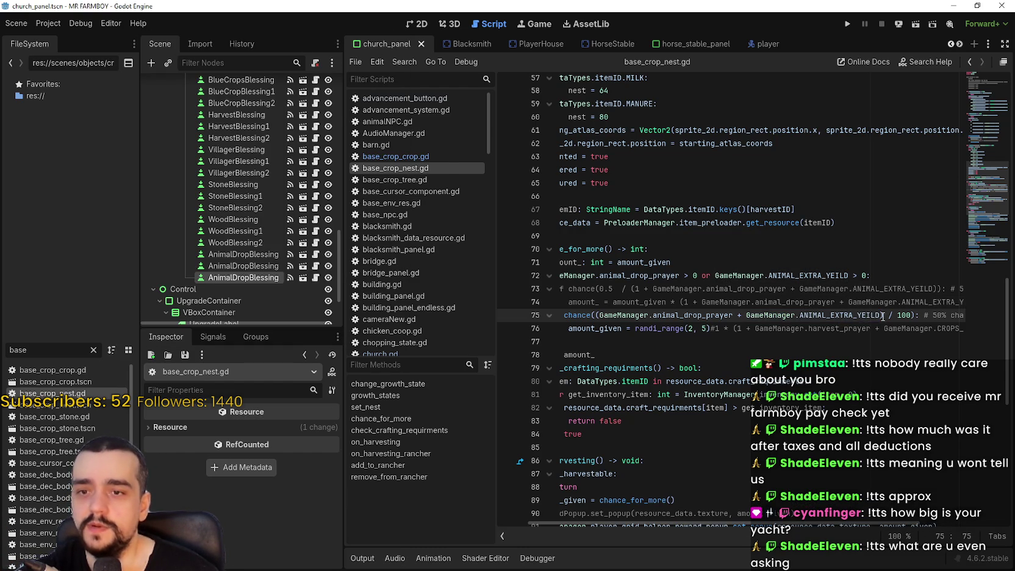
key("ctrl+shift+Left")
key("ctrl+shift+Left")
key("ctrl+shift+Left")
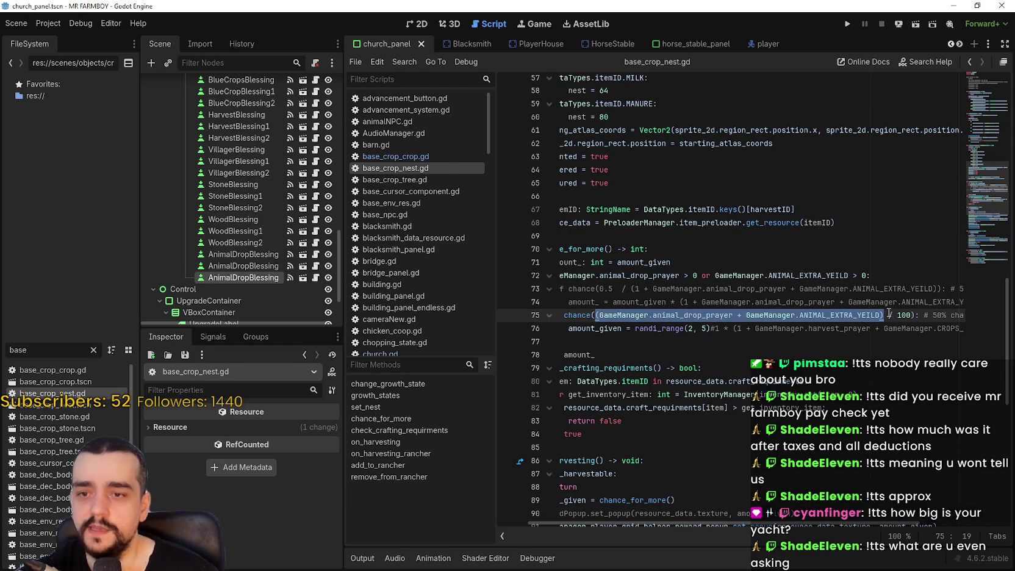
key("alt+Tab")
type("6/100")
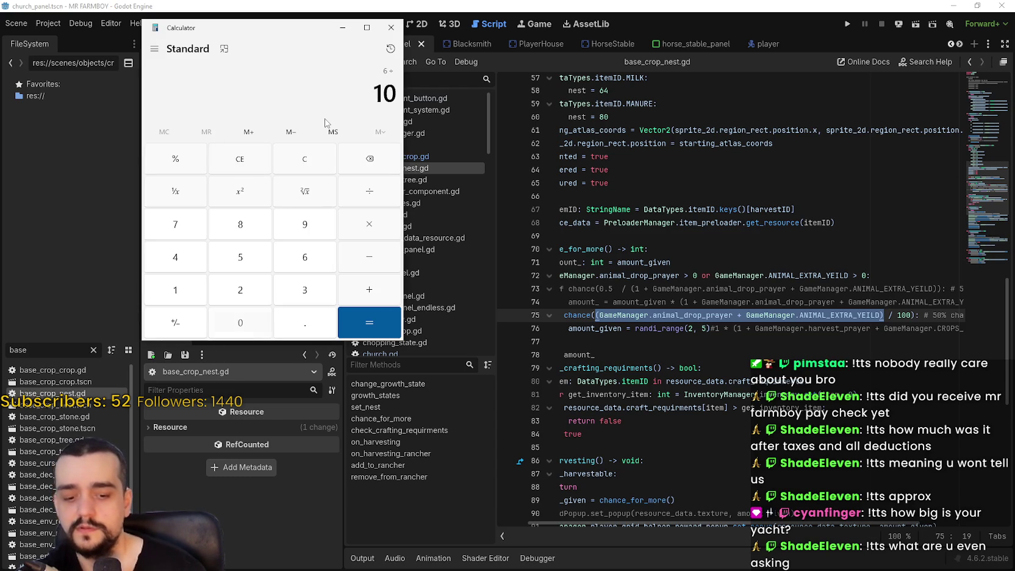
key("Return")
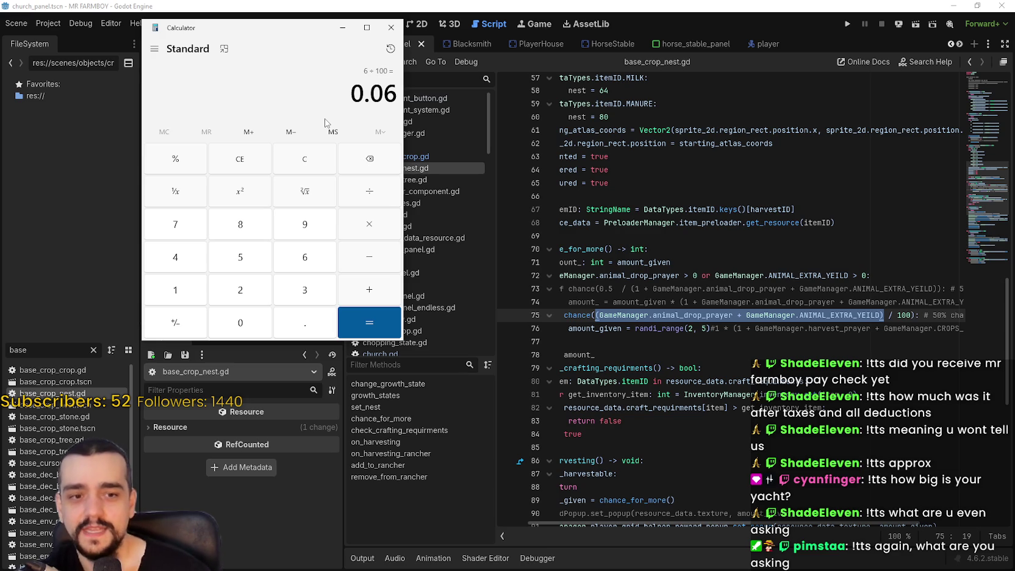
left_click(892, 314)
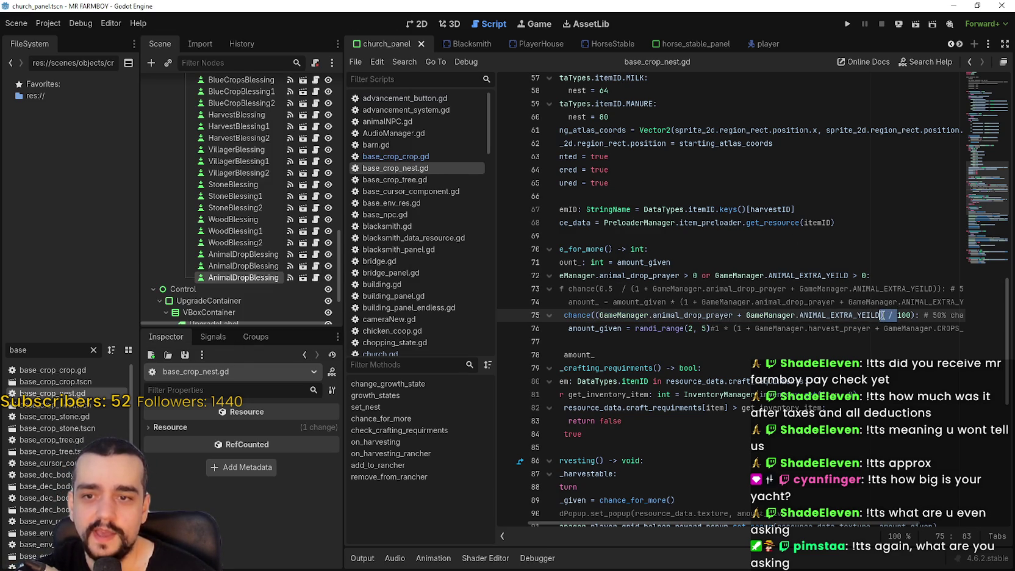
left_click(885, 315, "shift")
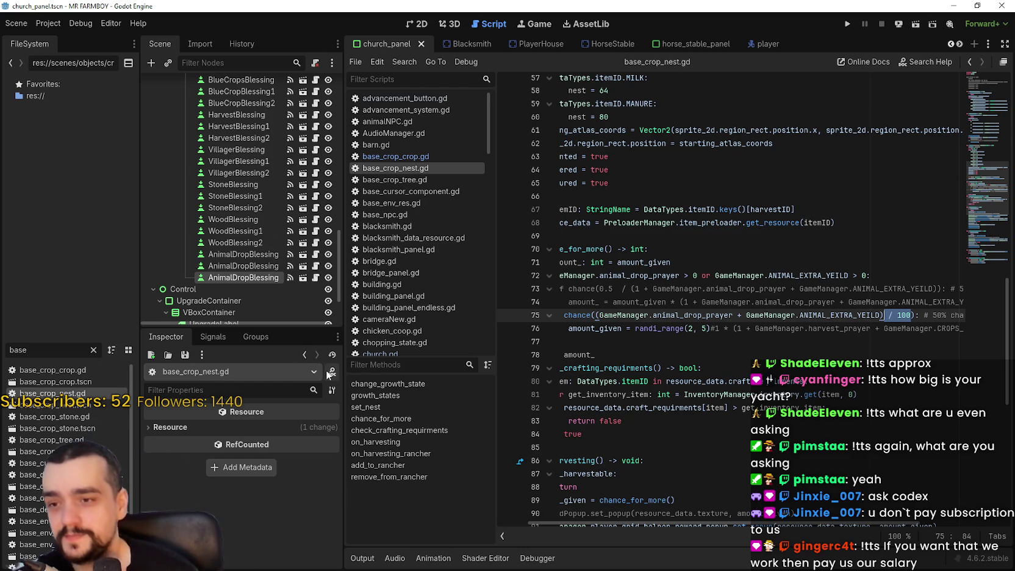
left_click(698, 334)
- Look up animal_drop_prayer from line 72 to reach its int declaration in game_manager.gd
key("Down")
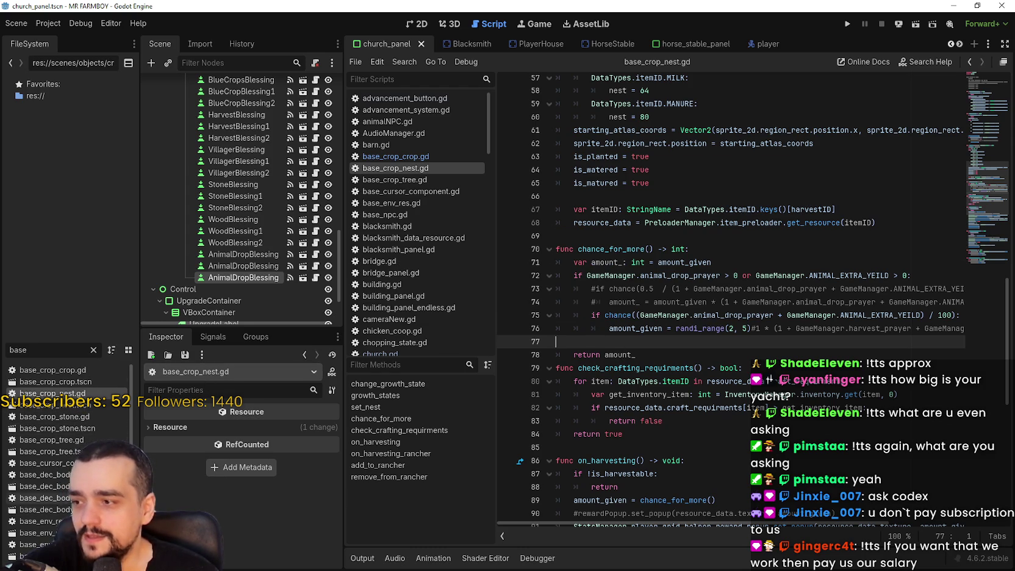
left_click(683, 196)
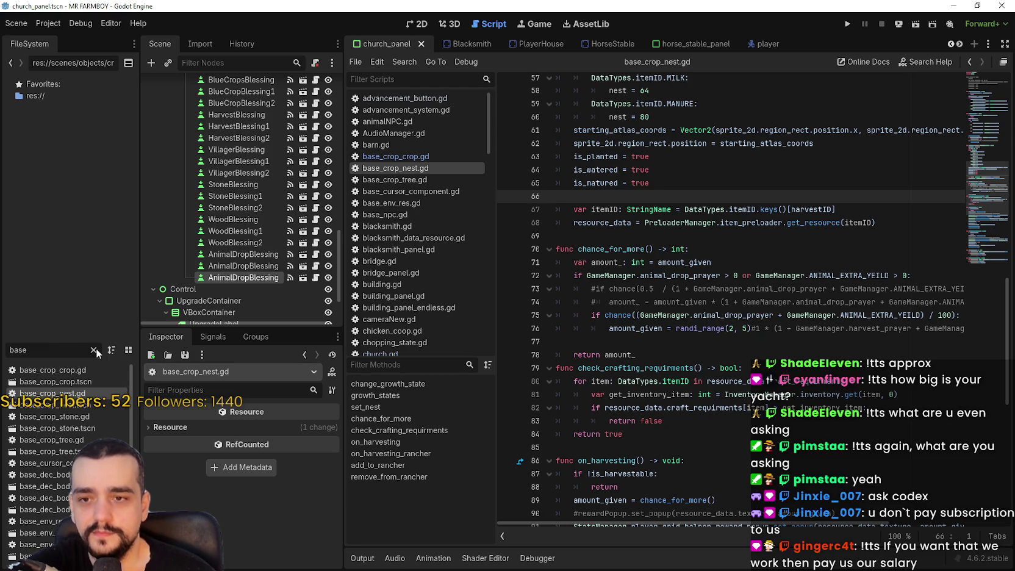
double_click(854, 275)
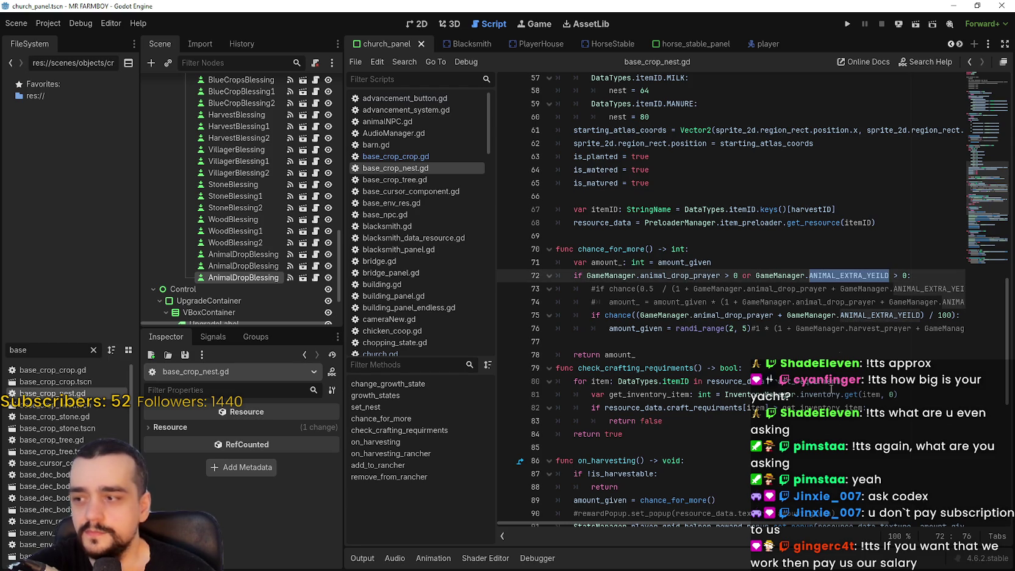
type("ANIMAL_EX")
right_click(856, 275)
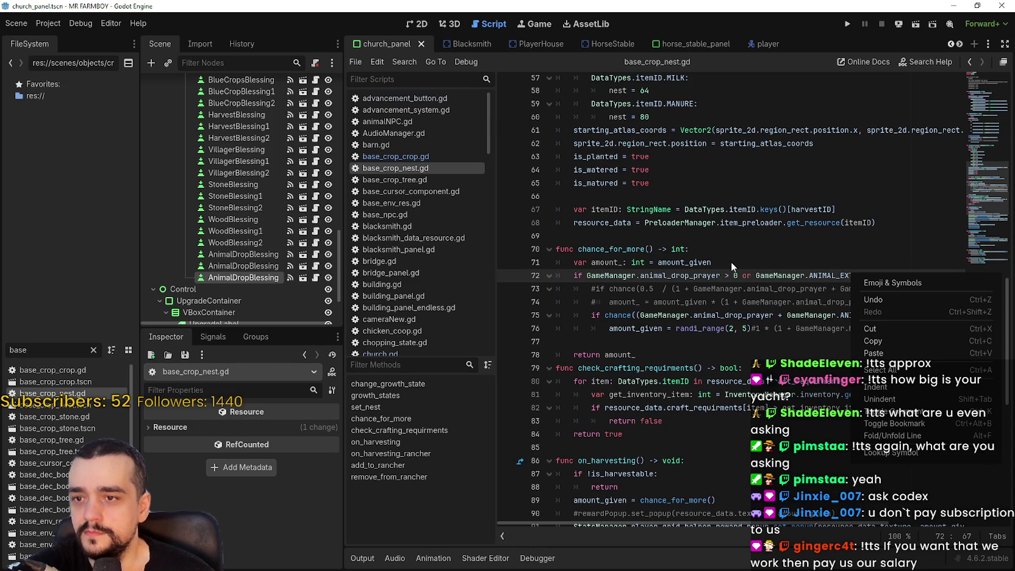
left_click(715, 277)
right_click(695, 275)
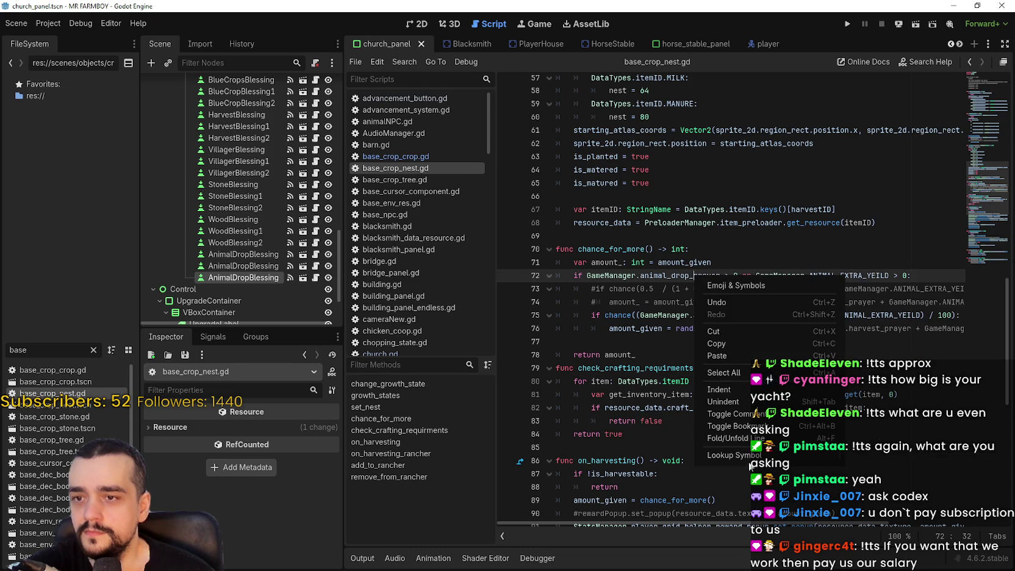
left_click(733, 455)
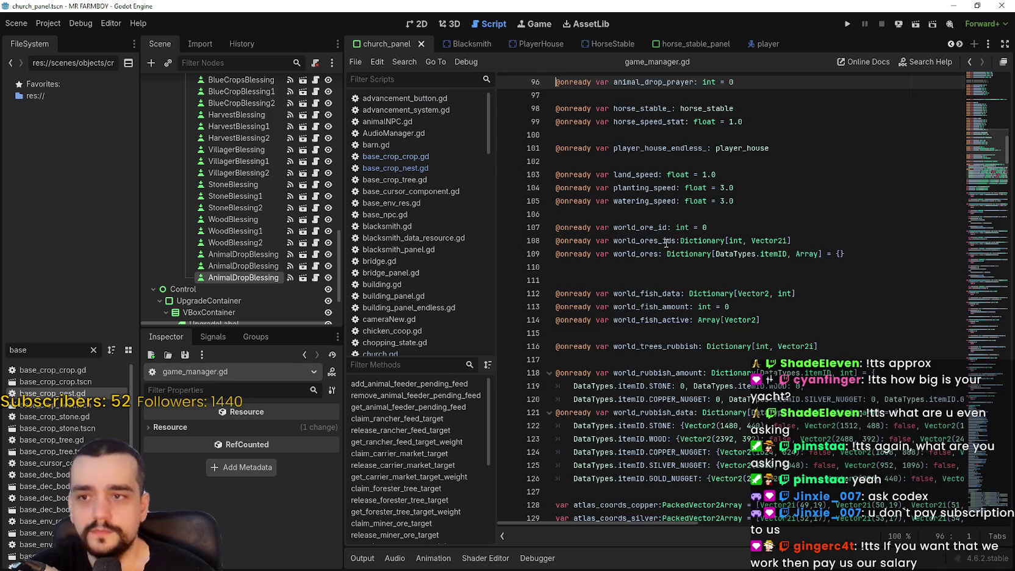
- Search all scripts for tree_prayer and open the forester_npc.gd result at line 217
scroll(666, 243, "up", 2)
scroll(667, 239, "up", 1)
left_click(639, 175)
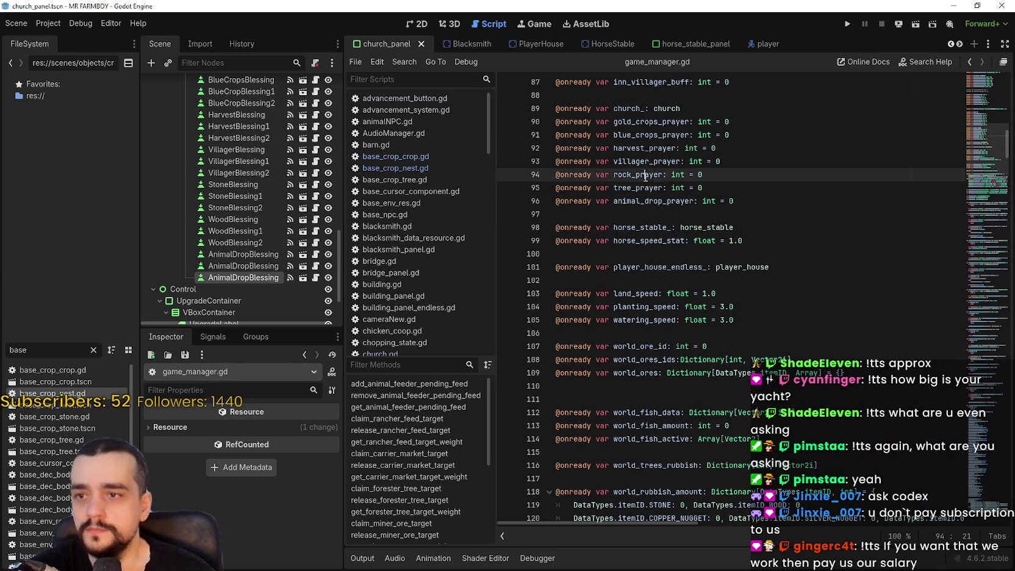
left_click(639, 187)
double_click(639, 187)
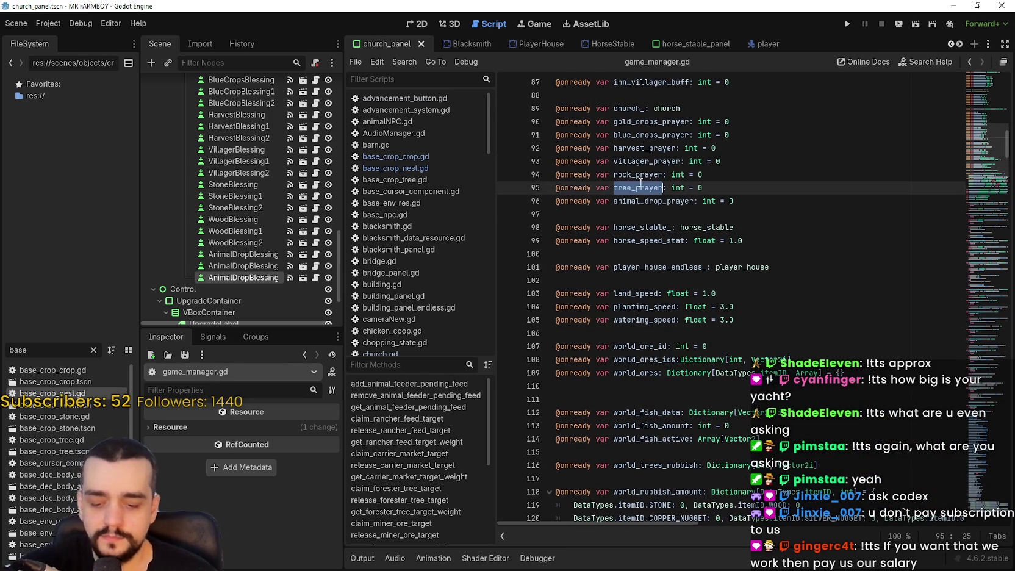
key("ctrl+shift+f")
left_click(528, 337)
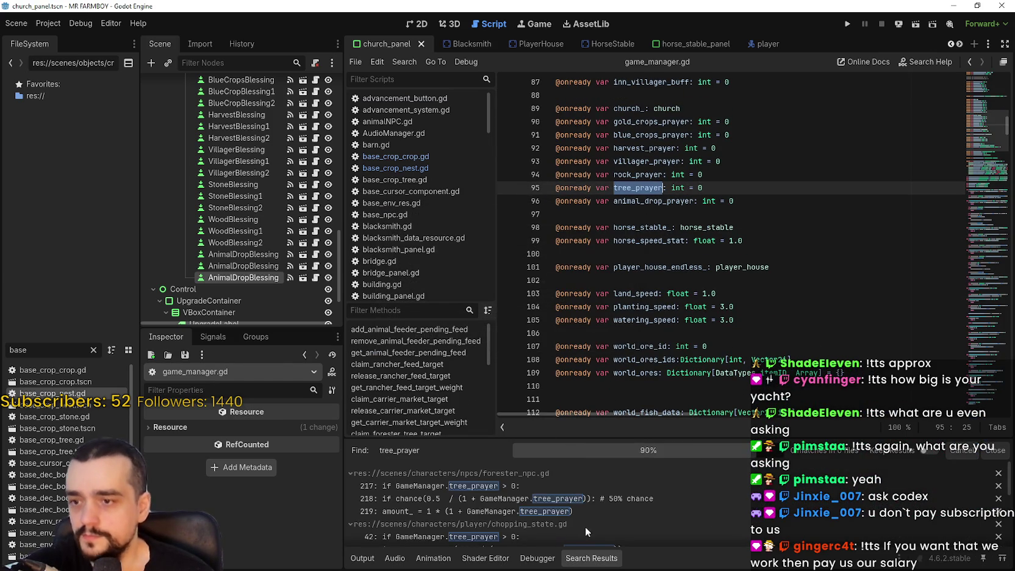
left_click(618, 486)
scroll(616, 509, "down", 2)
scroll(621, 503, "down", 3)
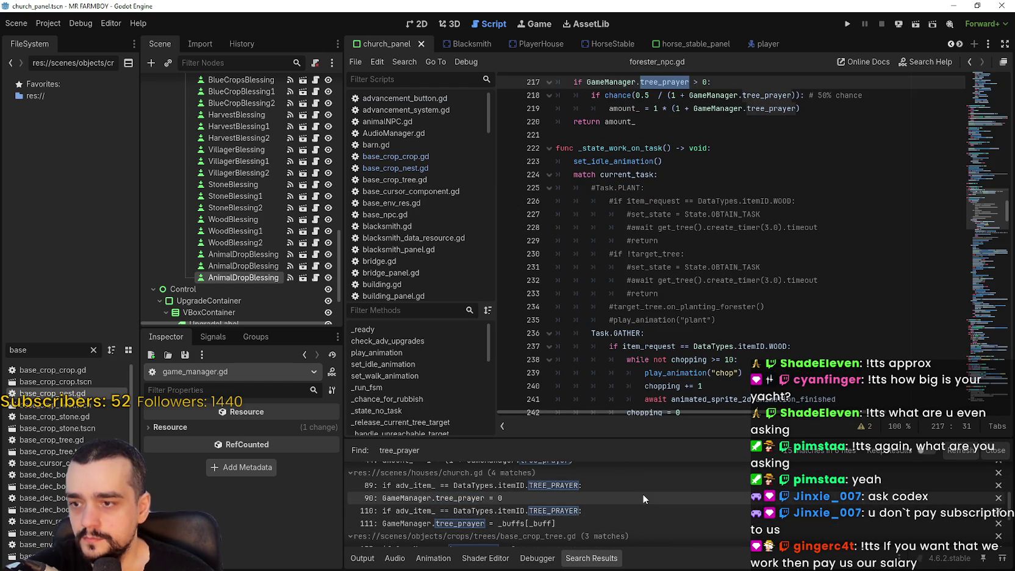
- Insert an empty line after line 219 in forester_npc.gd, then switch to base_crop_nest.gd
scroll(642, 499, "up", 4)
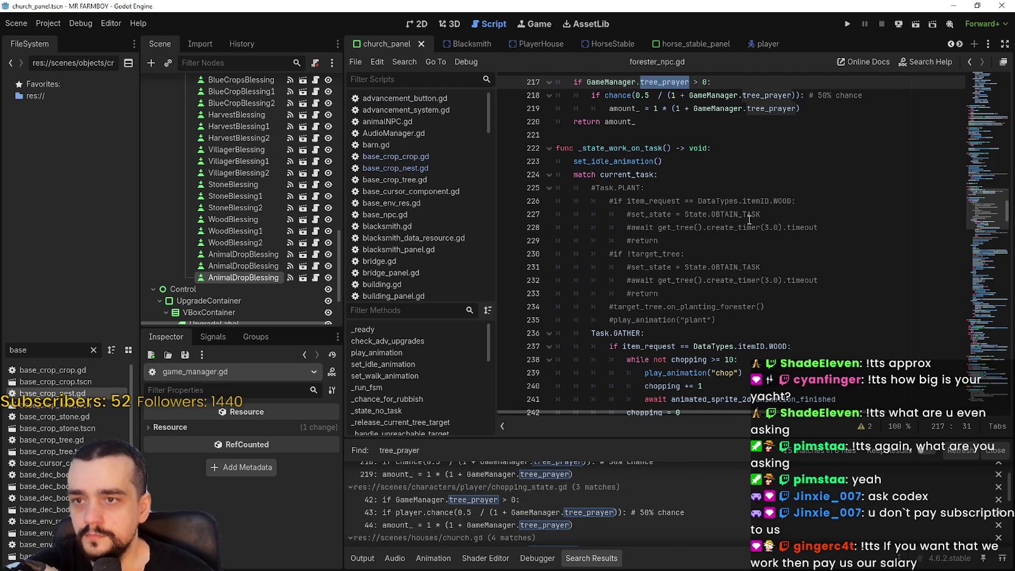
scroll(750, 220, "up", 3)
left_click(803, 237)
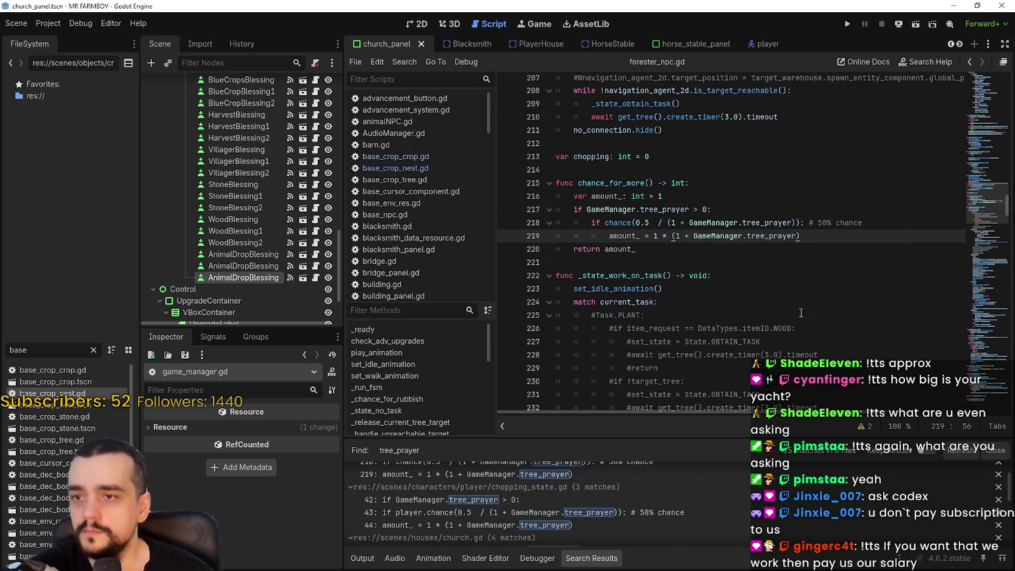
left_click_drag(792, 222, 636, 223)
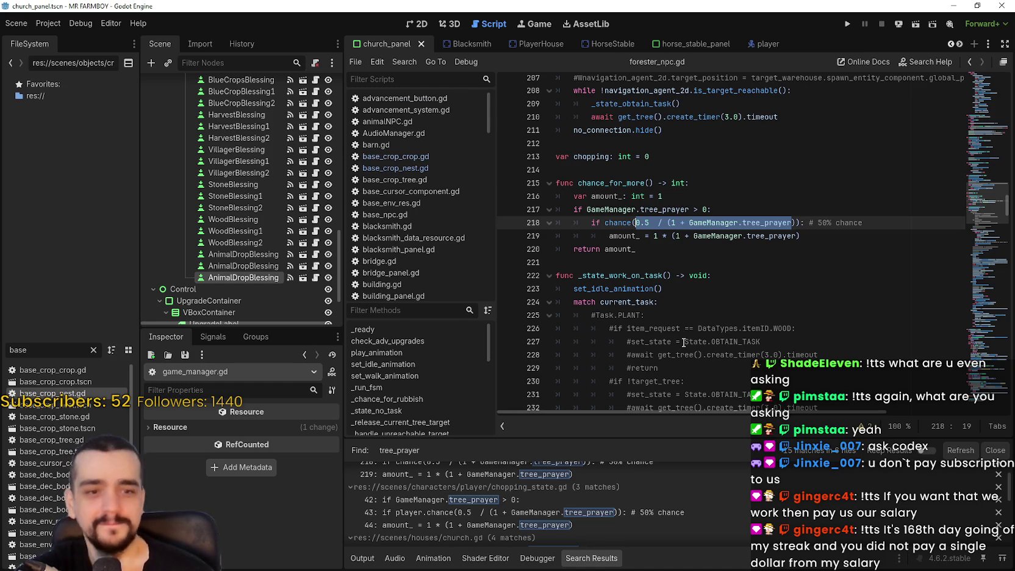
left_click(695, 256)
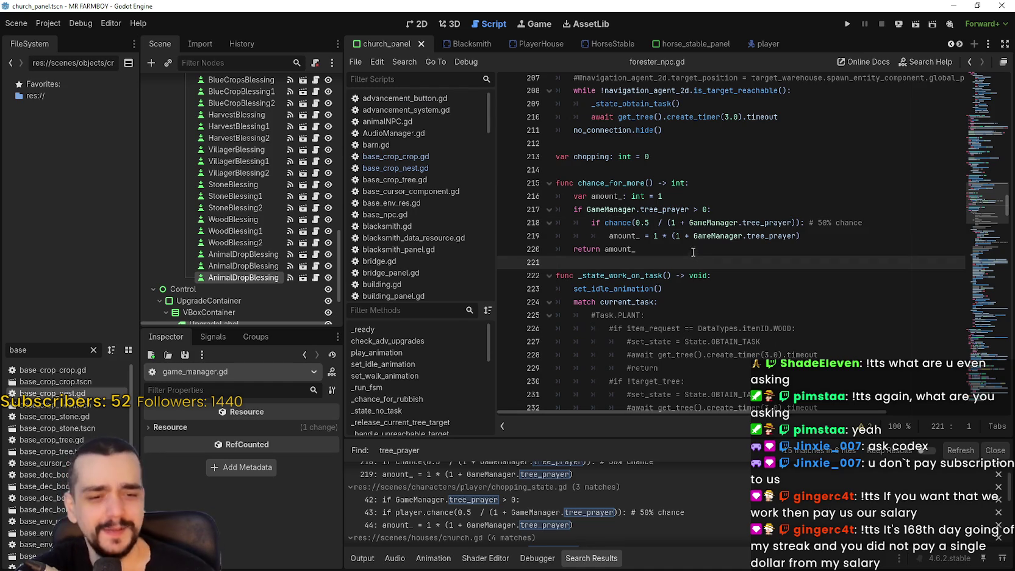
left_click(698, 275)
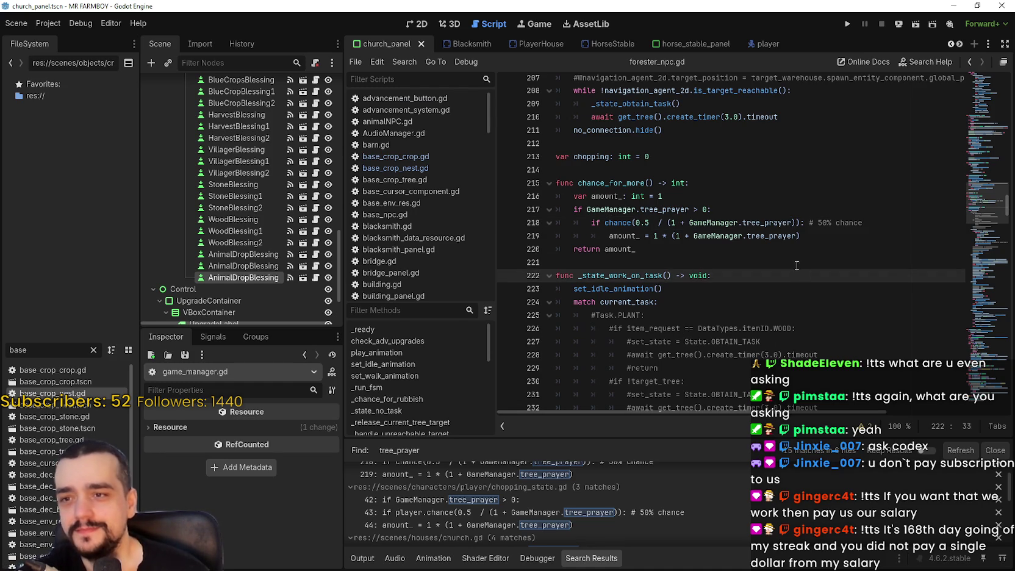
left_click(809, 234)
key("Return")
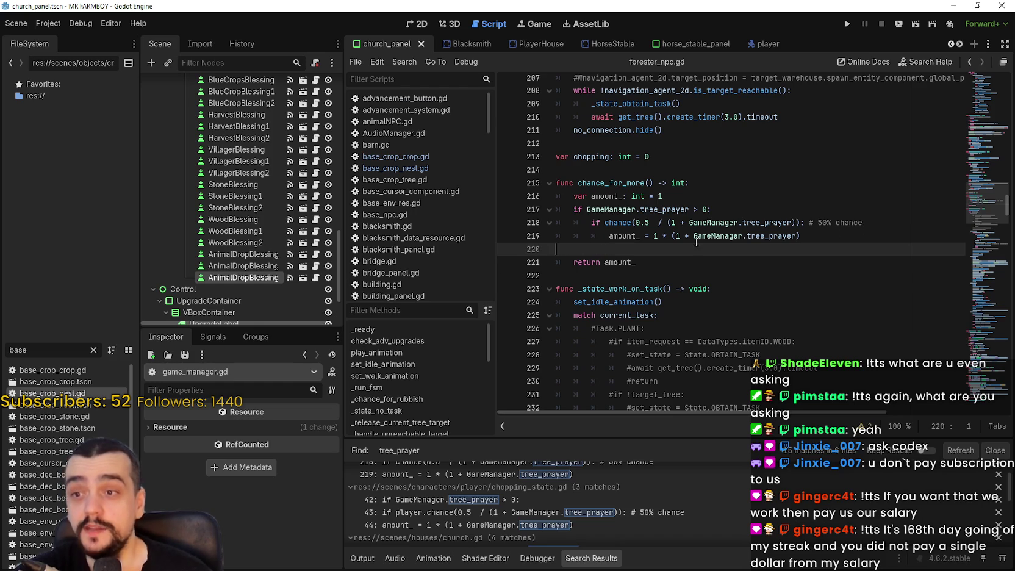
double_click(70, 394)
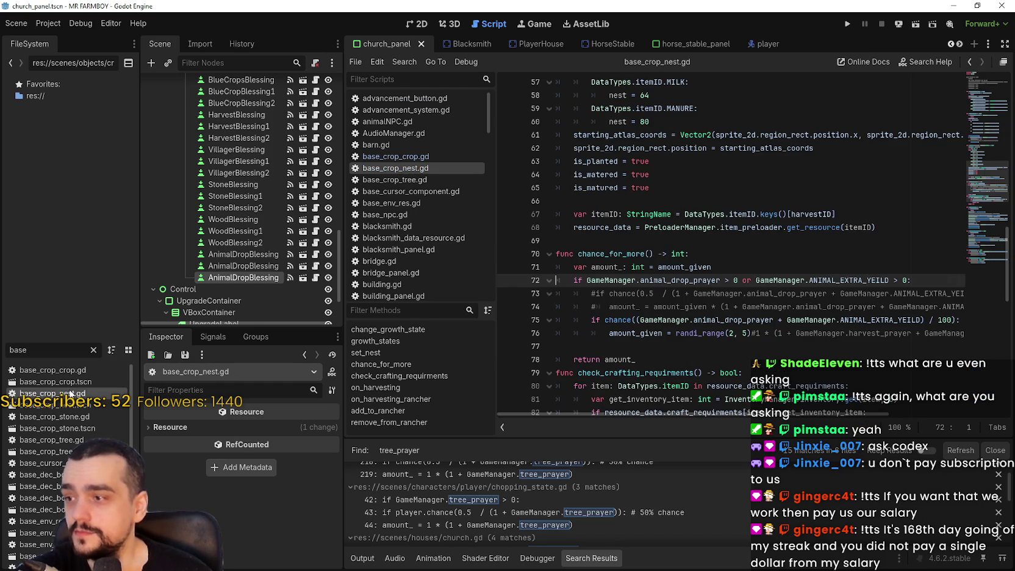
- Copy the percent chance lines from base_crop_nest.gd into forester_npc.gd at line 220
left_click_drag(656, 349, 554, 319)
key("ctrl+c")
scroll(555, 479, "up", 2)
left_click(555, 479)
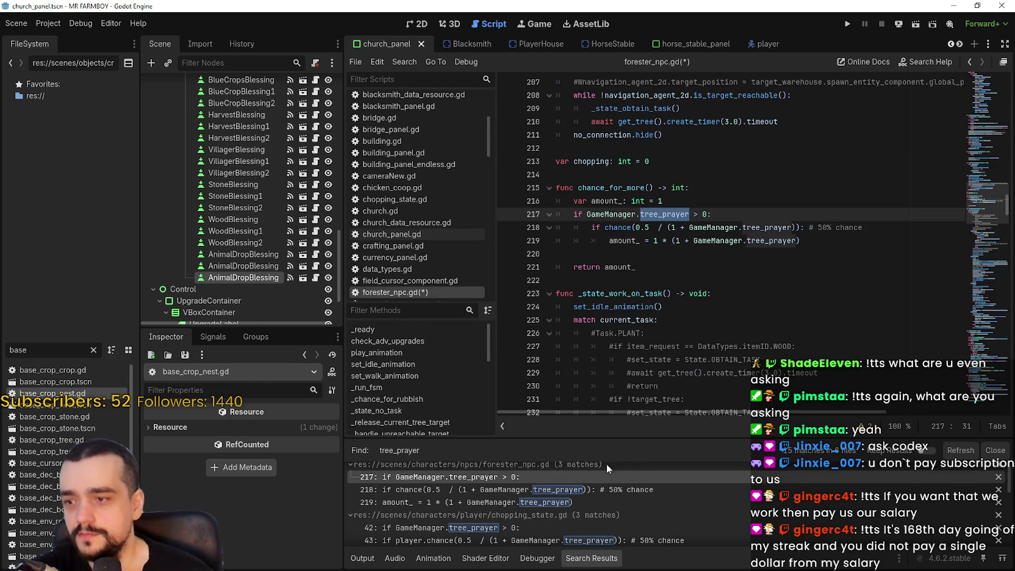
left_click(658, 256)
key("ctrl+v")
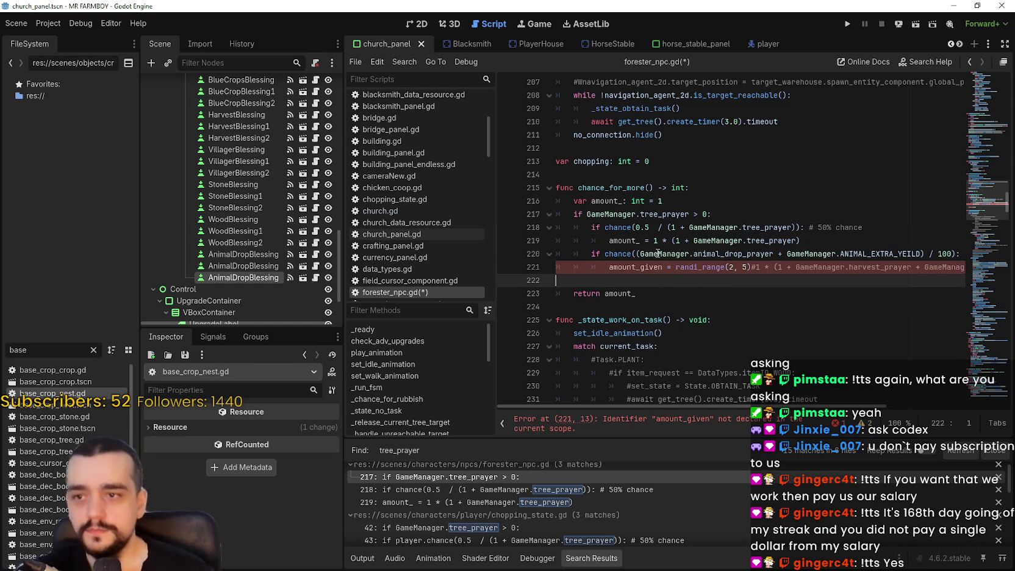
- Comment out the old chance lines 218 and 219 with #
left_click(586, 227)
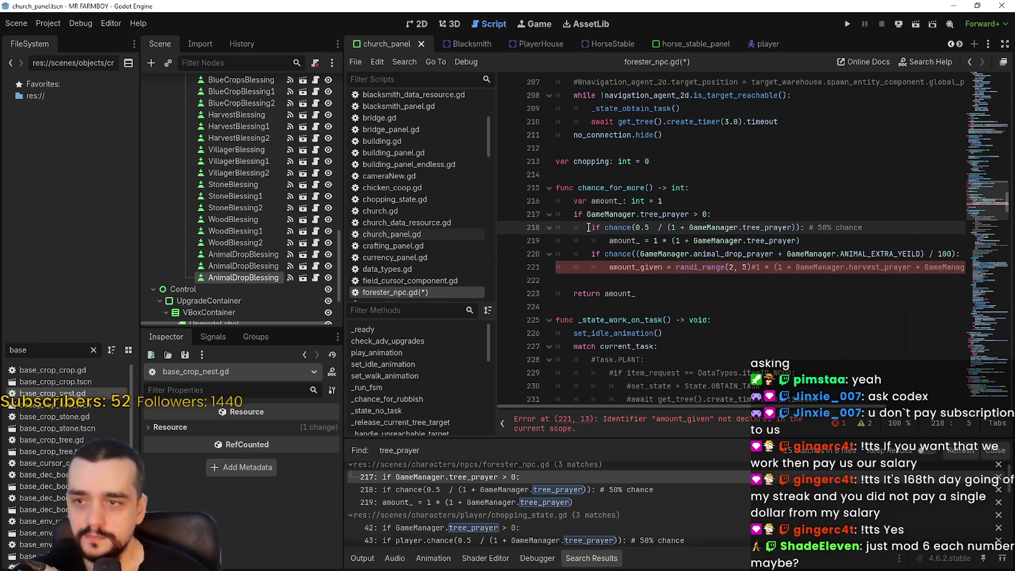
type("#")
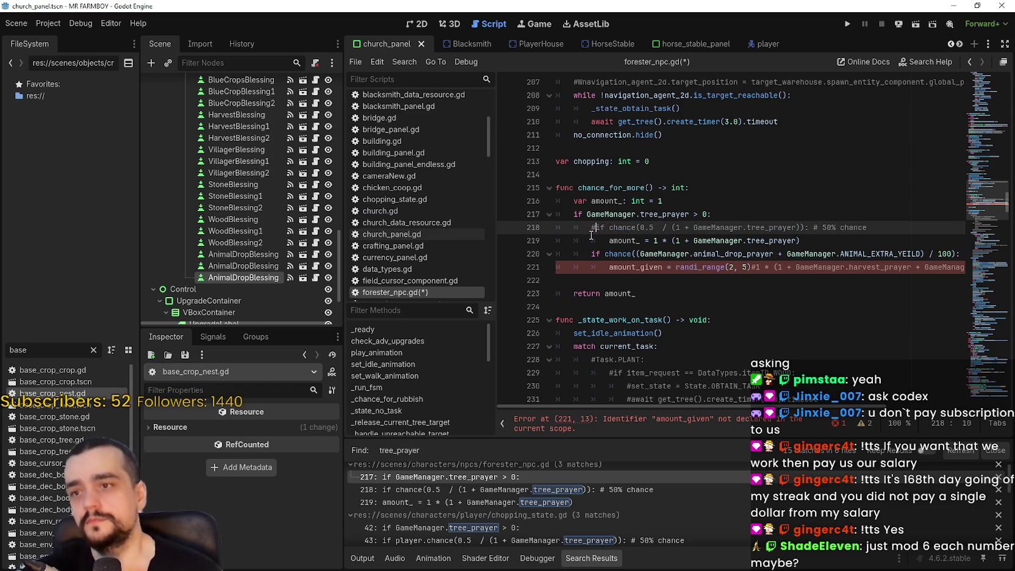
left_click(591, 240)
type("#")
- Use tree_prayer in the chance, drop ANIMAL_EXTRA_YEILD, and rename amount_given to amount_
double_click(776, 229)
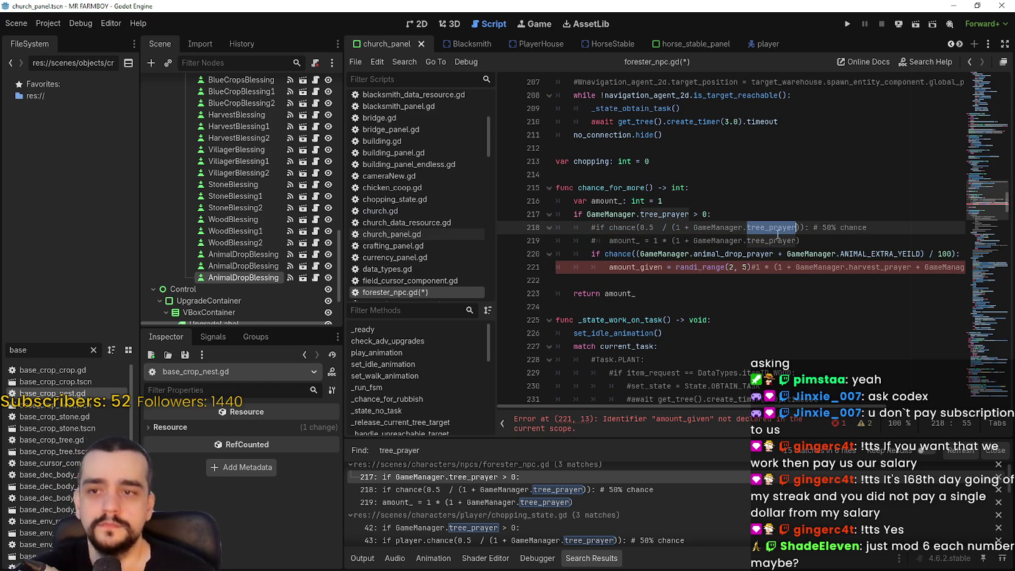
double_click(769, 256)
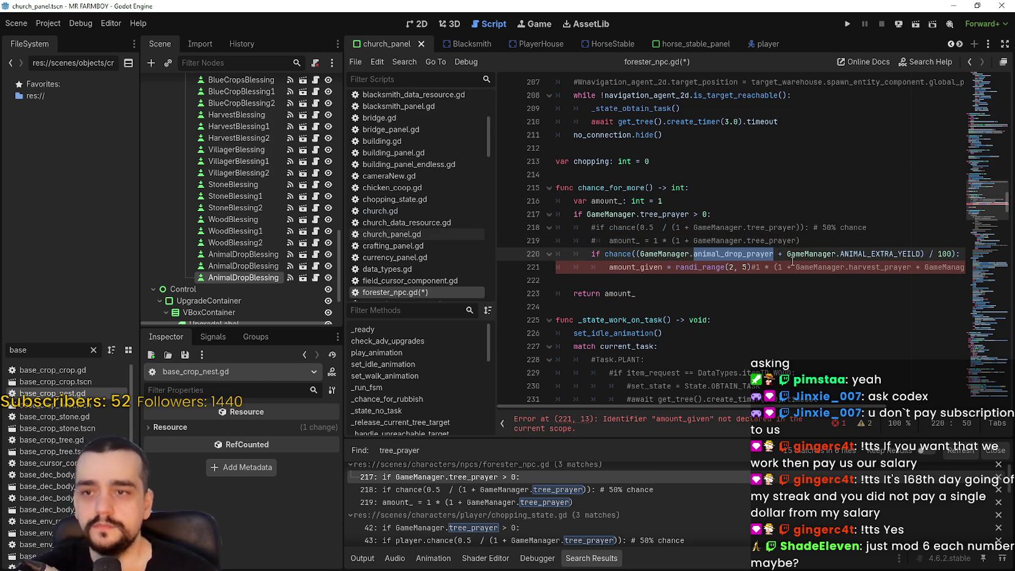
type("tree_prayer")
double_click(816, 254)
mouse_move(815, 254)
left_mouse_down()
mouse_move(768, 246)
mouse_move(744, 254)
left_mouse_up()
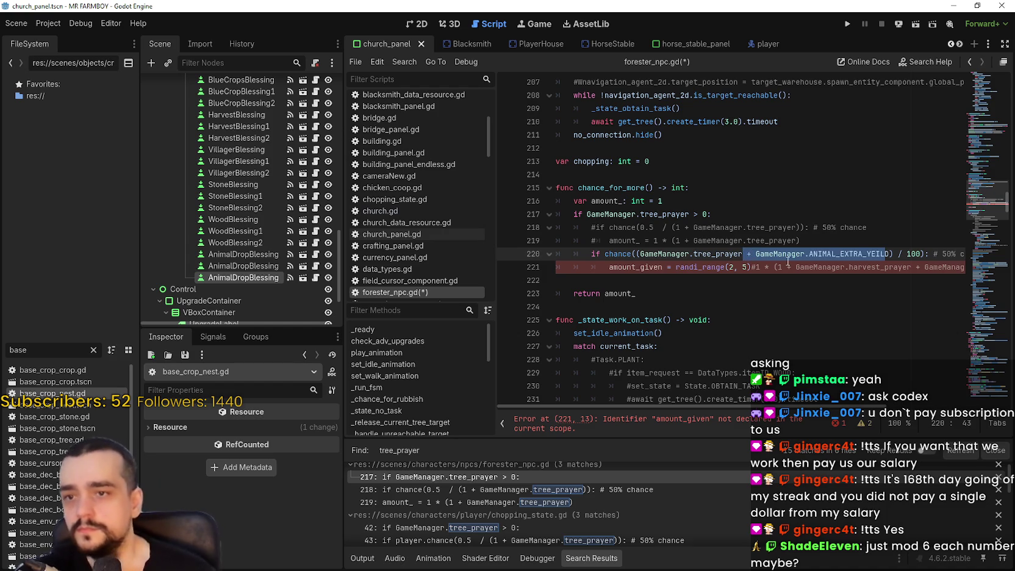
key("BackSpace")
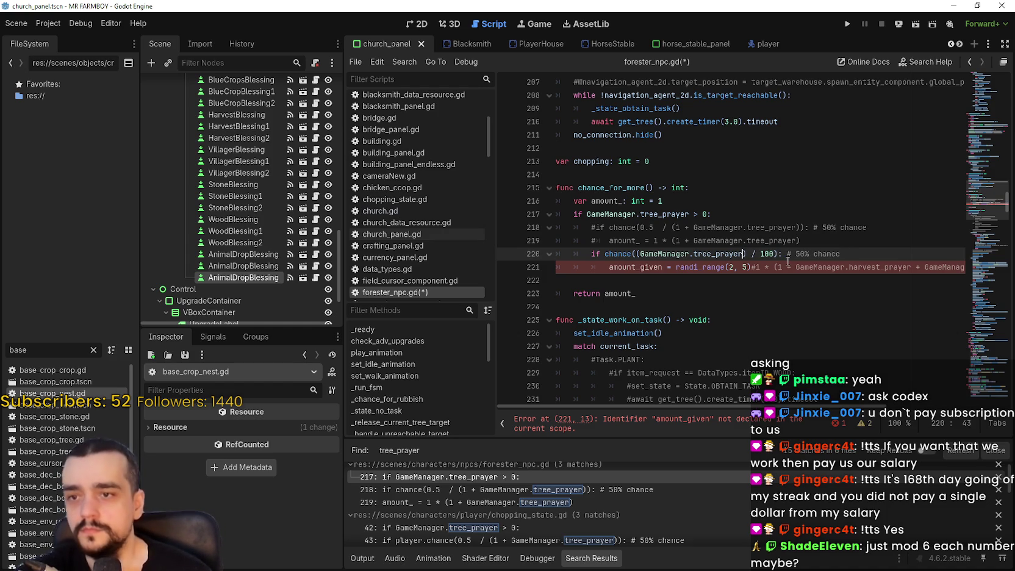
left_click(742, 280)
double_click(624, 240)
key("ctrl+c")
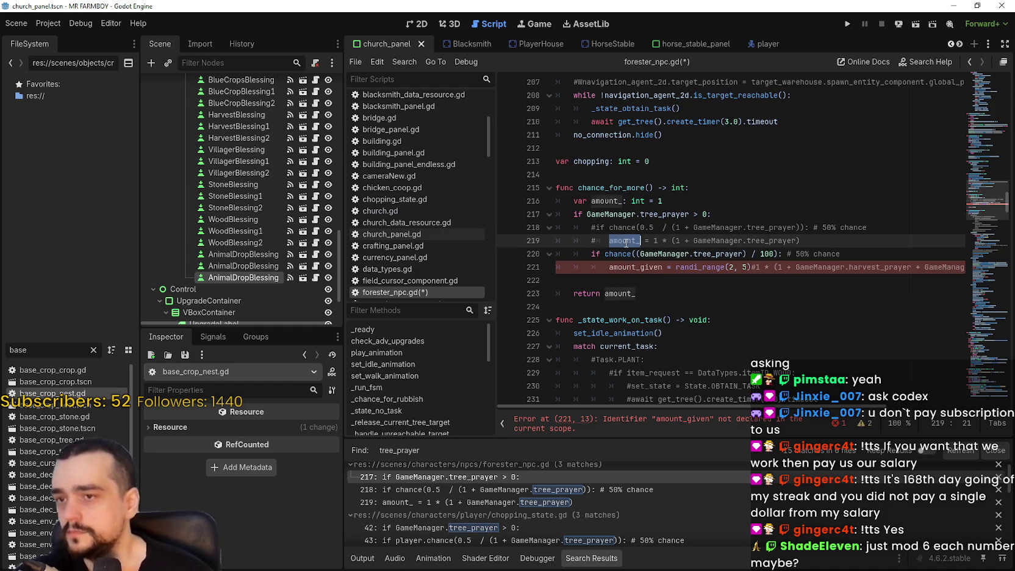
double_click(651, 270)
key("ctrl+v")
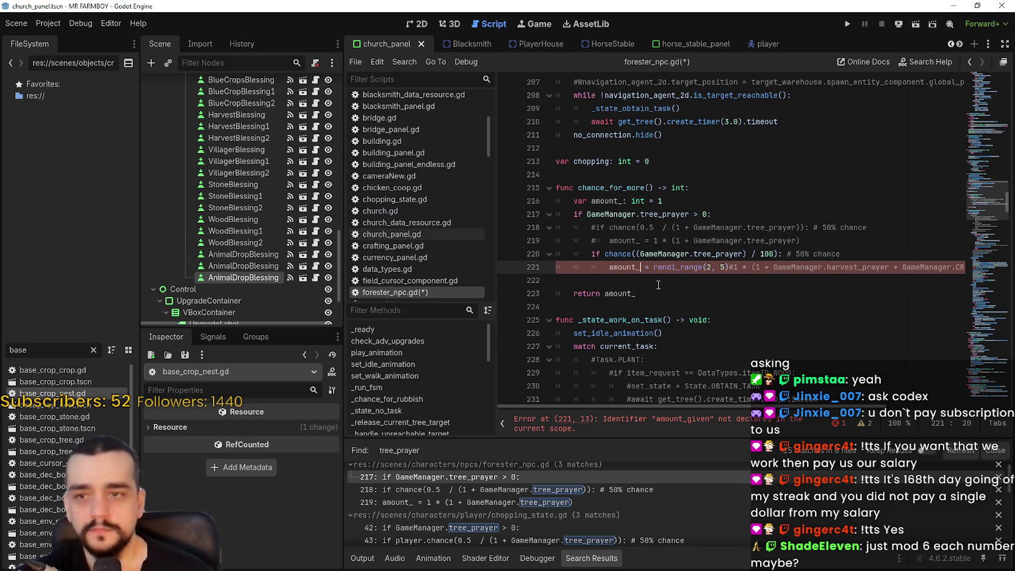
- Save forester_npc.gd and open the chopping_state.gd match at line 43
left_click(659, 283)
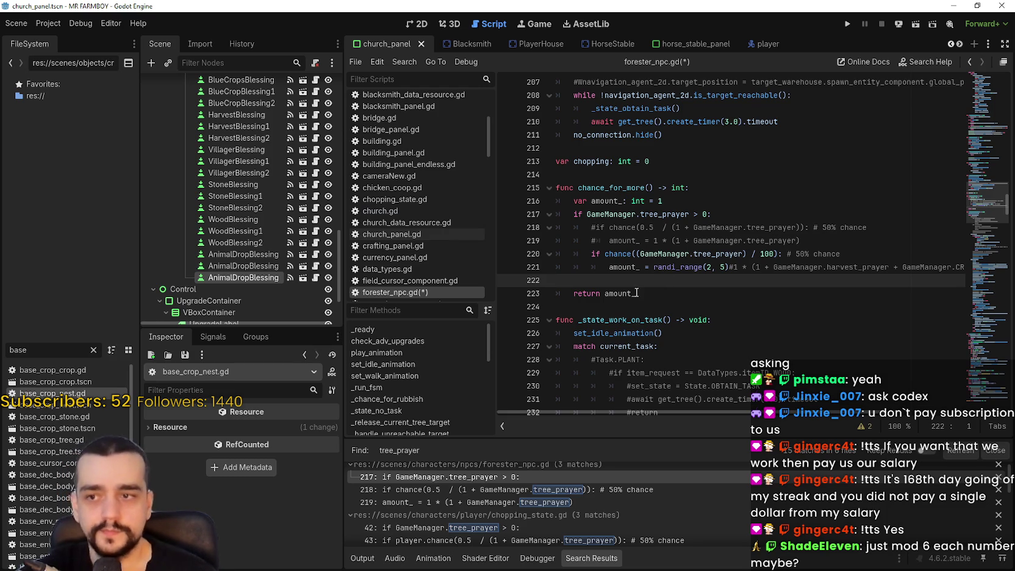
key("shift+Up")
key("shift+Up")
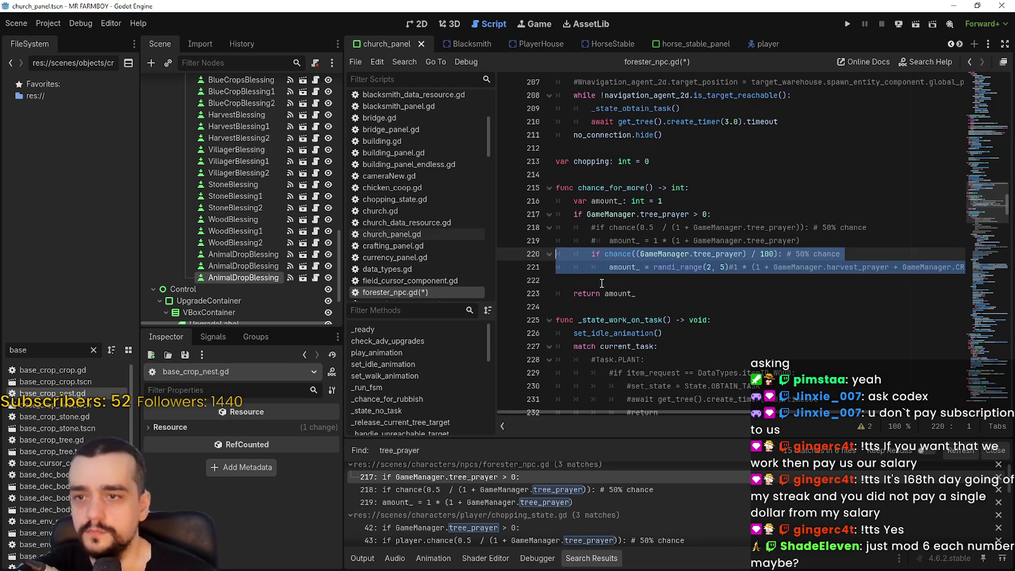
left_click(601, 283)
key("ctrl+s")
scroll(574, 528, "down", 1)
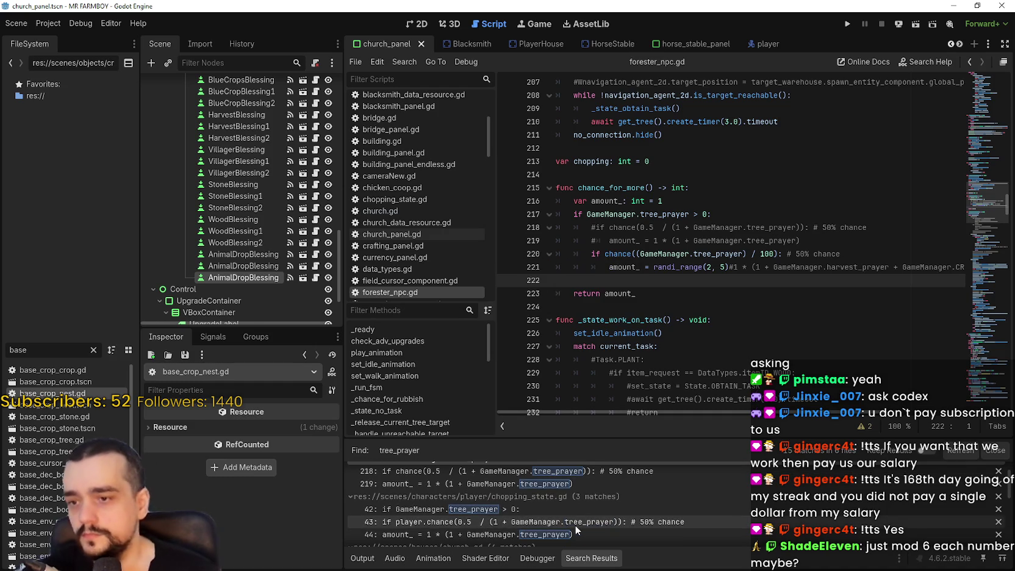
left_click(574, 524)
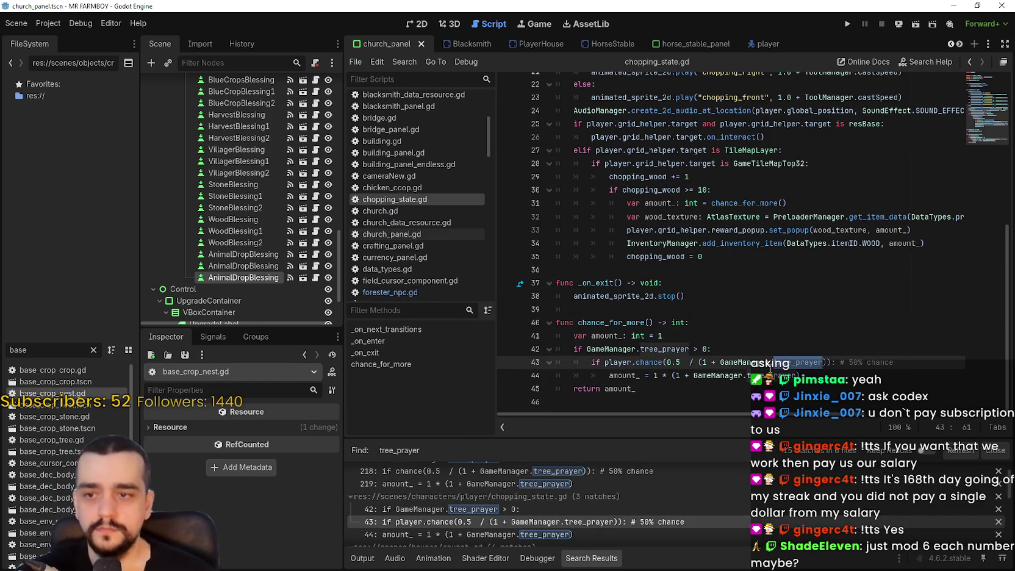
- Comment out the old chance lines 43–44 and paste the percent-based chance lines below
left_click(799, 376)
key("ctrl+k")
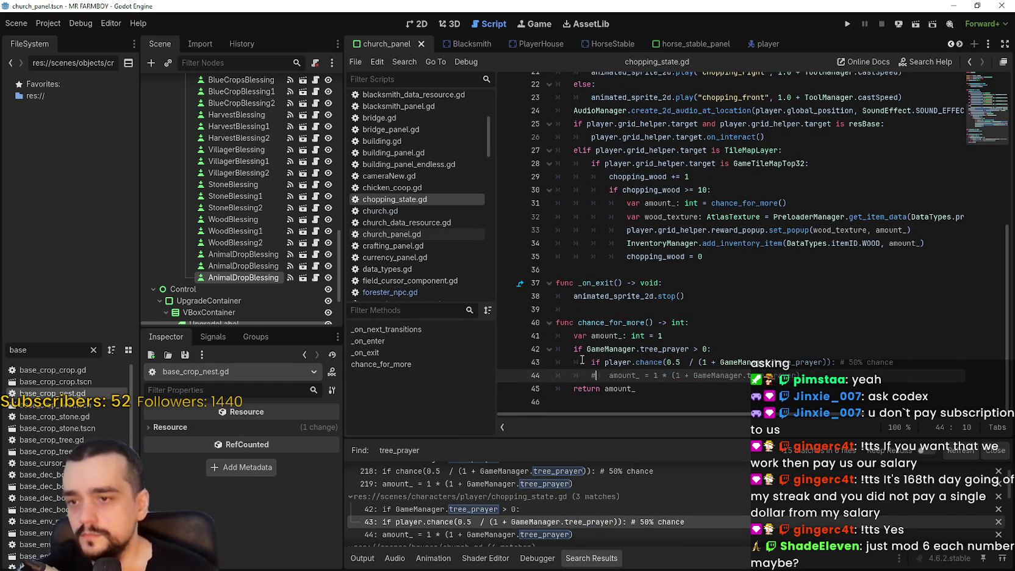
left_click(591, 361)
type("#")
left_click(821, 388)
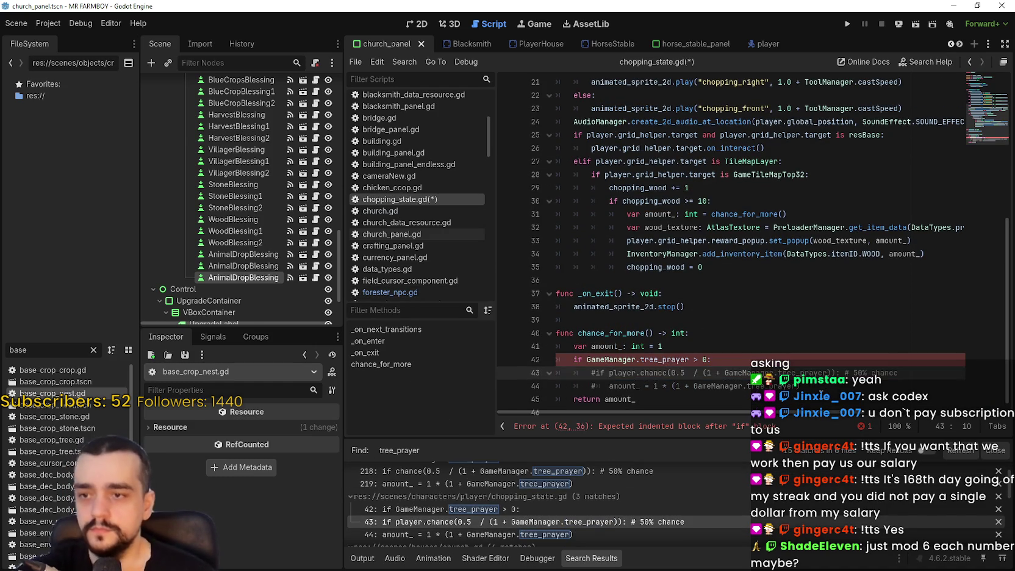
key("Return")
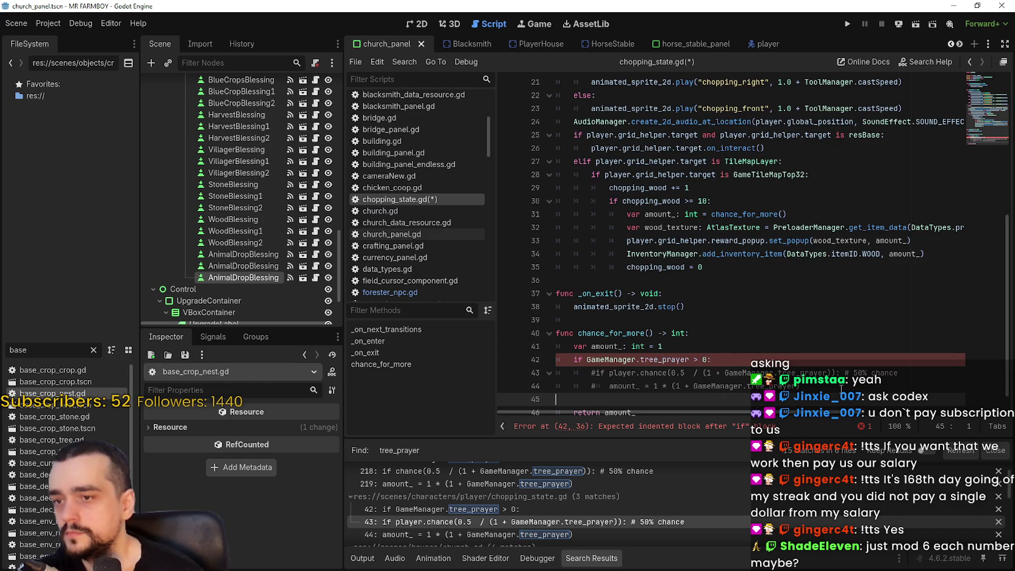
key("ctrl+v")
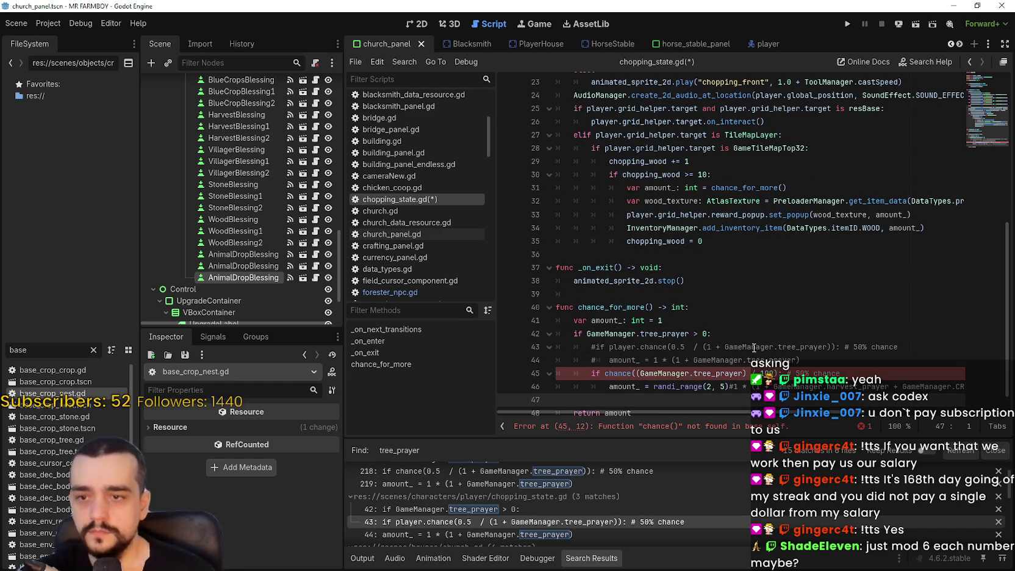
- Prefix chance with player. on line 45 and save chopping_state.gd
left_click(652, 346)
left_click_drag(633, 348, 645, 350)
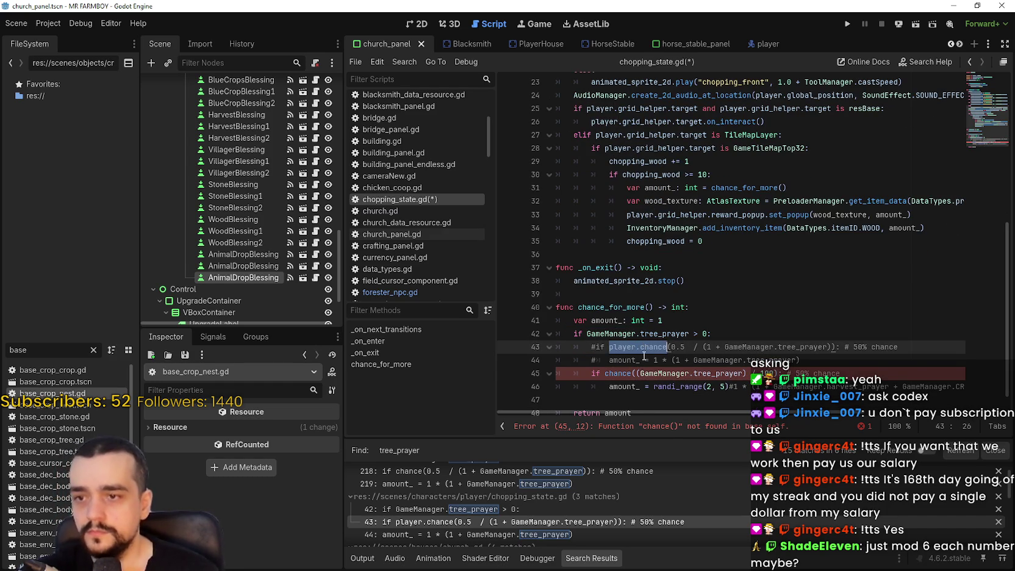
key("ctrl+c")
double_click(632, 373)
key("ctrl+v")
scroll(633, 395, "down", 1)
key("ctrl+s")
- Start a project-wide Find in Files search
left_click(642, 374)
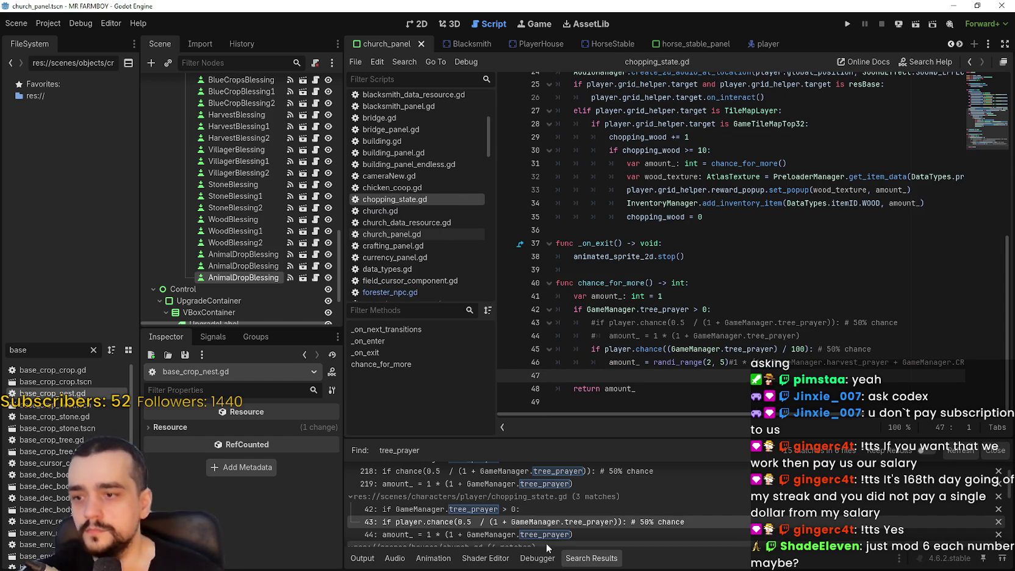
scroll(581, 499, "down", 5)
left_click(687, 350)
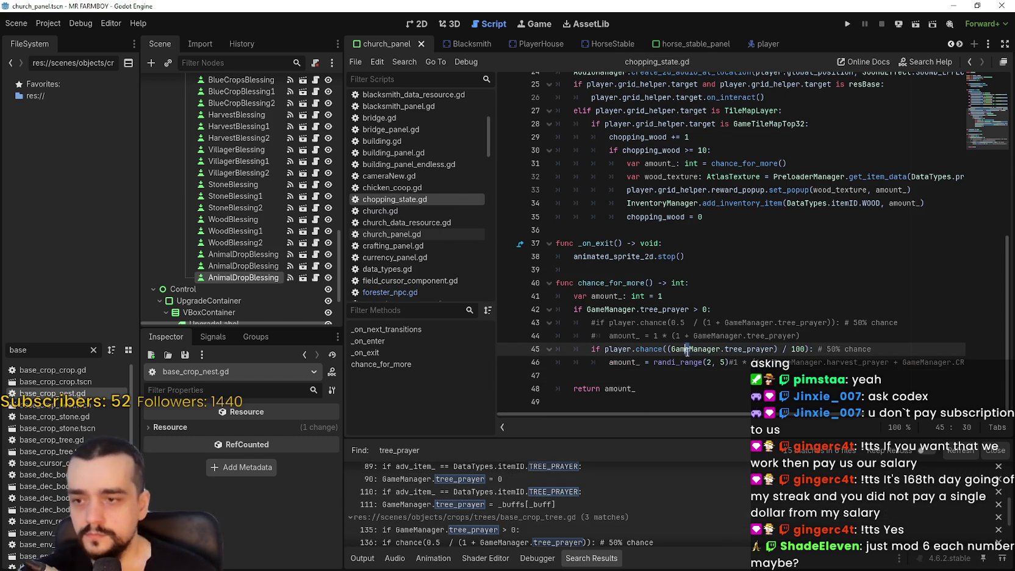
key("ctrl+shift+f")
- Search the project for rock_prayer and open the miner_npc.gd match
type("rock")
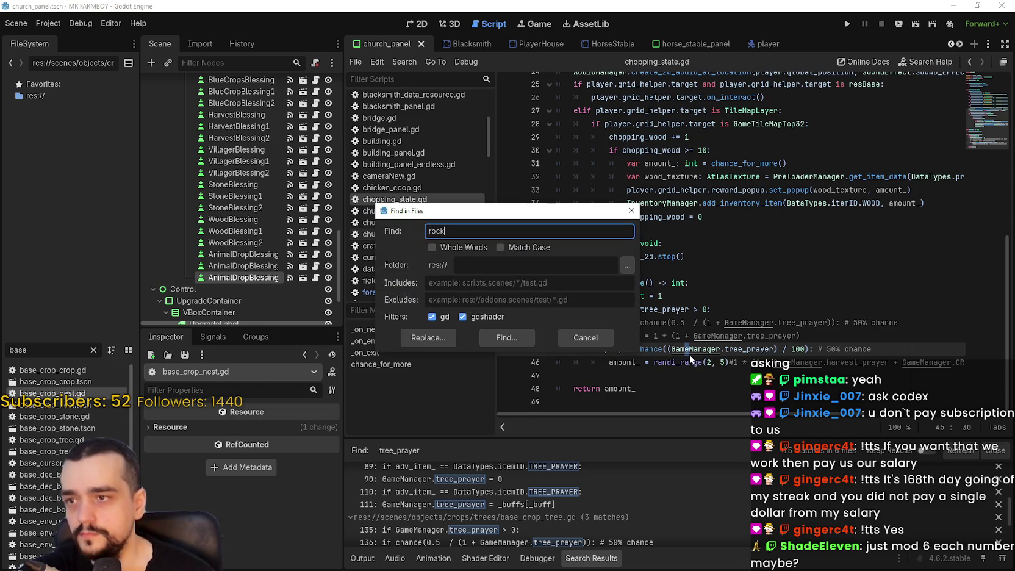
type("er")
key("Return")
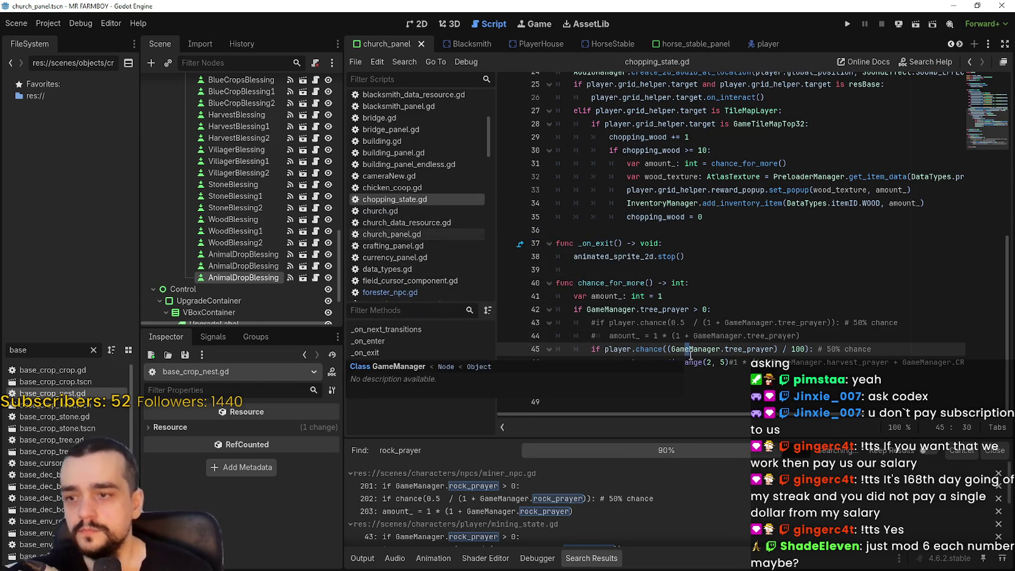
left_click(581, 486)
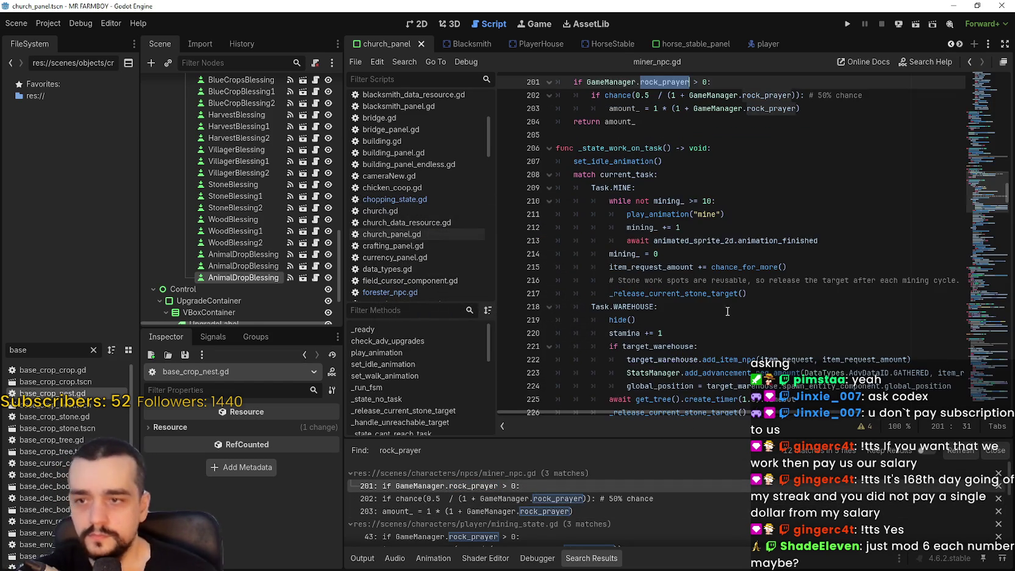
- Paste the percent-based chance and bonus lines after line 203 in miner_npc.gd
scroll(823, 237, "up", 3)
left_click(817, 227)
key("Return")
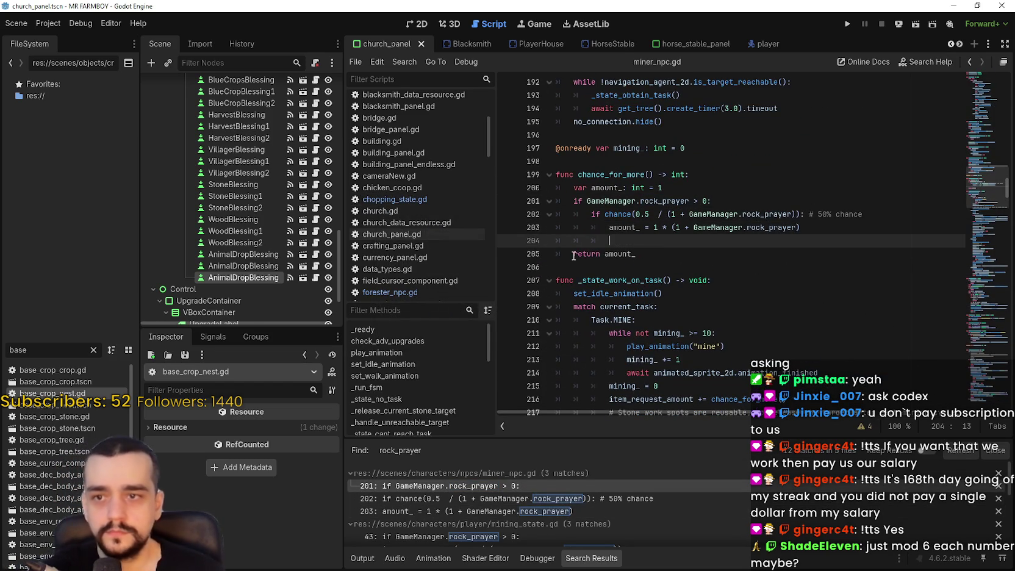
left_click(614, 230)
left_click(561, 240)
key("ctrl+v")
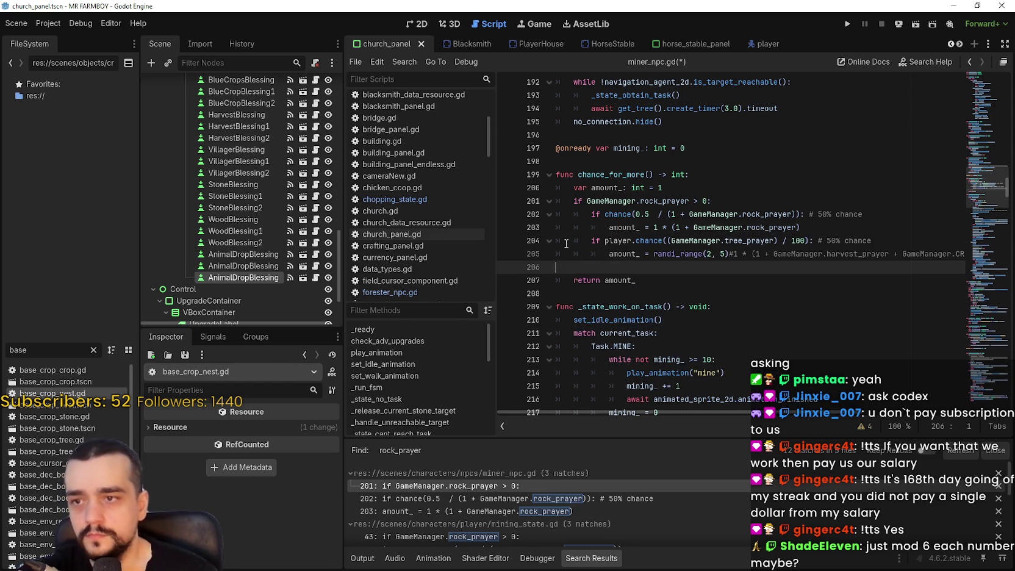
- Remove the player prefix and replace tree_prayer with rock_prayer in the new chance
double_click(630, 242)
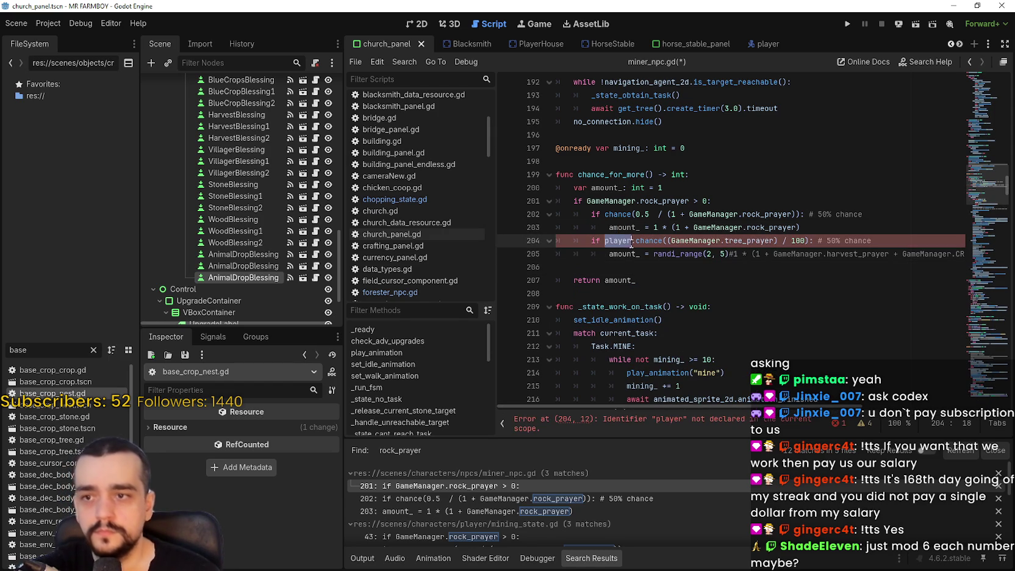
key("BackSpace")
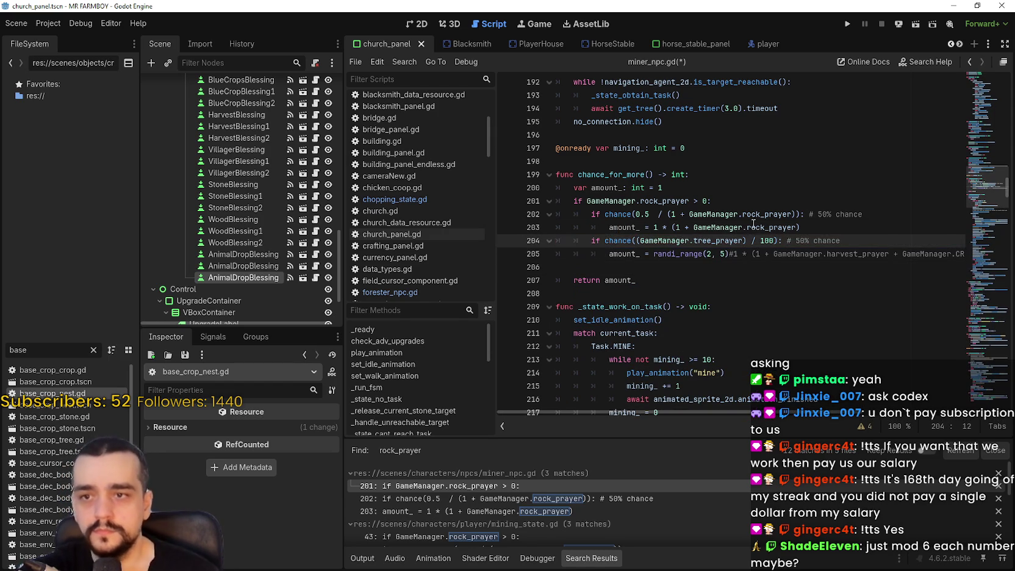
double_click(756, 215)
key("ctrl+c")
double_click(716, 240)
key("ctrl+v")
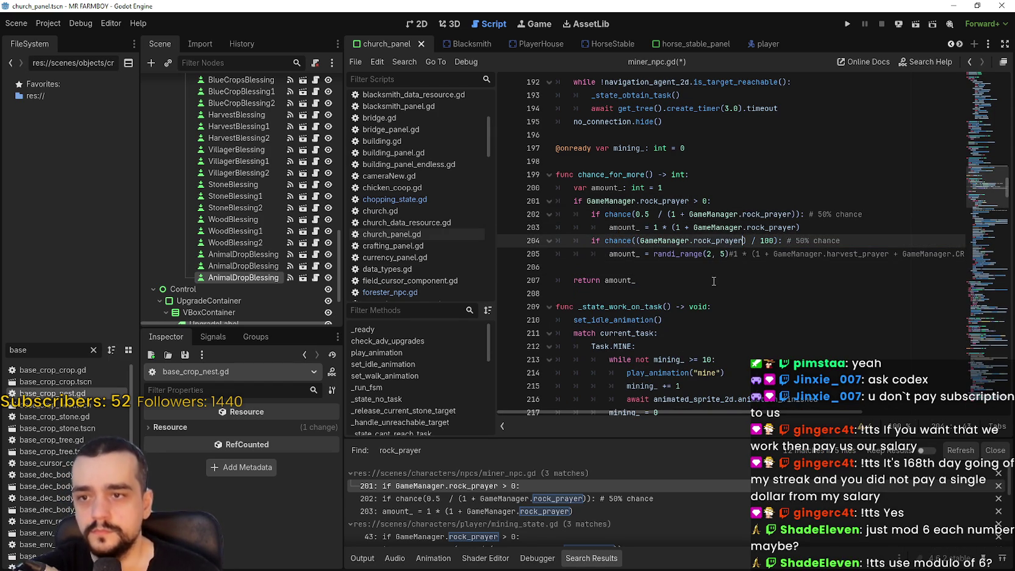
- Comment out the old 50% chance and amount lines with Ctrl+K and save miner_npc.gd
left_click(711, 276)
left_click(709, 267)
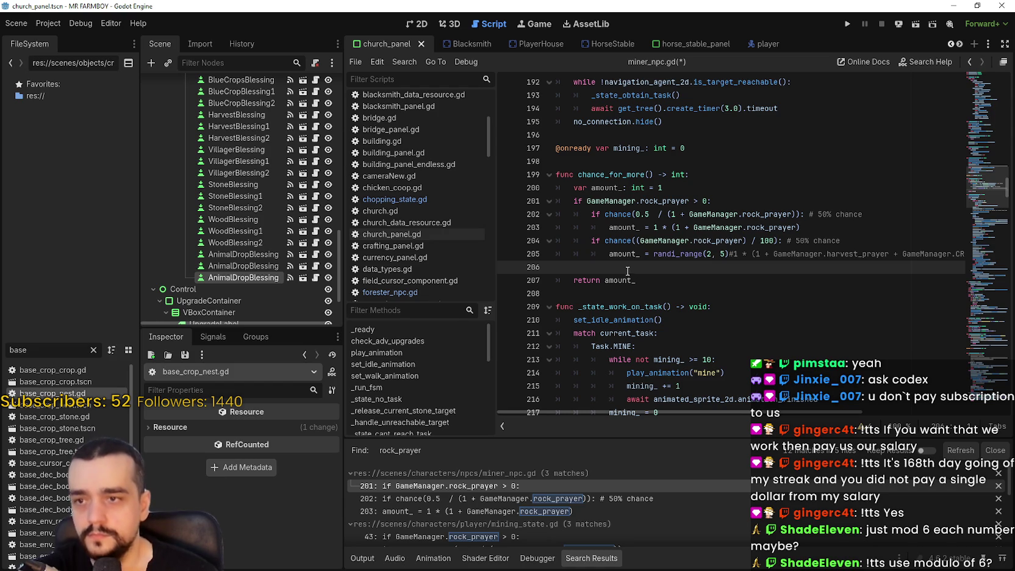
left_click_drag(583, 260, 590, 213)
key("ctrl+k")
left_click(593, 231)
key("ctrl+k")
left_click(608, 254)
key("ctrl+s")
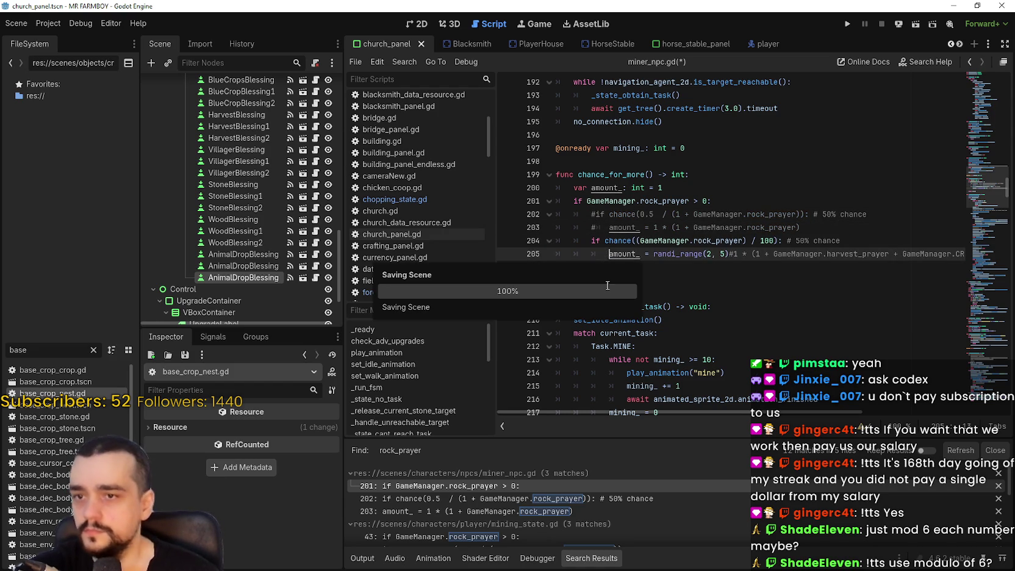
- Open the mining_state.gd rock_prayer match from the search results
scroll(521, 505, "down", 1)
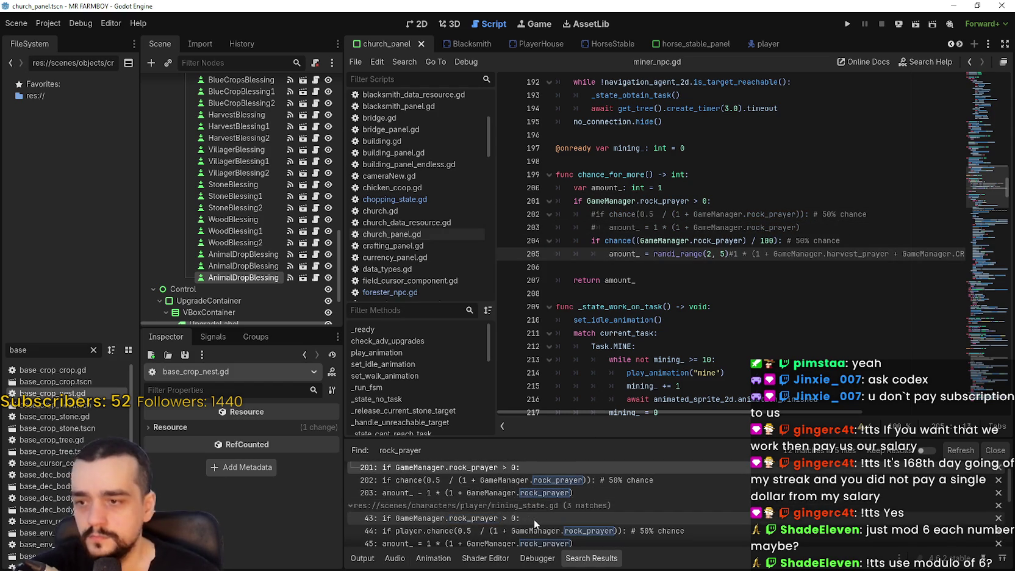
scroll(532, 523, "down", 2)
left_click(539, 508)
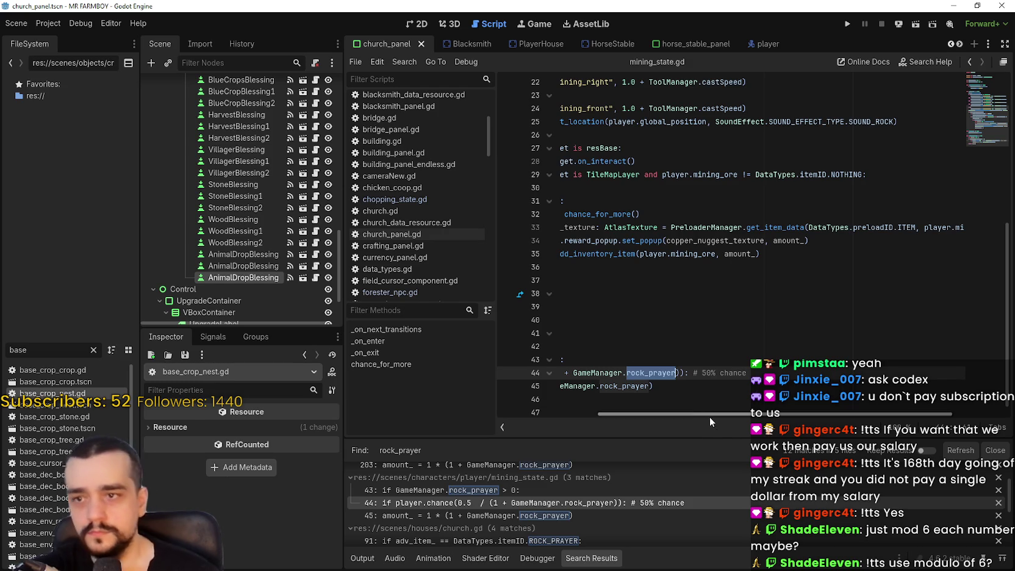
- Comment out the old chance lines 44–45 in mining_state.gd and paste the percent-based lines
left_click_drag(721, 417, 547, 413)
left_click(618, 371)
key("ctrl+k")
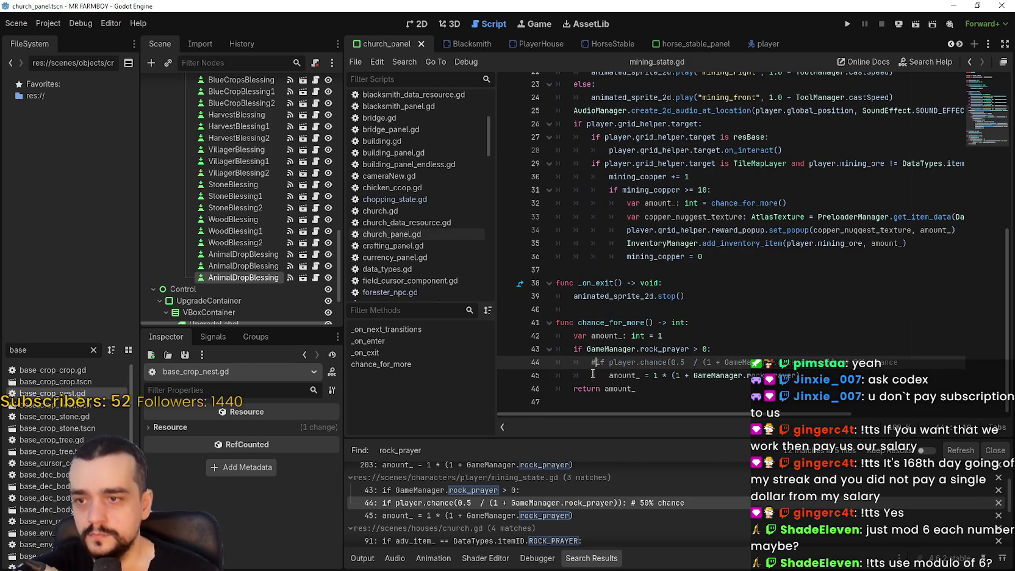
left_click(592, 373)
type("#")
left_click(854, 373)
key("Return")
left_click_drag(591, 385, 521, 380)
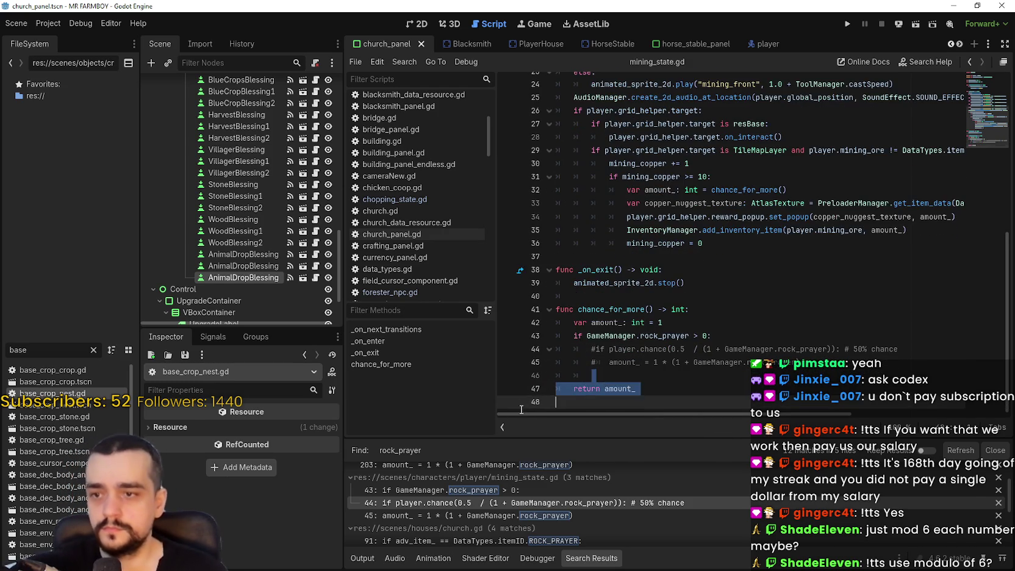
key("ctrl+v")
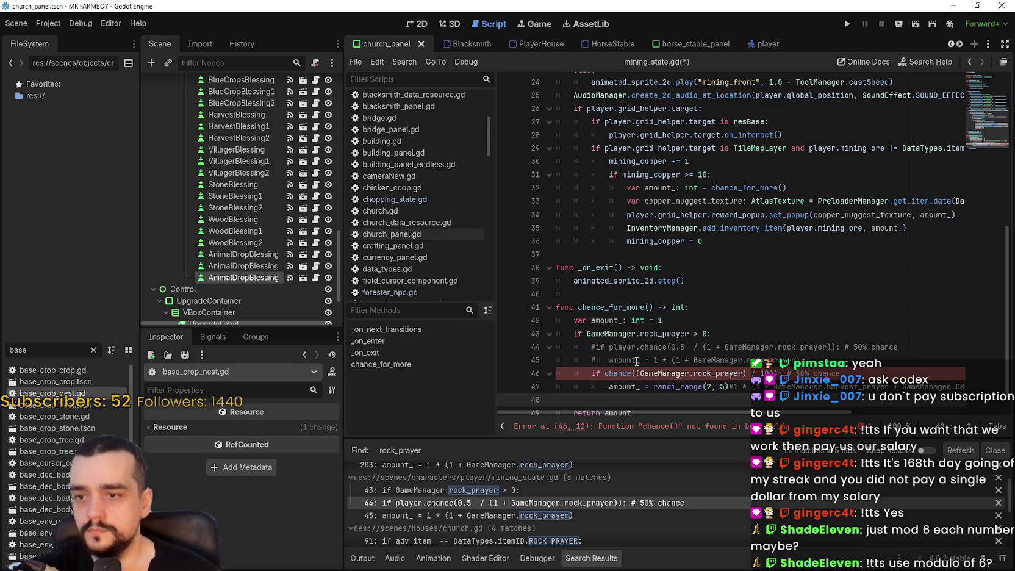
- Prefix chance with player., remove the empty line before the return, and save
left_click(604, 373)
type("player.")
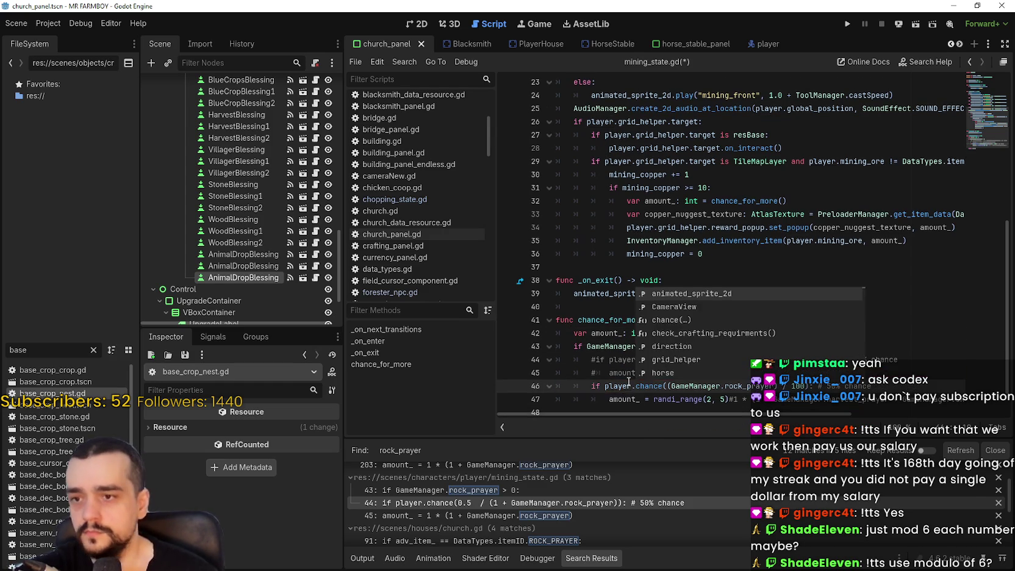
key("ctrl+s")
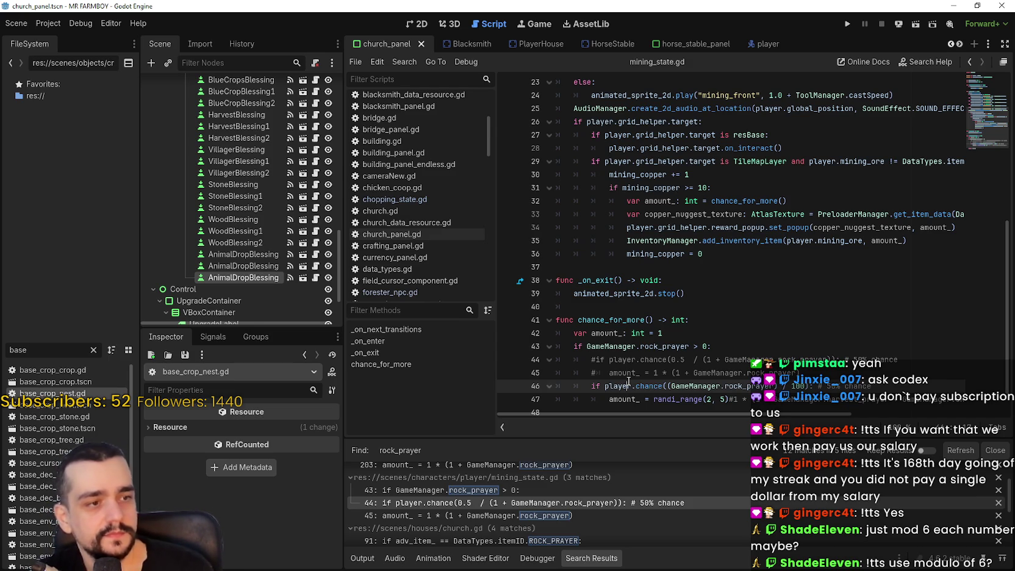
scroll(628, 381, "down", 1)
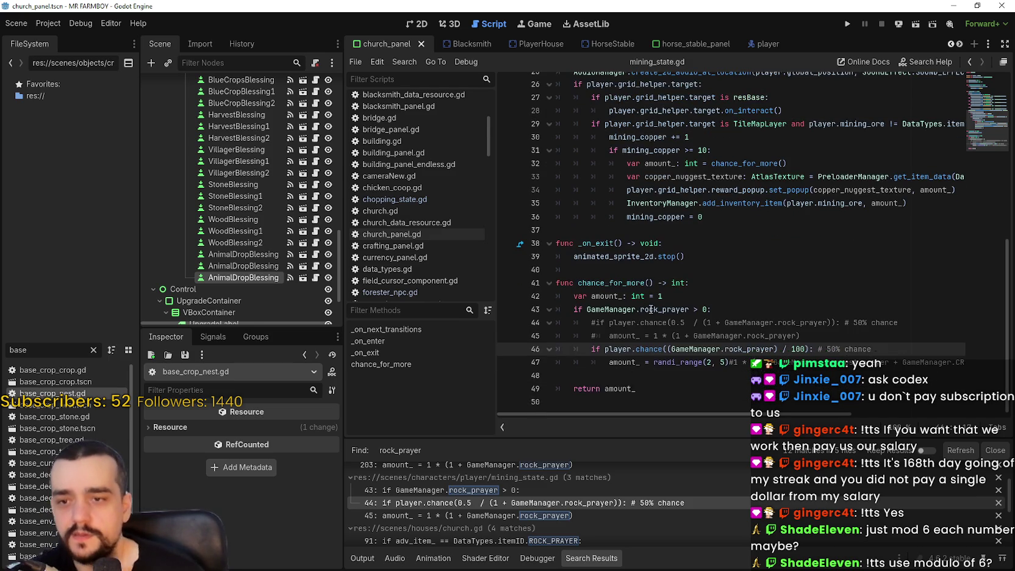
left_click(650, 376)
key("Delete")
key("ctrl+s")
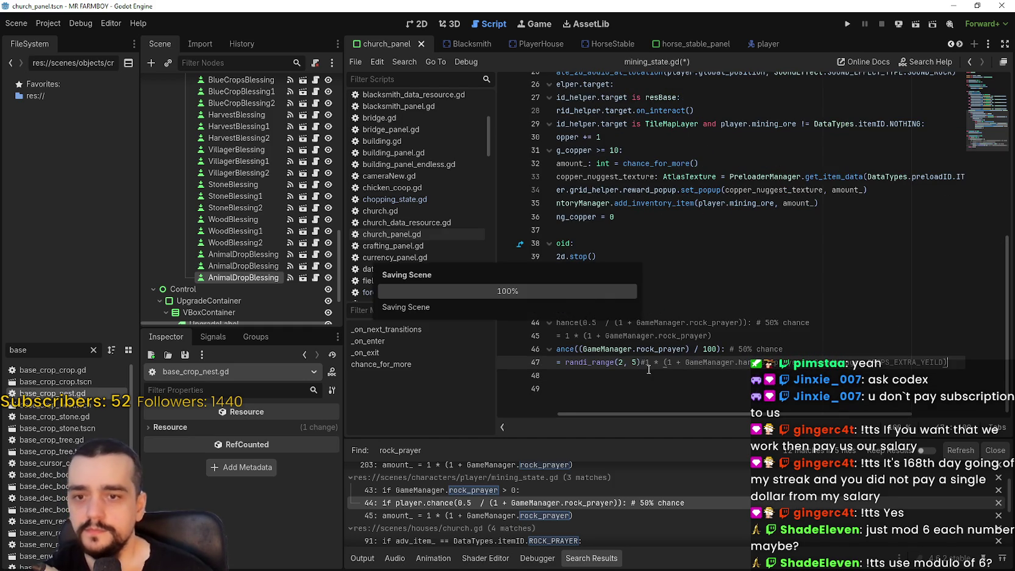
- Review and resave mining_state.gd, then select AnimalDropBlessing1 to show its properties
left_click_drag(644, 383, 556, 375)
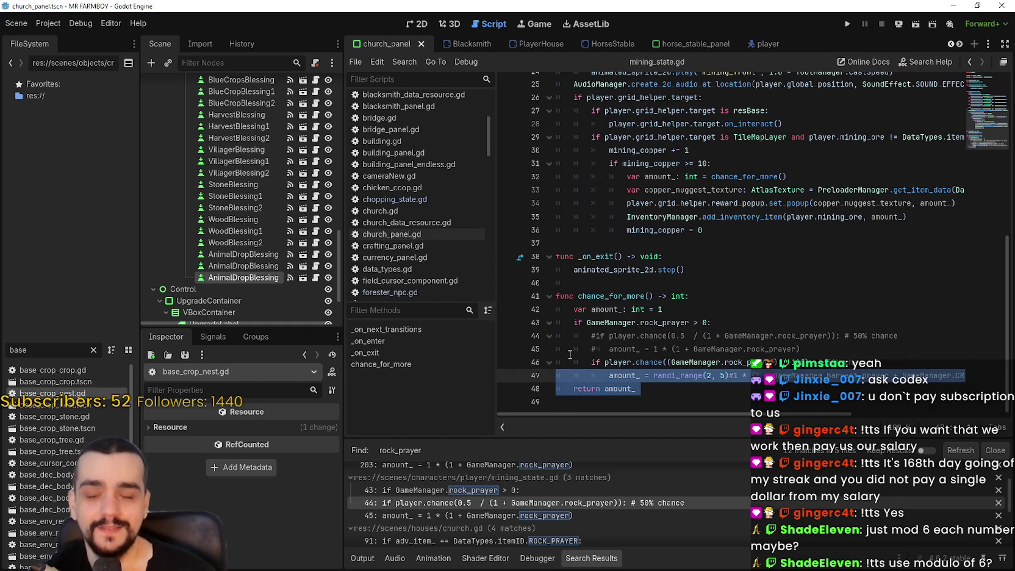
left_click(668, 379)
left_click(837, 347)
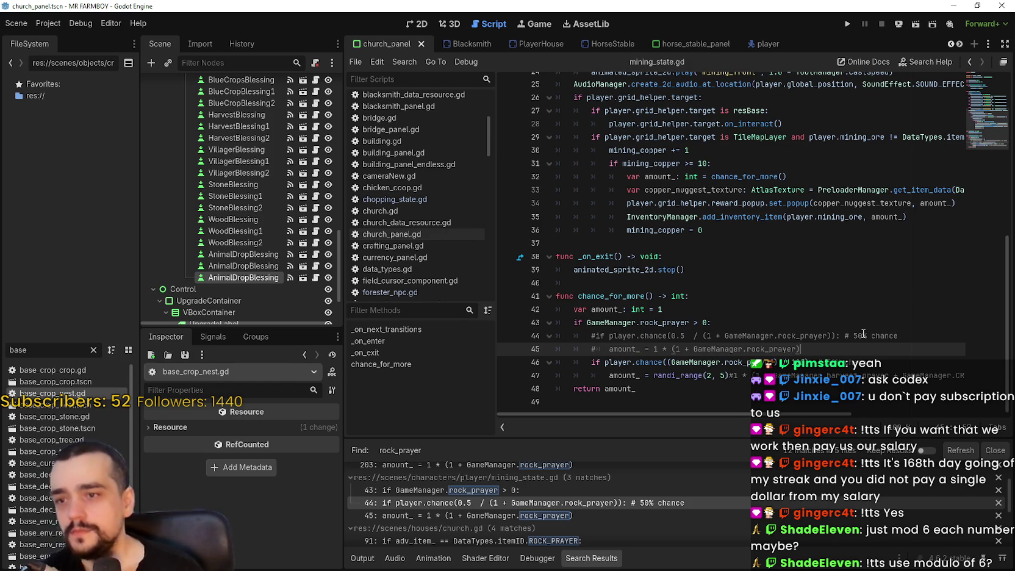
scroll(704, 526, "down", 4)
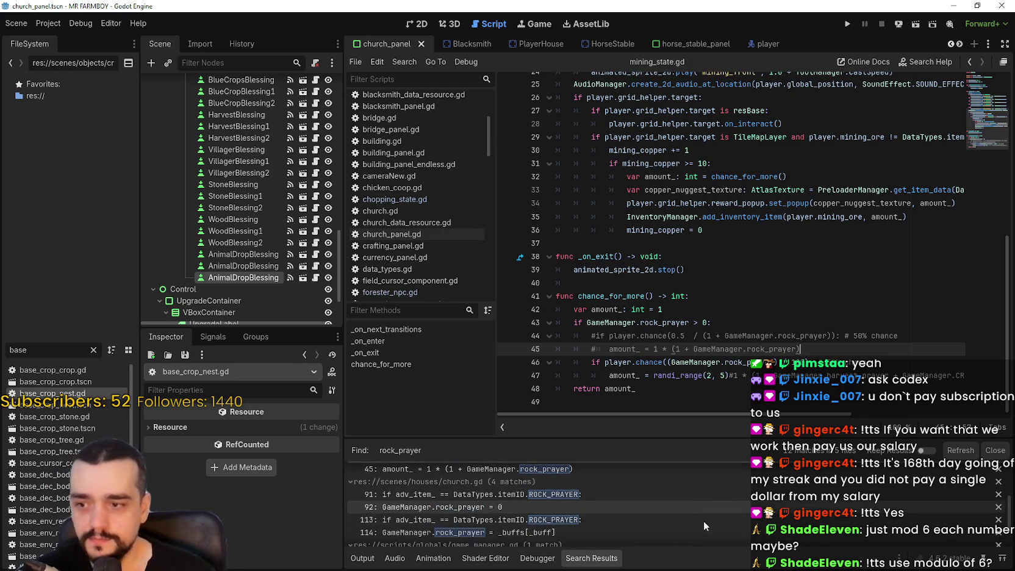
scroll(701, 515, "down", 3)
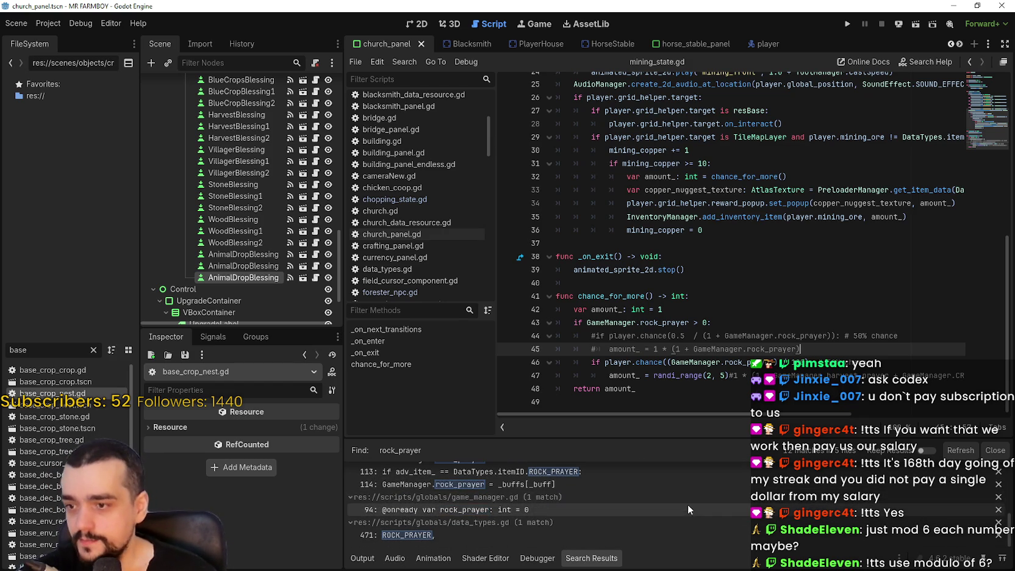
left_click(701, 282)
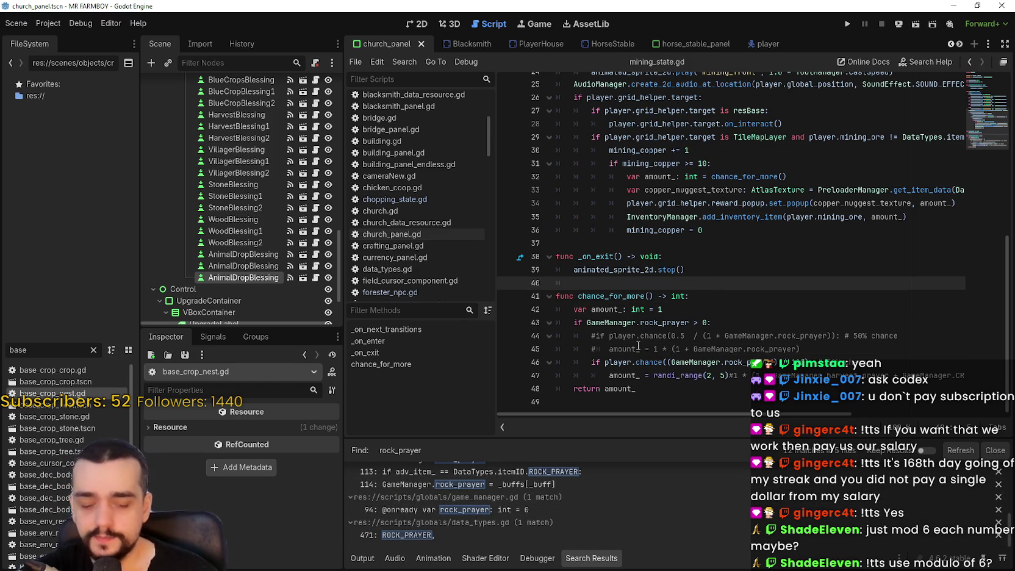
key("ctrl+s")
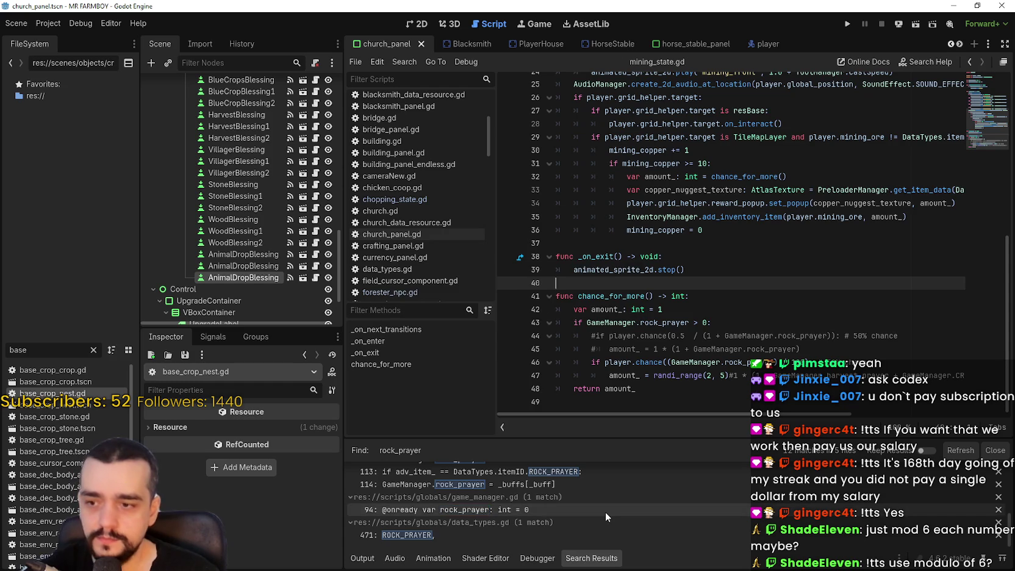
scroll(605, 511, "up", 5)
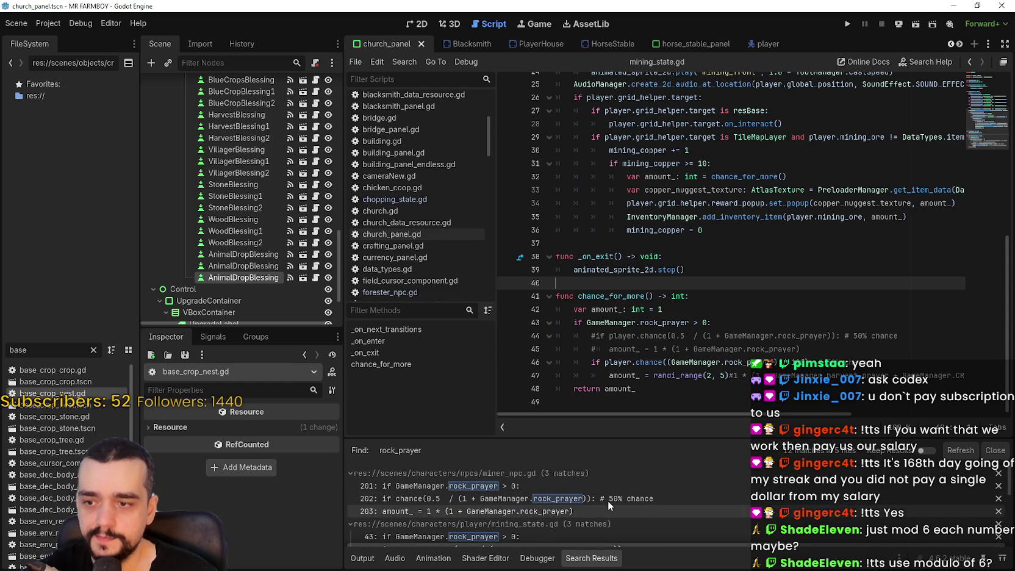
left_click(708, 237)
key("ctrl+s")
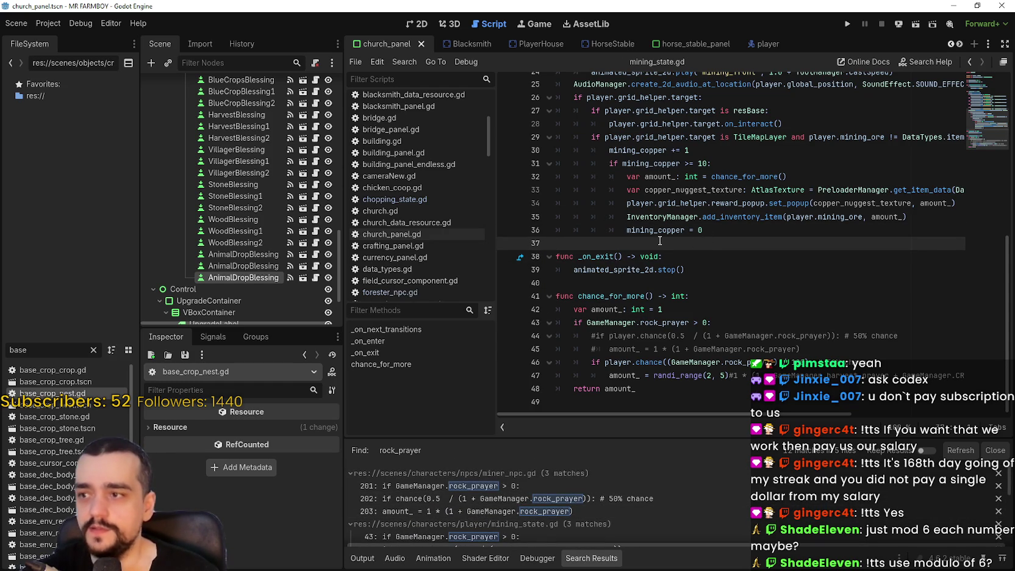
left_click(243, 266)
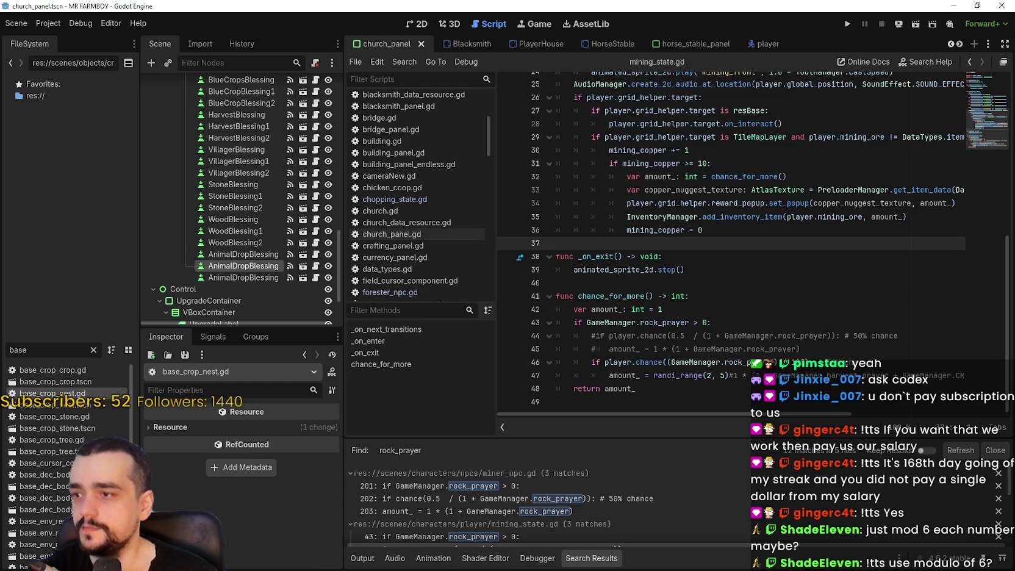
scroll(225, 540, "up", 1)
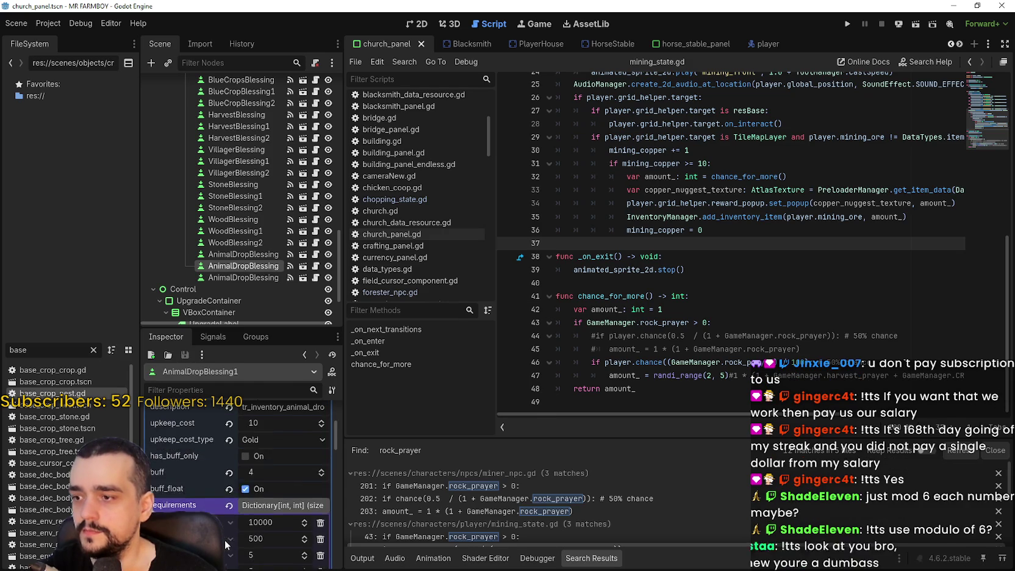
- Save the church_panel scene and bring Windows Calculator up over the editor
left_click(672, 287)
key("ctrl+s")
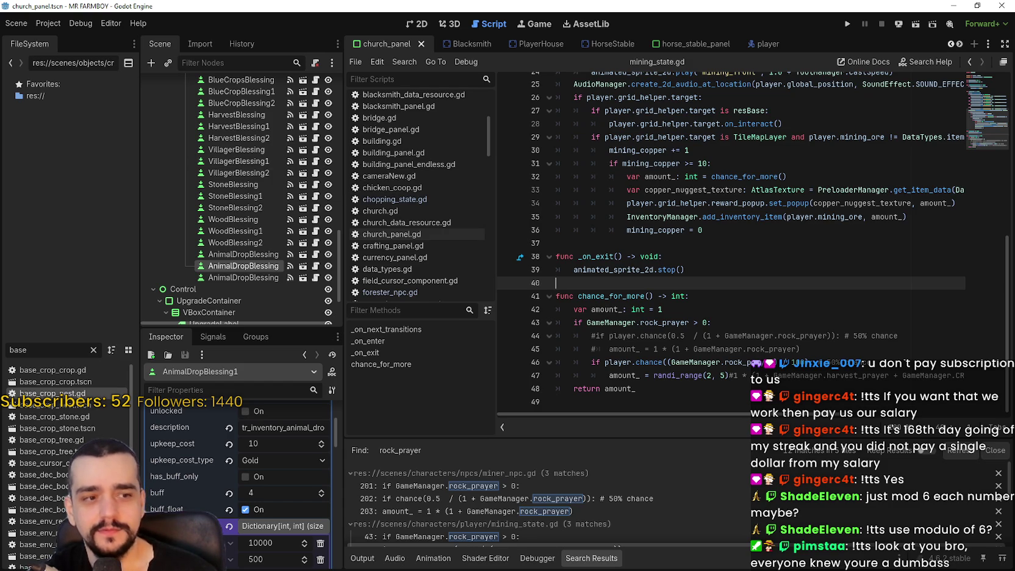
left_click(634, 243)
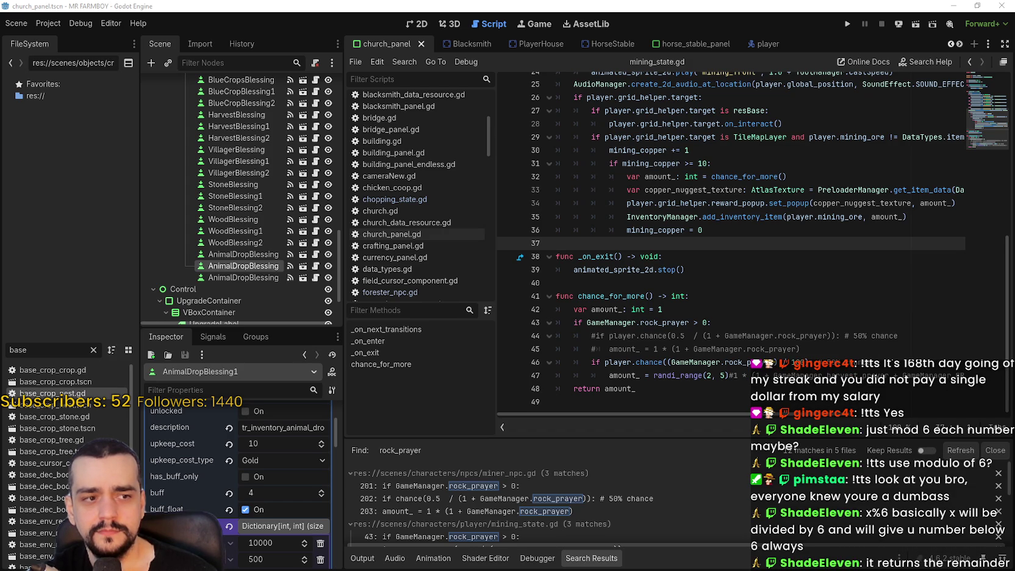
key("alt+Tab")
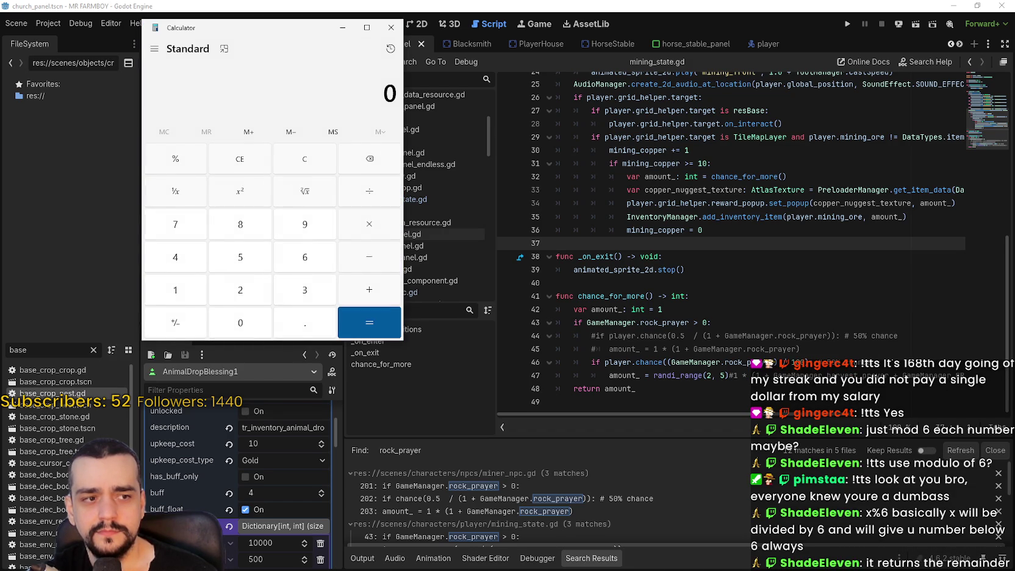
- Compute 6 ÷ 6 = 1 in Calculator, then clear it and enter 6
left_click_drag(309, 34, 589, 79)
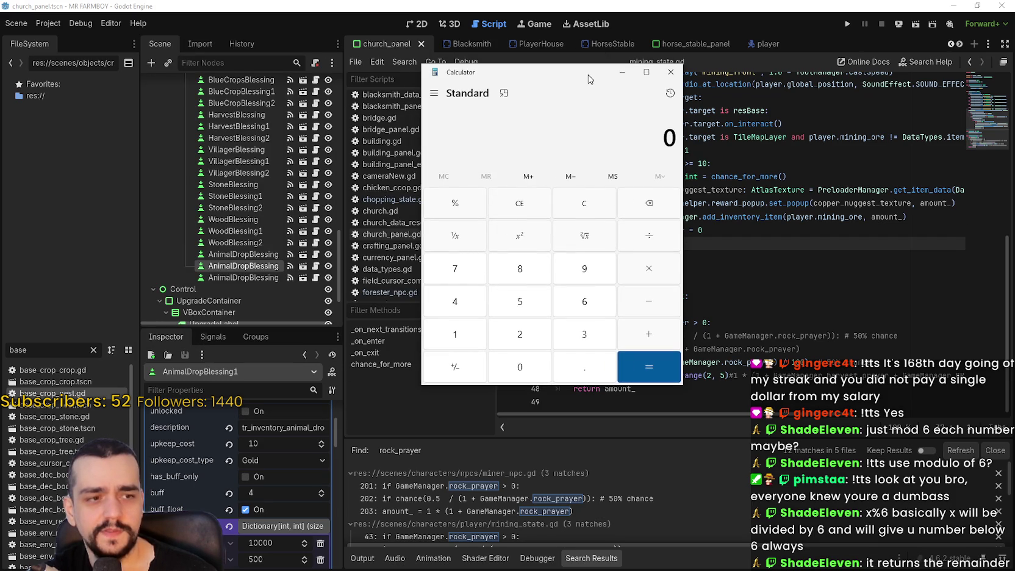
type("6")
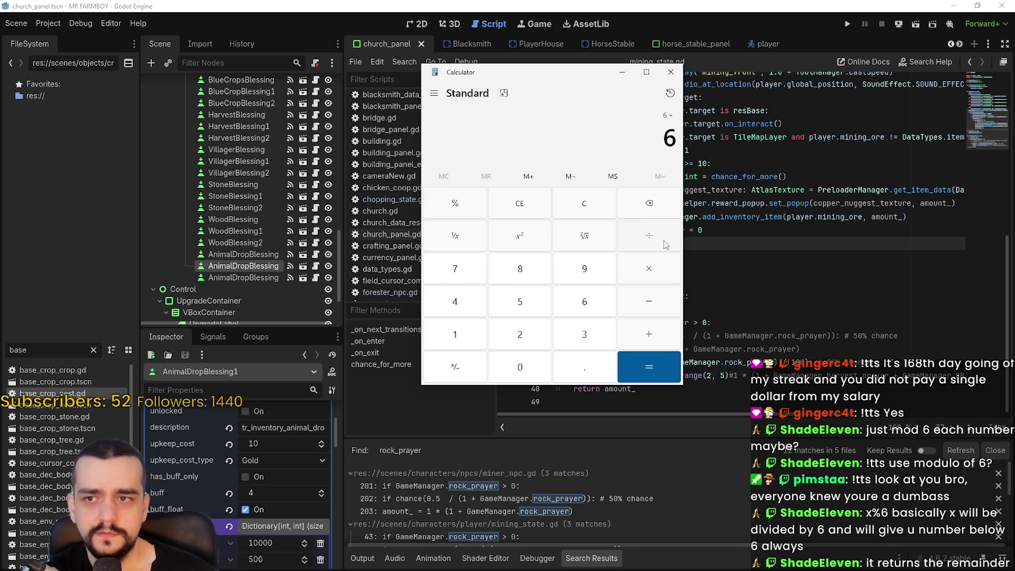
type("6")
key("Return")
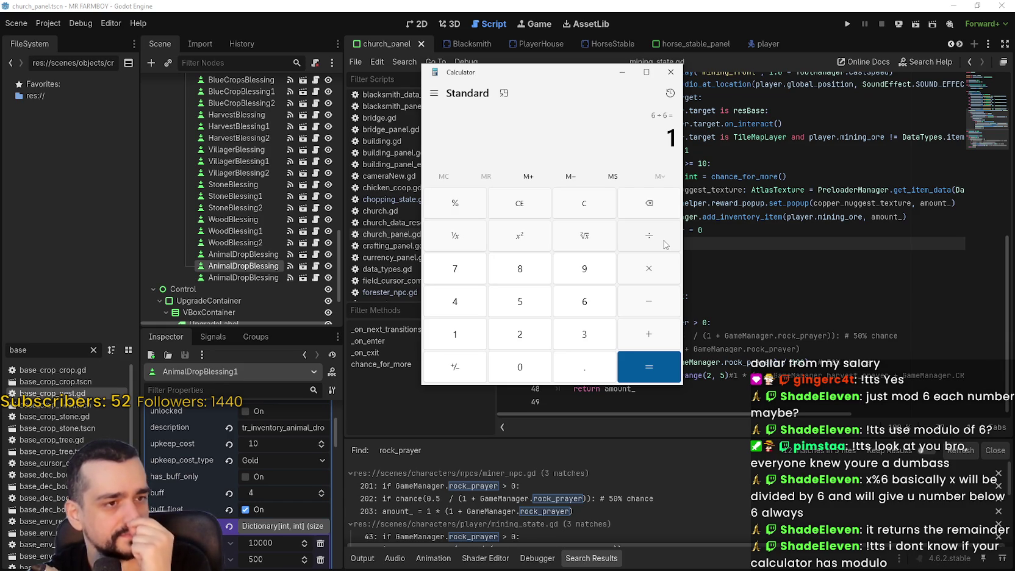
left_click(586, 212)
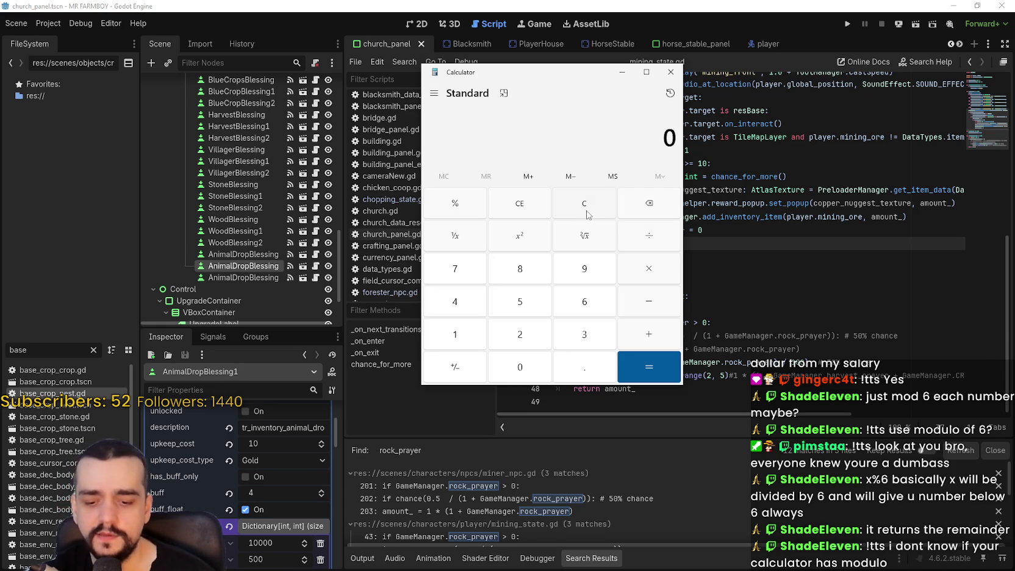
type("6")
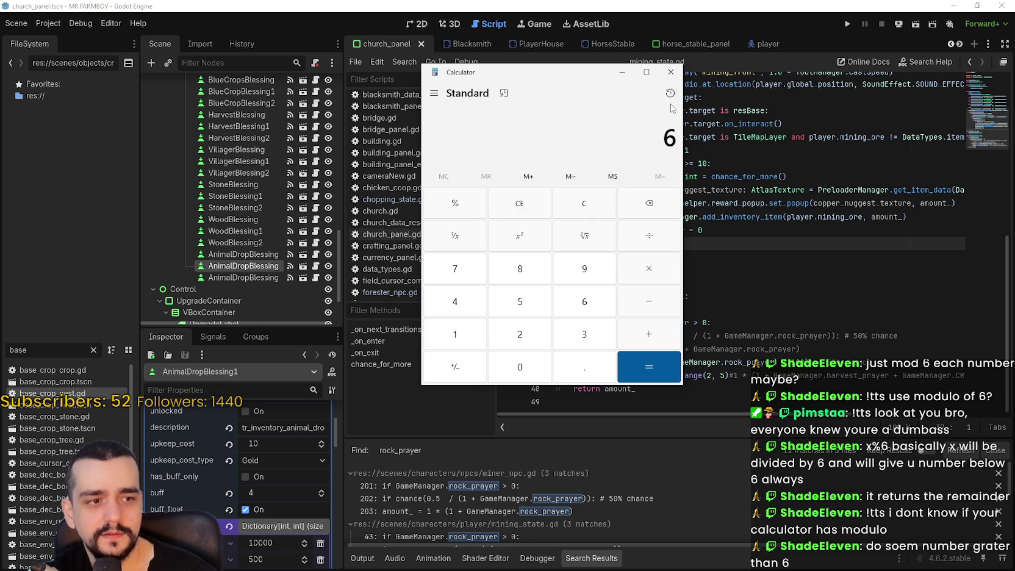
- Close the Calculator and return to mining_state.gd, scrolling up to line 24
left_click(670, 72)
left_click(728, 278)
left_click(693, 243)
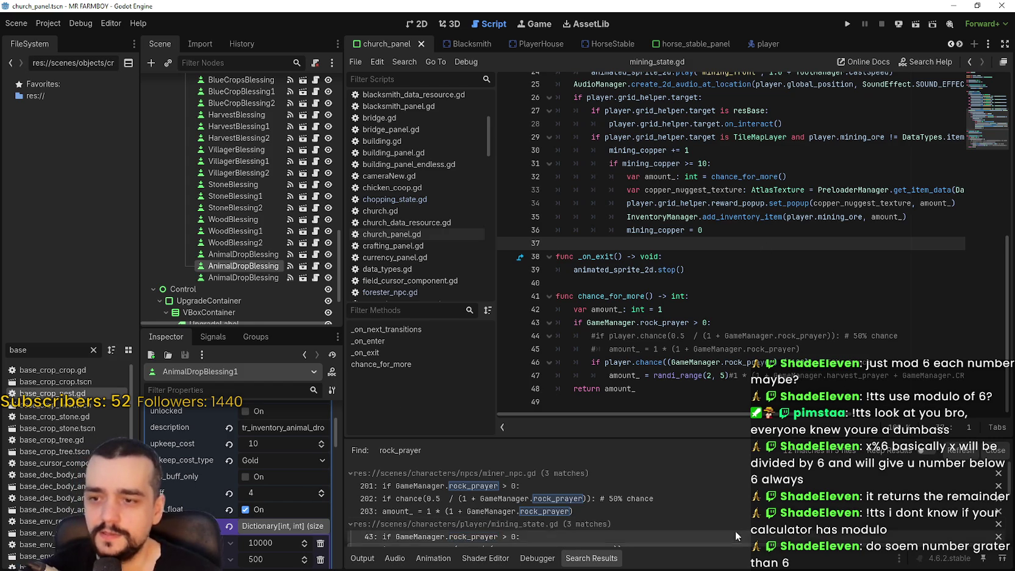
scroll(609, 506, "down", 2)
left_click_drag(713, 216, 707, 202)
scroll(708, 201, "up", 1)
scroll(704, 219, "up", 4)
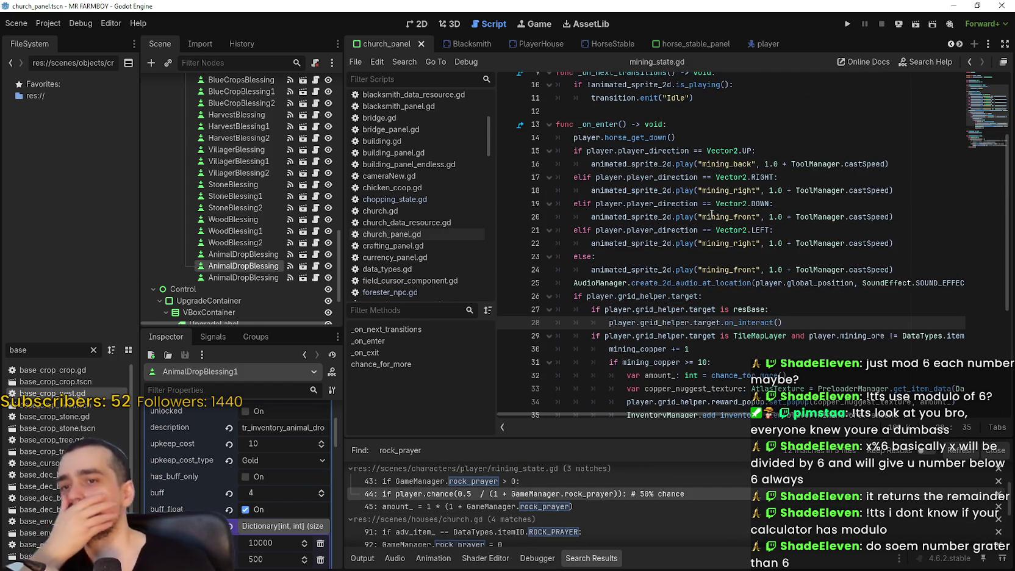
left_click(690, 268)
scroll(707, 243, "up", 3)
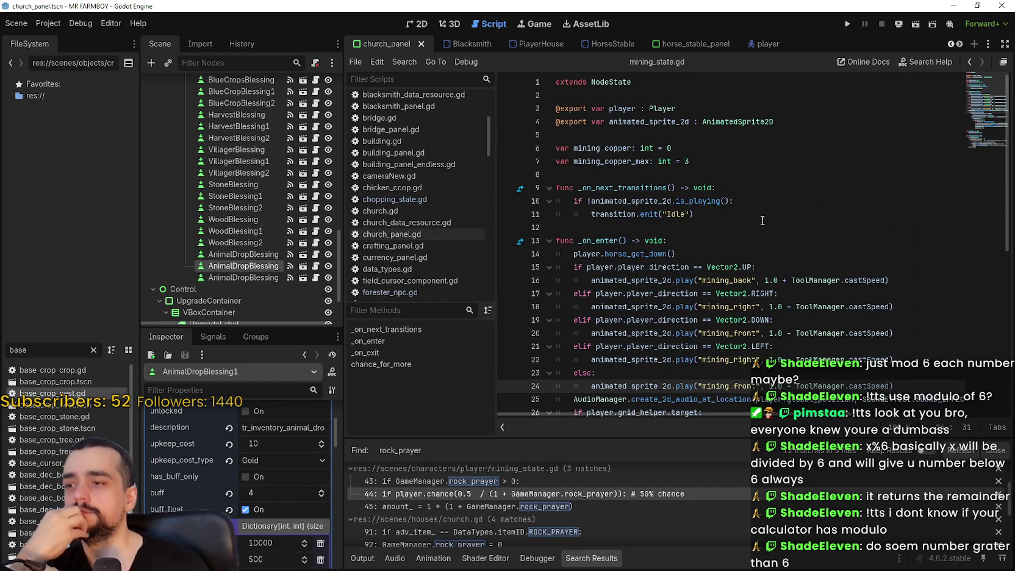
- Filter the FileSystem for 'obel' and open obelisk.gd in the script editor
scroll(762, 220, "down", 6)
left_click(693, 320)
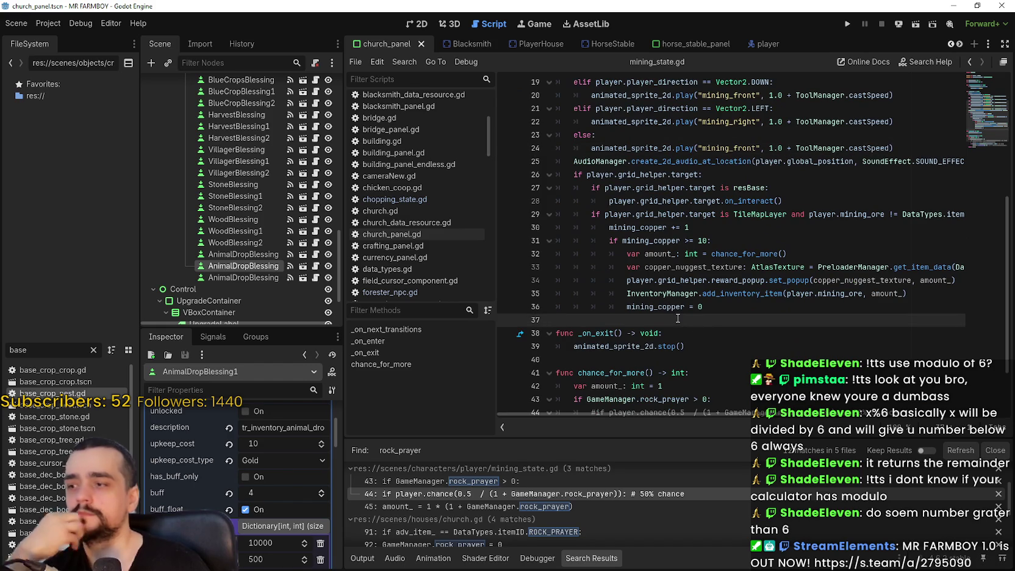
double_click(18, 349)
type("obel")
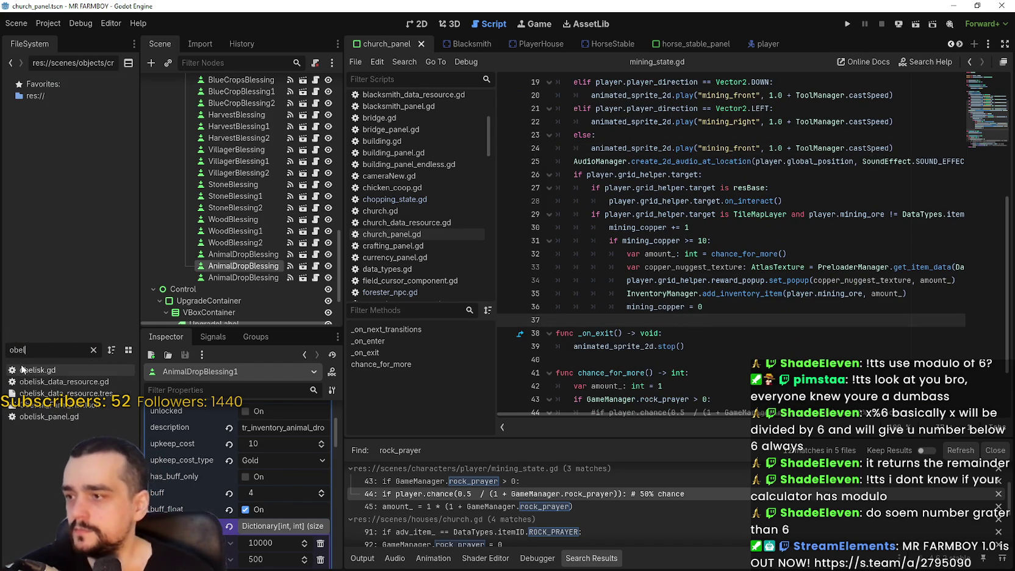
double_click(29, 371)
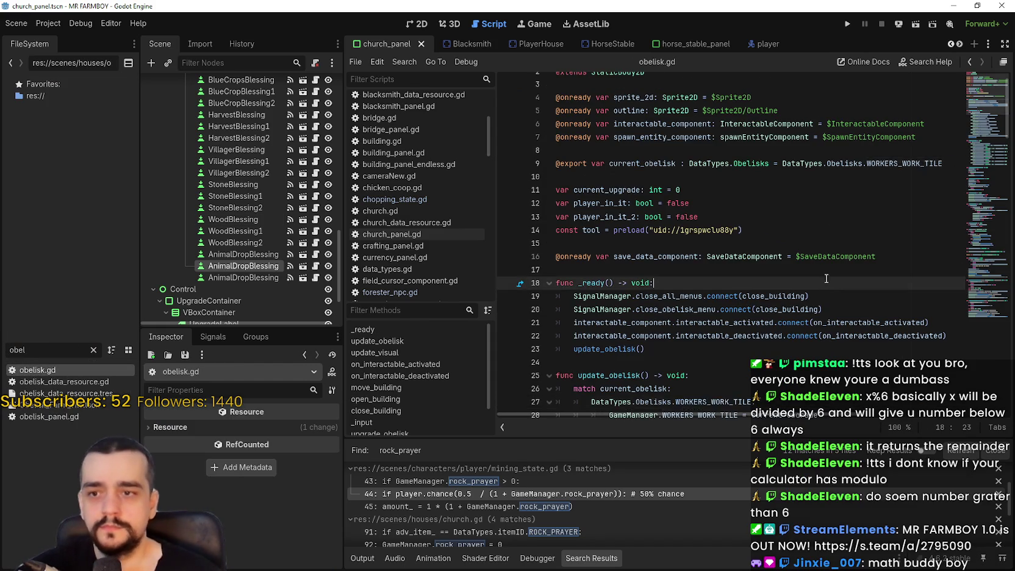
- Scroll through obelisk.gd to review its extra-yield and extra-stock code
scroll(826, 284, "down", 10)
left_click(736, 211)
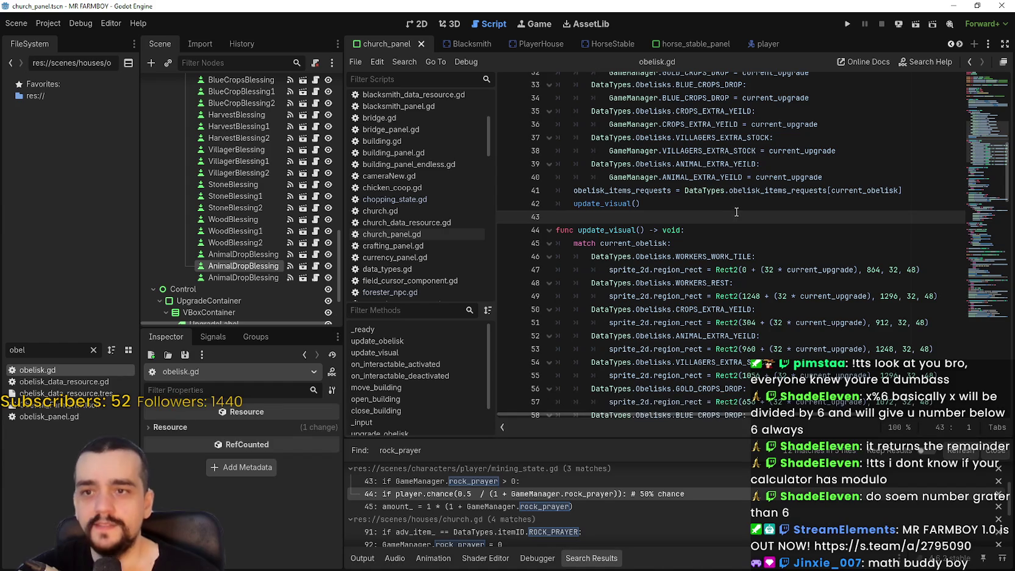
scroll(836, 274, "up", 2)
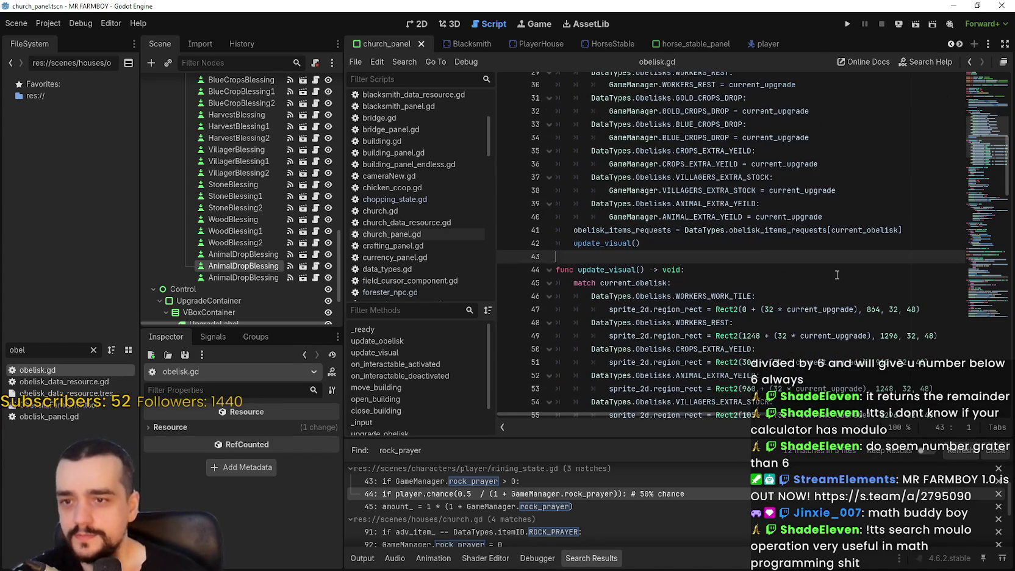
scroll(829, 268, "down", 4)
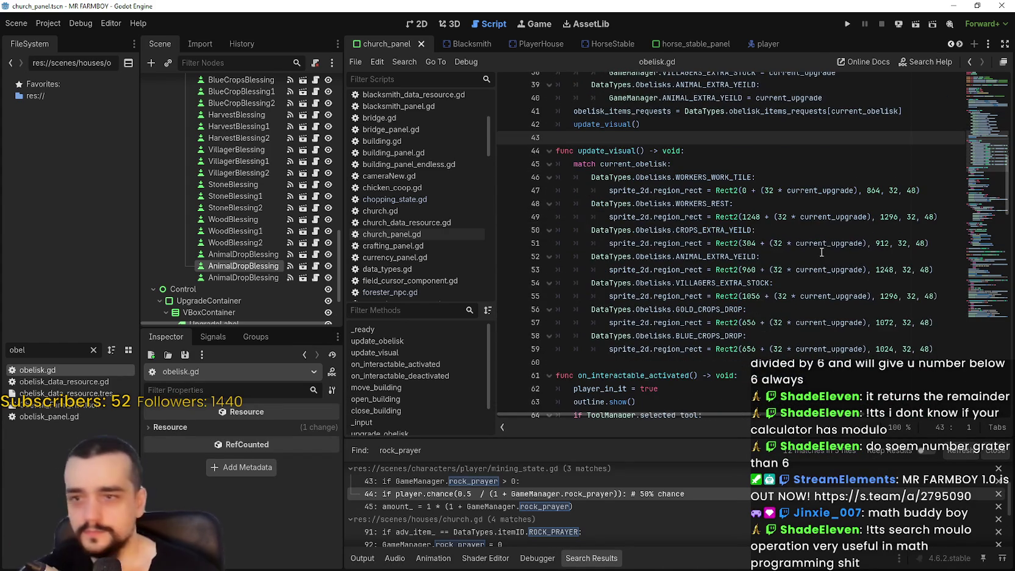
left_click(821, 252)
scroll(820, 256, "down", 1)
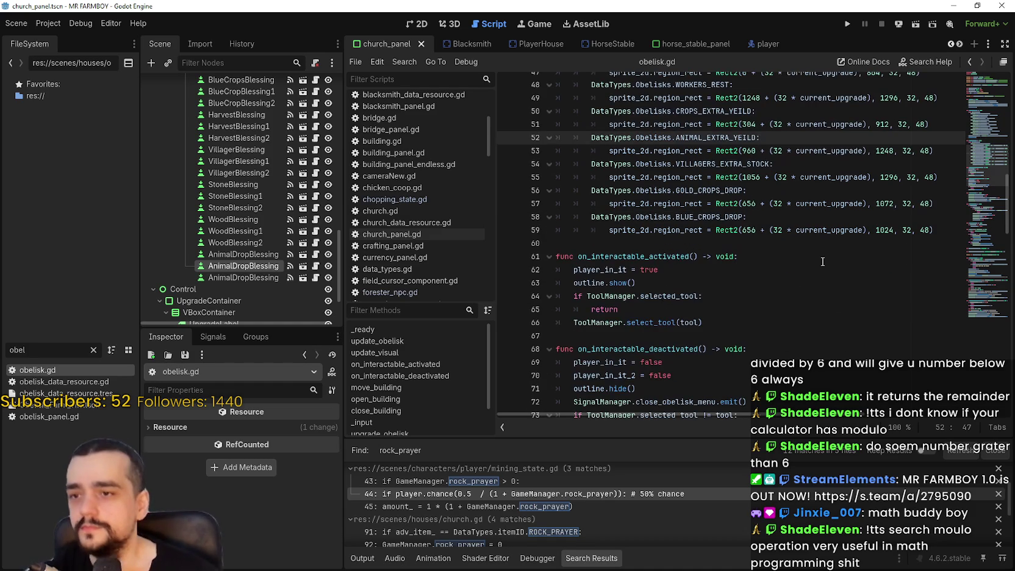
scroll(840, 239, "down", 5)
scroll(847, 248, "down", 11)
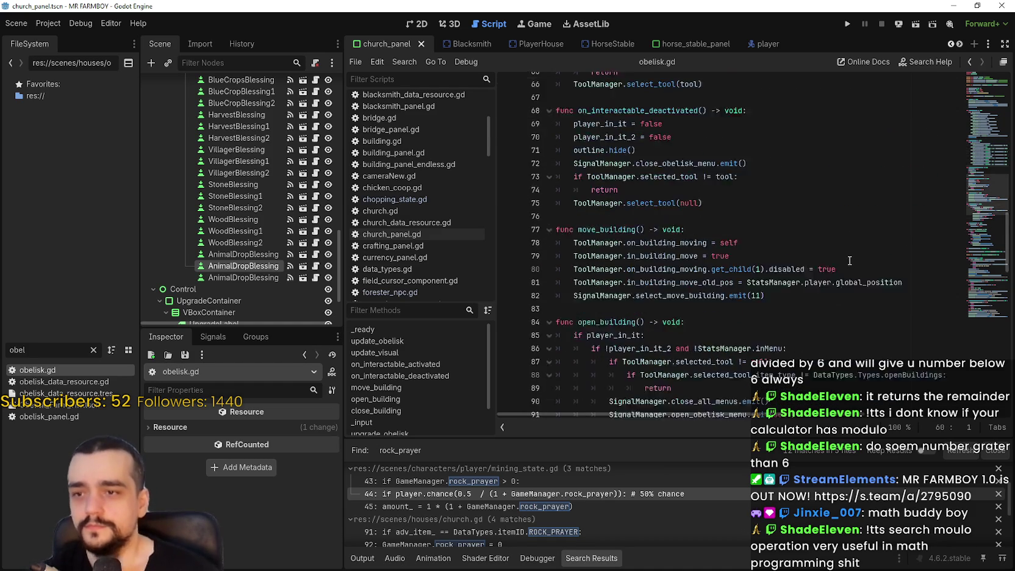
left_click_drag(978, 261, 995, 132)
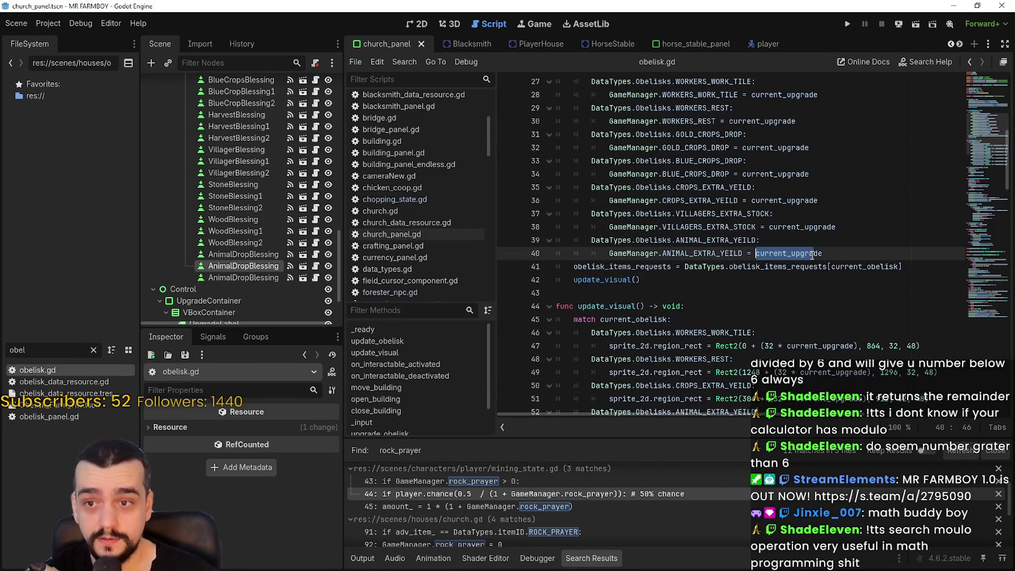
scroll(792, 257, "up", 3)
- Select VILLAGERS_EXTRA_STOCK and run a project-wide search for it
double_click(737, 268)
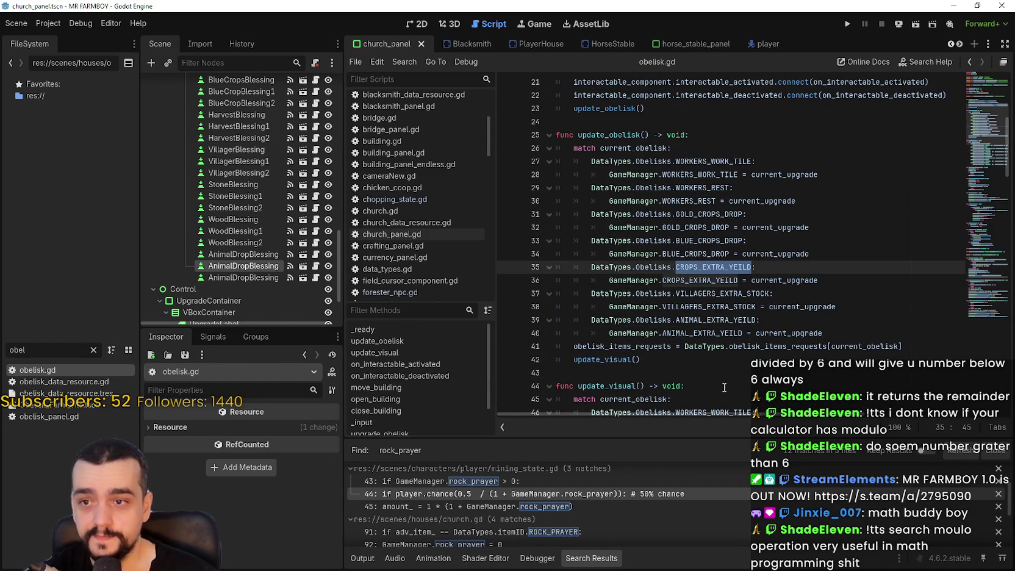
left_click(721, 280)
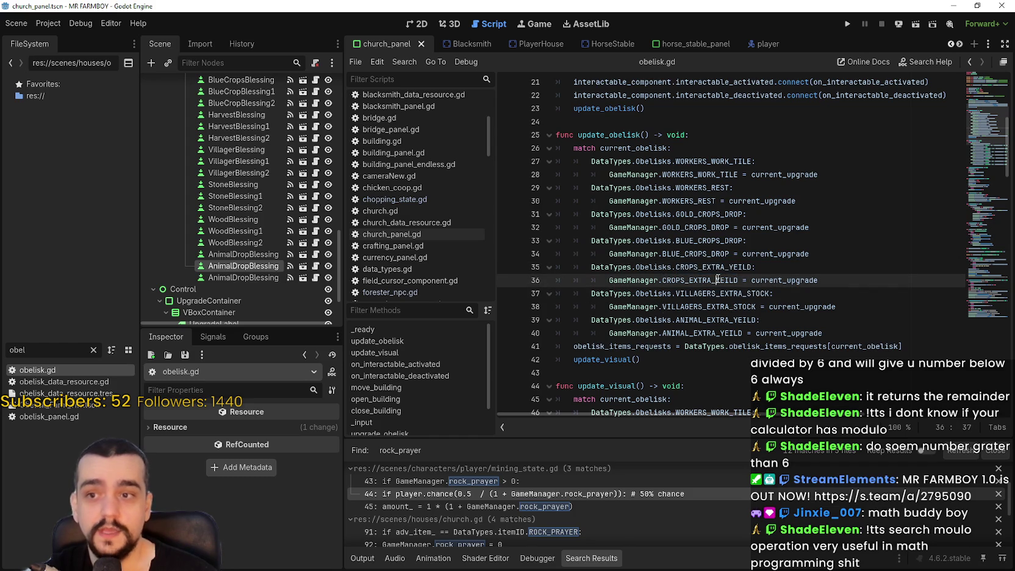
double_click(717, 279)
double_click(712, 306)
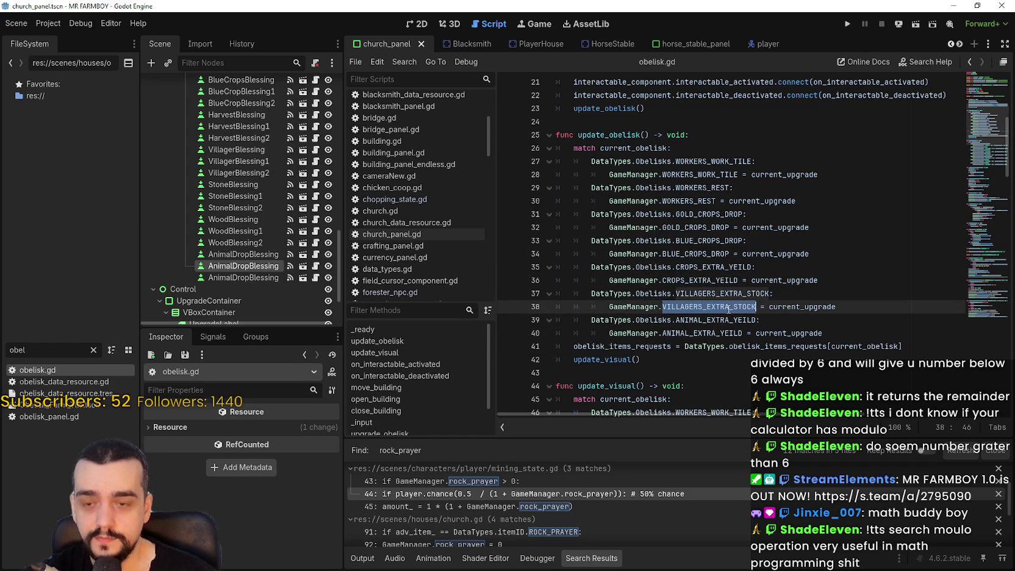
key("ctrl+shift+f")
left_click(531, 340)
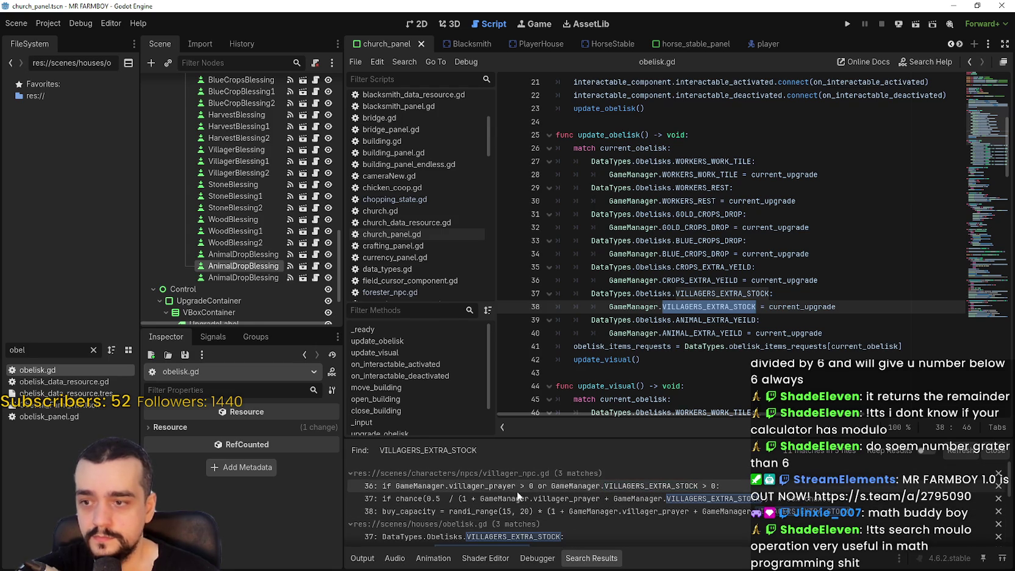
- Copy the percent-based chance lines 75–76 from base_crop_nest.gd
left_click(516, 486)
scroll(660, 226, "up", 3)
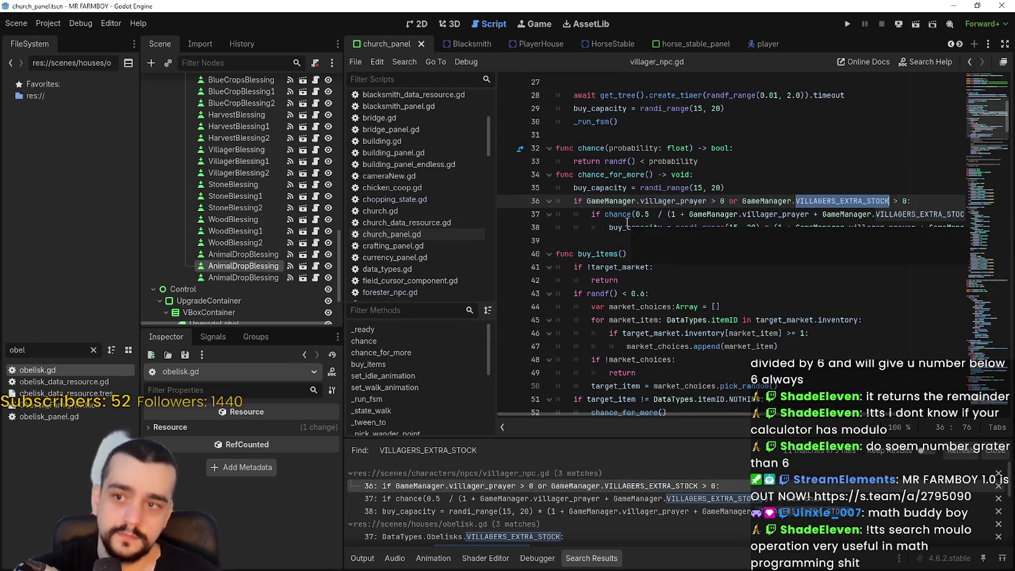
left_click(575, 216)
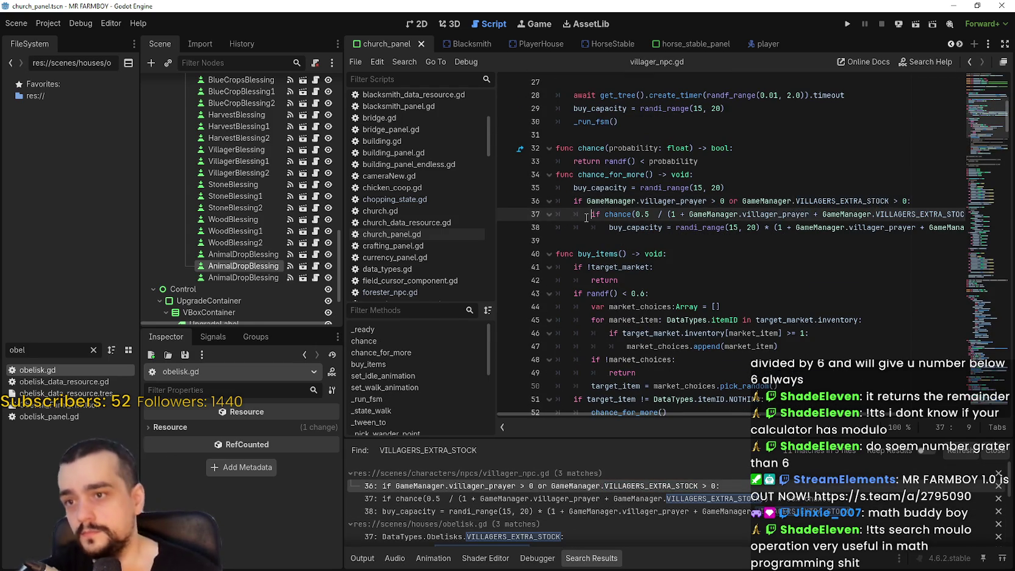
left_click(94, 350)
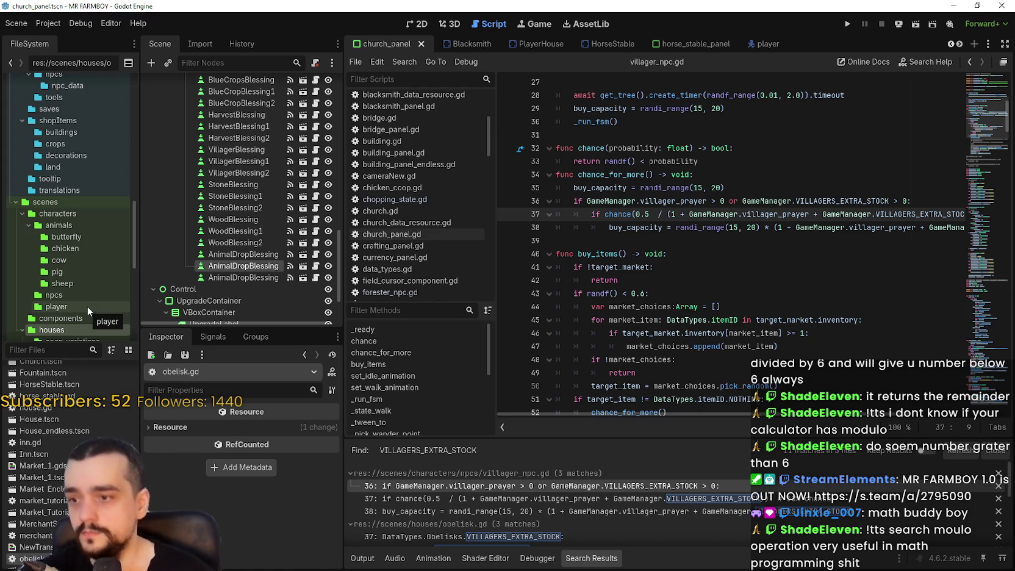
type("base")
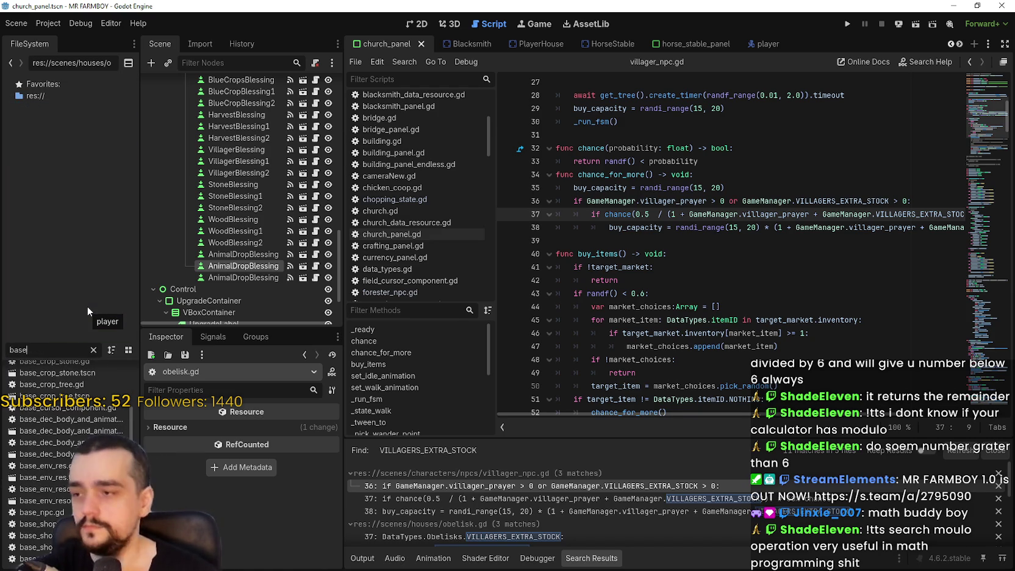
type("_")
double_click(85, 393)
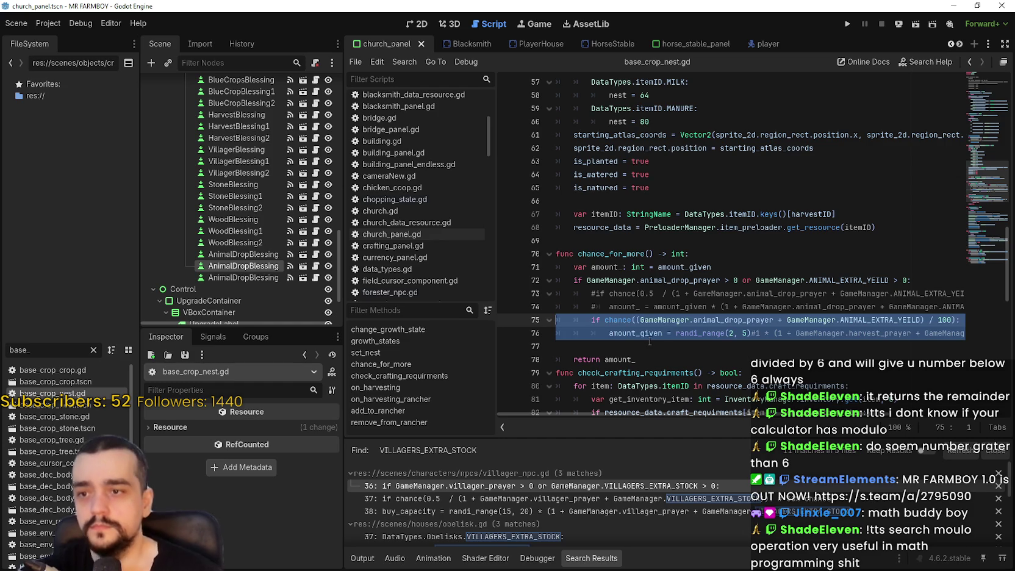
left_click(603, 340)
key("shift+Up")
key("ctrl+c")
left_click(614, 348)
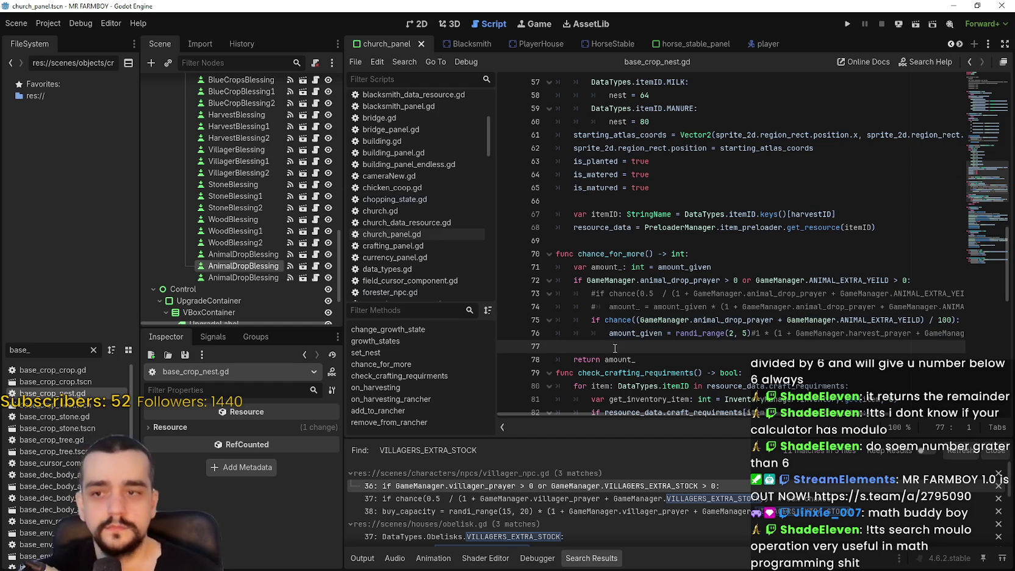
- Paste the chance check at line 39 of villager_npc.gd and comment out old lines 37–38
left_click(509, 498)
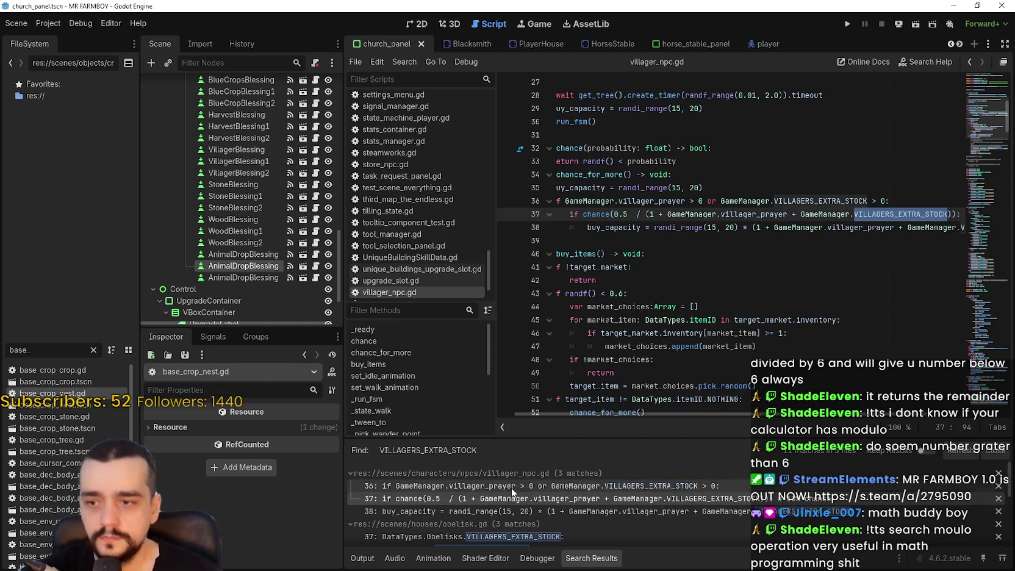
left_click(601, 245)
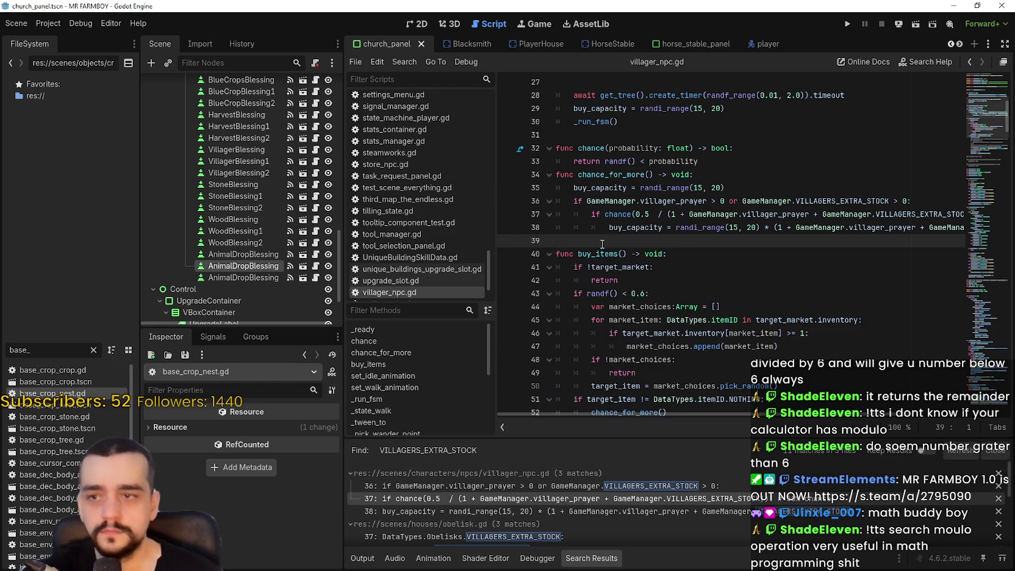
key("ctrl+v")
left_click(589, 217)
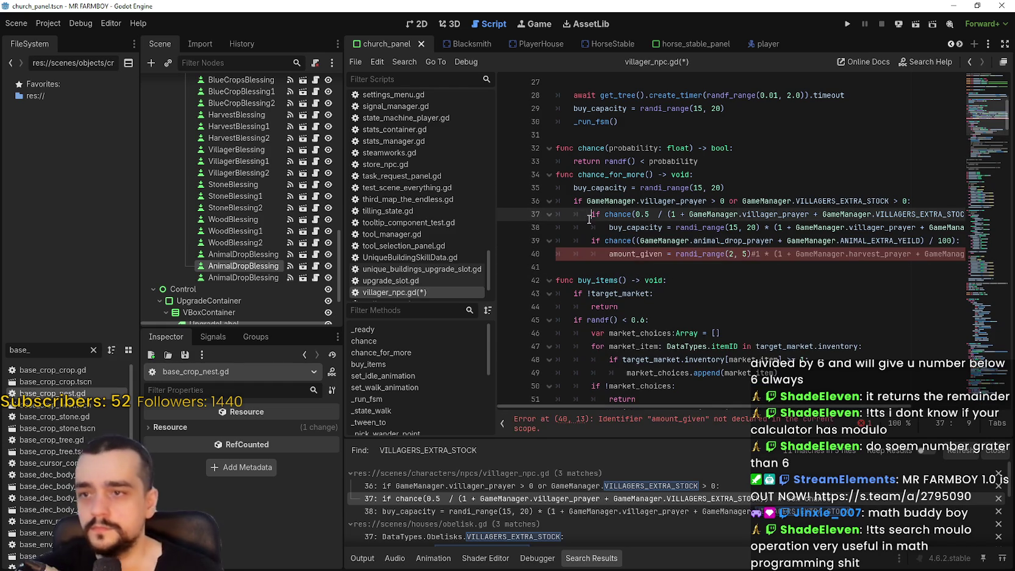
key("shift+Down")
key("ctrl+k")
- Replace amount_given with buy_capacity on the pasted line 40
left_click(621, 214)
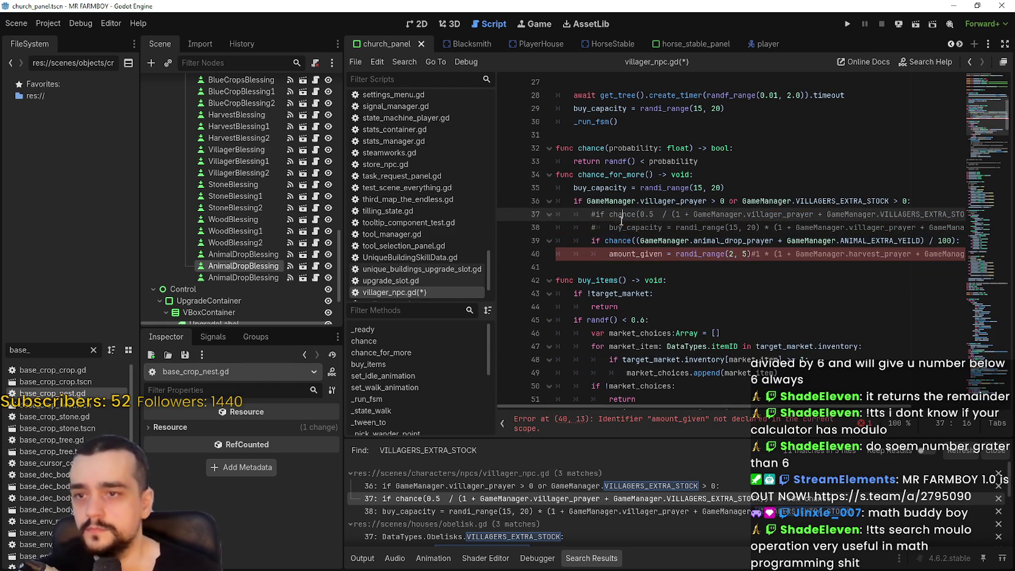
left_click(621, 227)
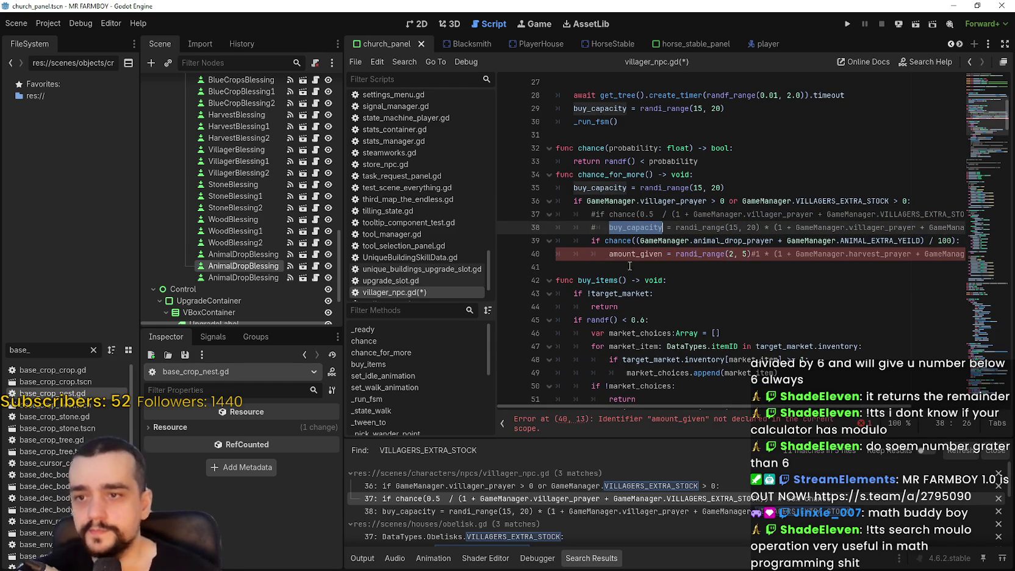
left_click(623, 255)
double_click(623, 255)
type("buy_capacity")
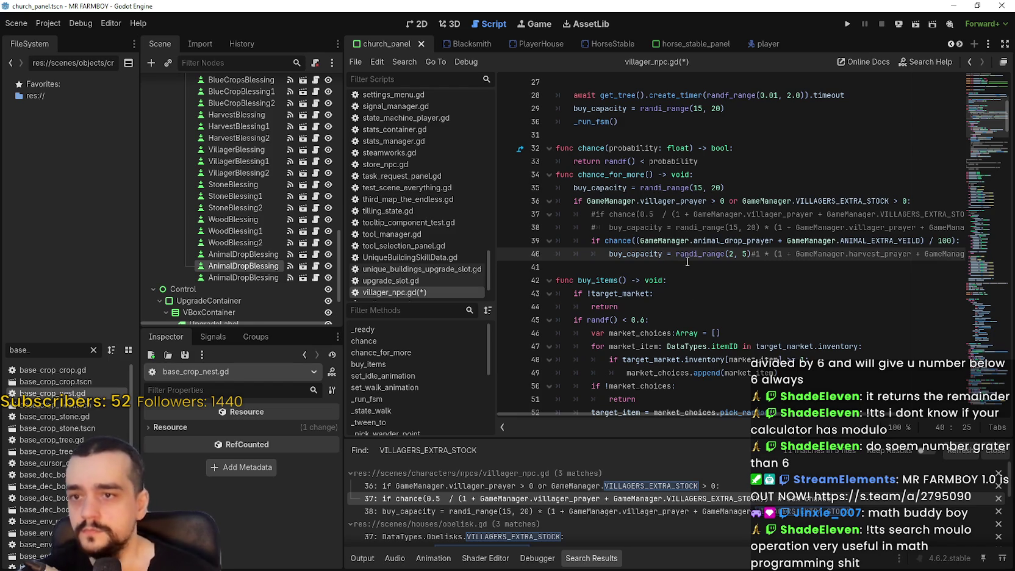
- Change the randi_range bounds on line 40 to 20 and 35
mouse_move(683, 259)
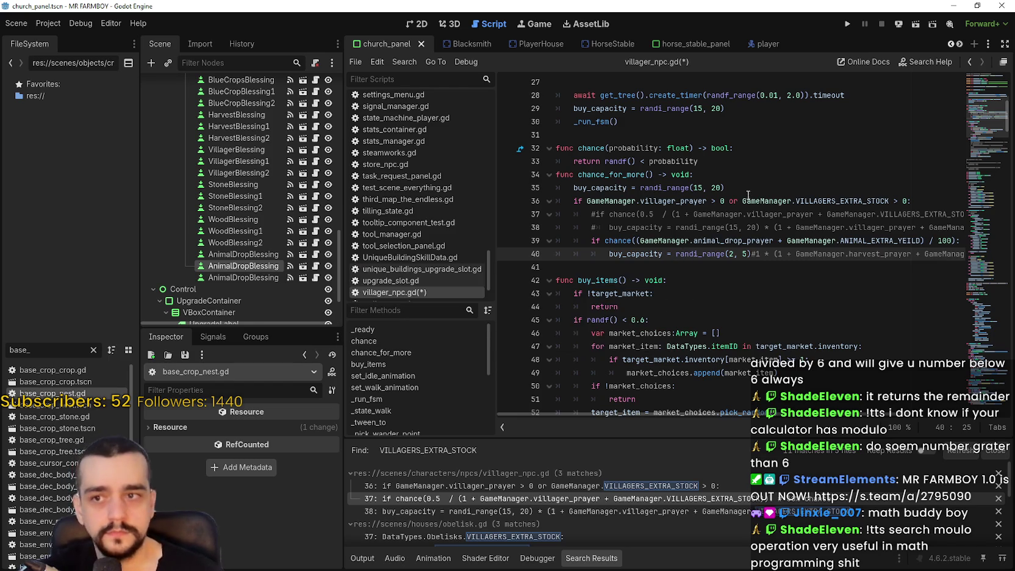
left_click(734, 254)
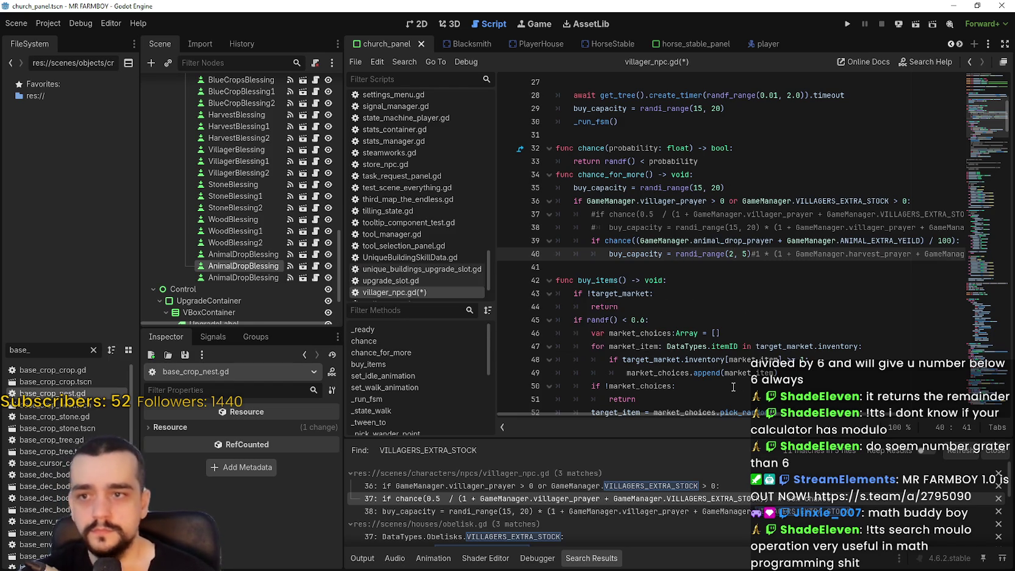
type("0")
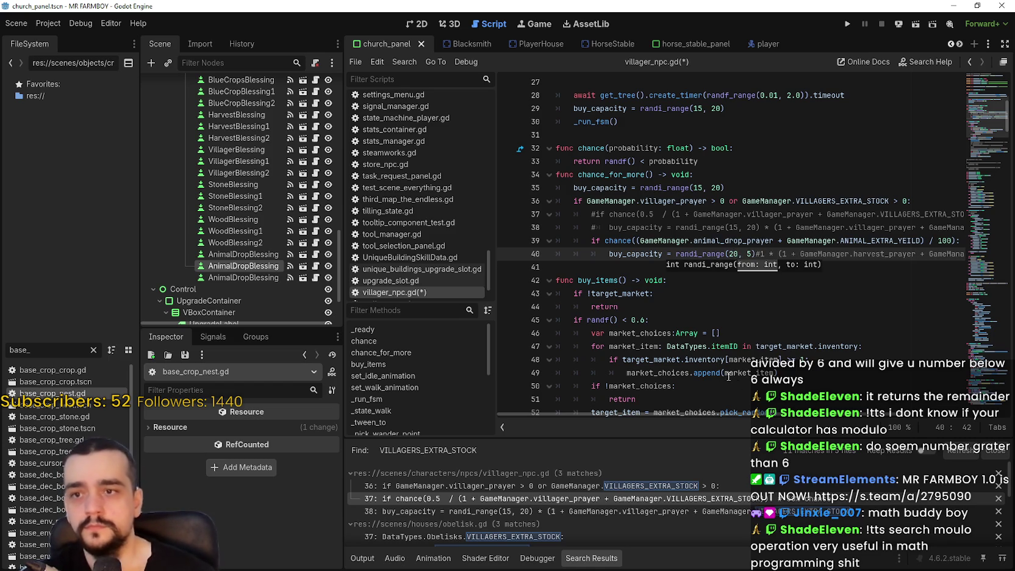
left_click(751, 252)
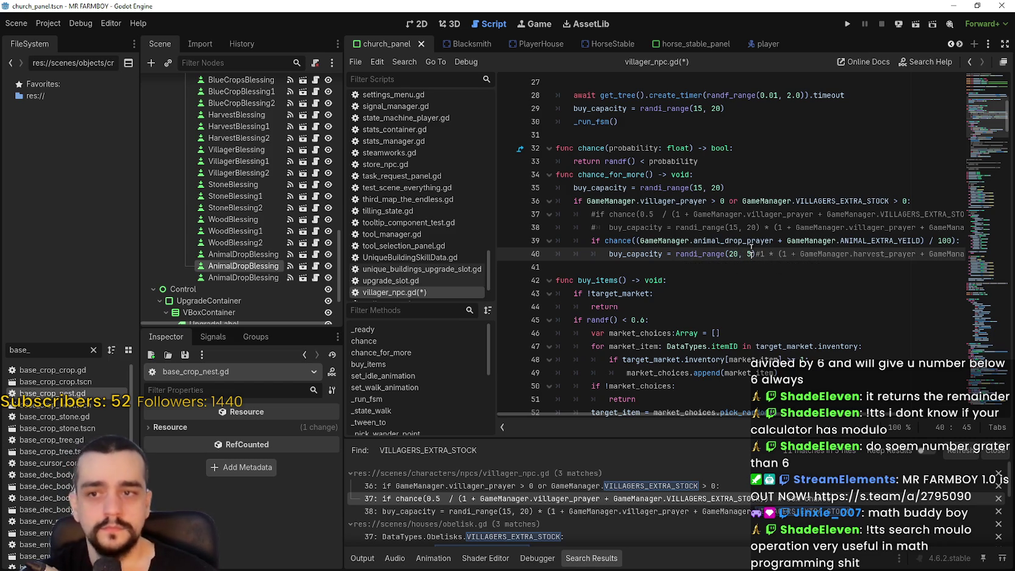
double_click(749, 252)
left_click_drag(753, 253, 746, 253)
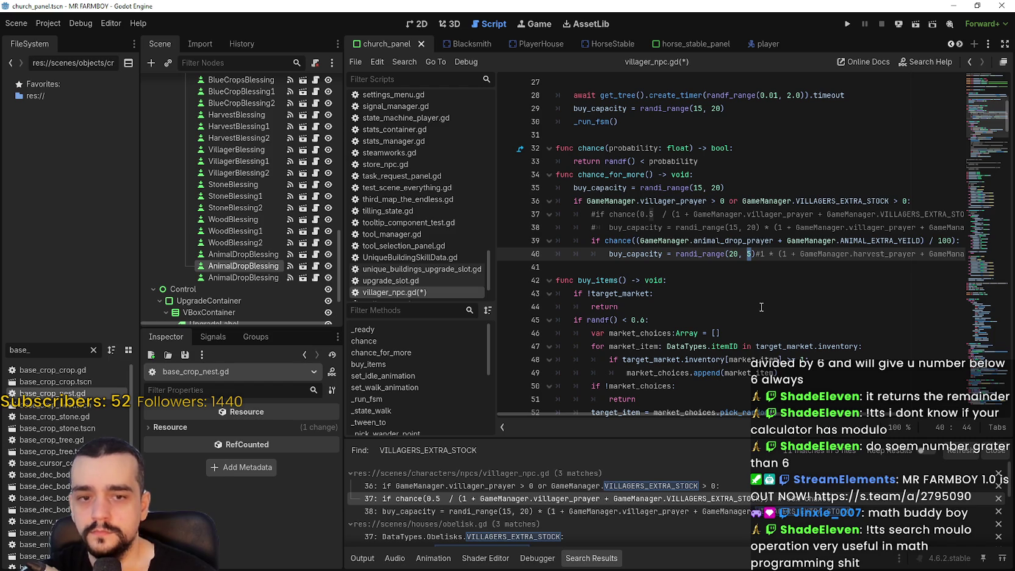
scroll(745, 416, "right", 3)
type("35")
scroll(823, 414, "right", 3)
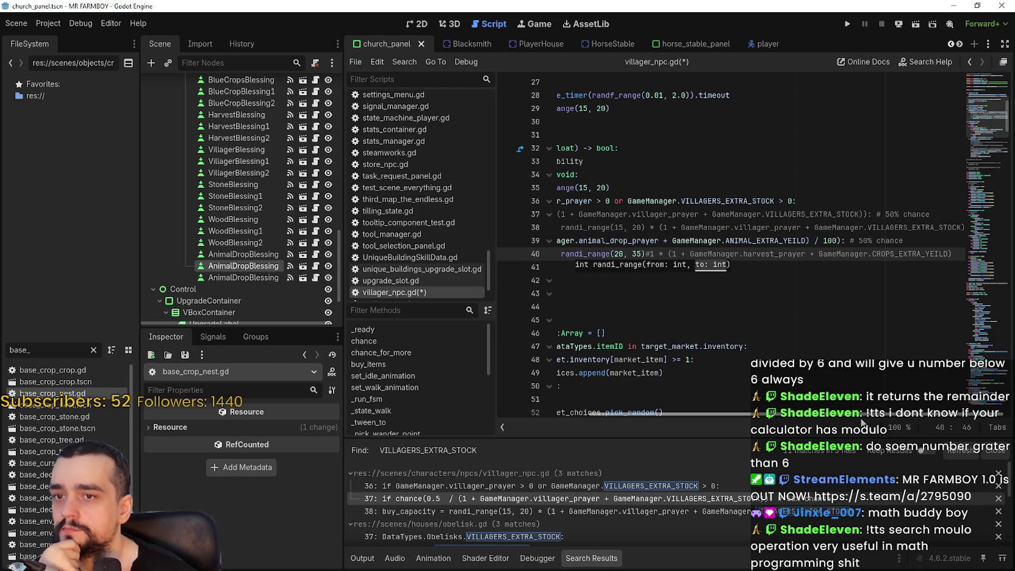
left_click_drag(860, 415, 700, 417)
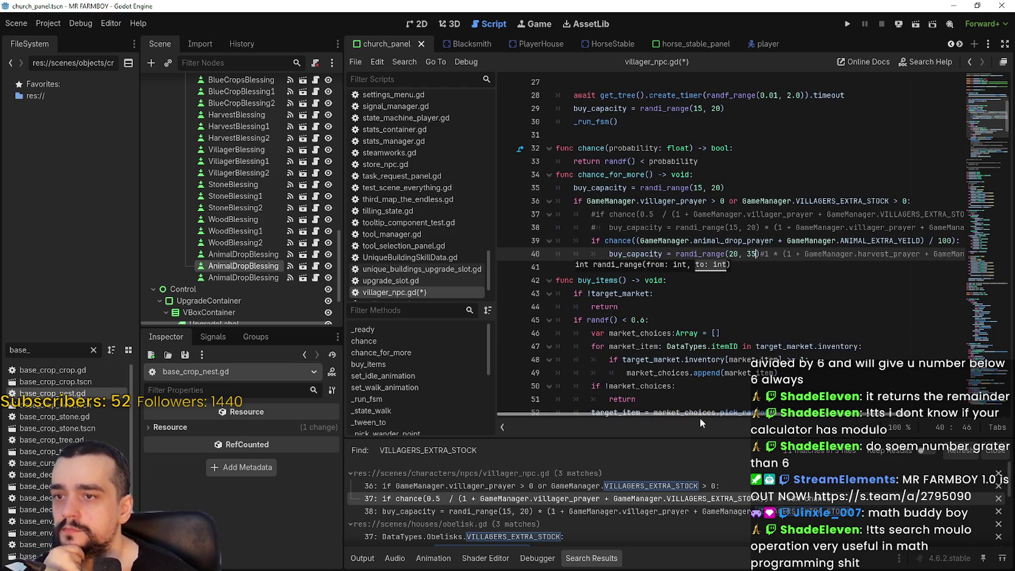
left_click(703, 310)
left_click_drag(803, 414, 854, 416)
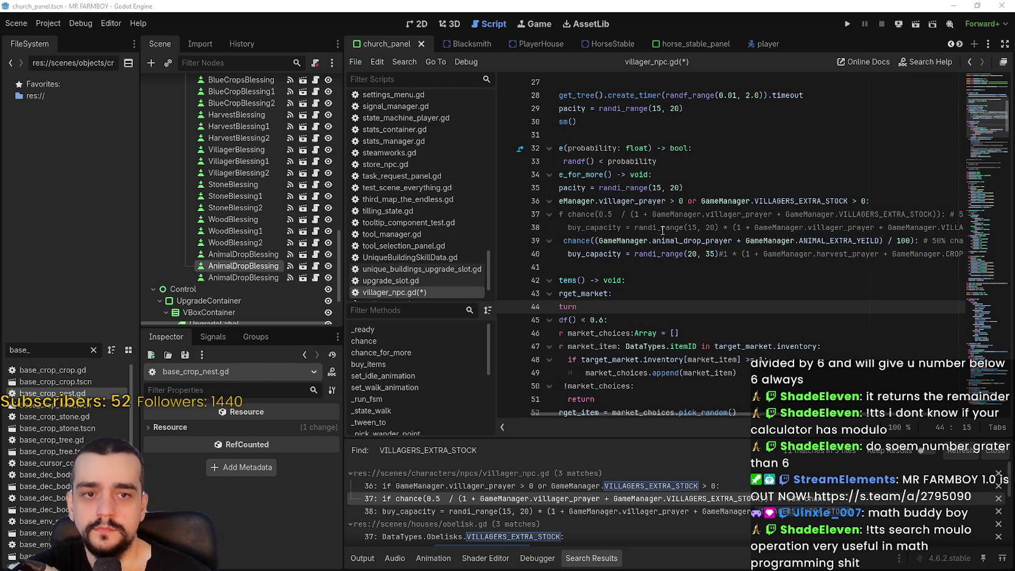
key("XF86Calculator")
- Compute 20 × 7 = 140 in Calculator and select the result
type("2")
left_click_drag(560, 83, 364, 88)
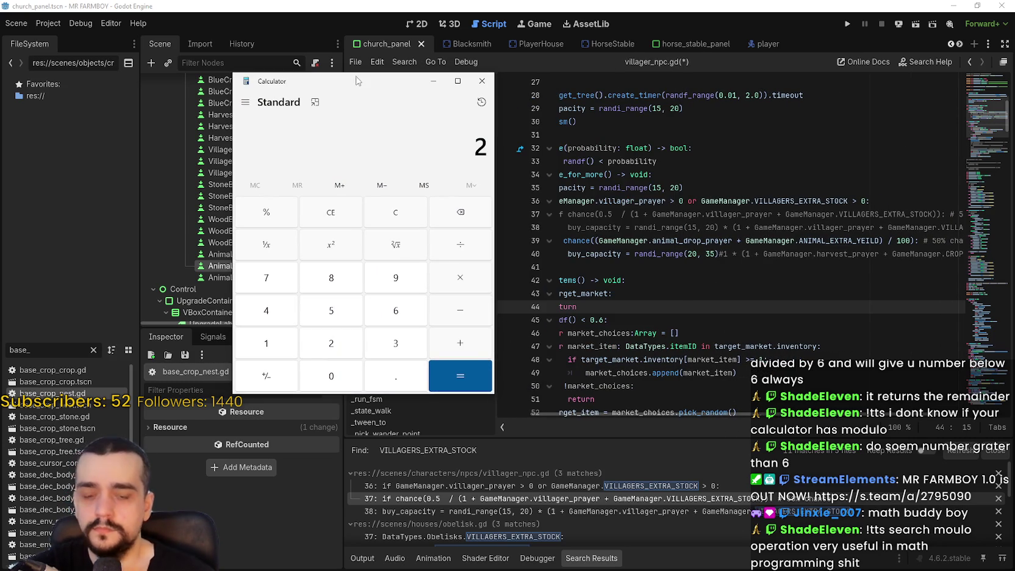
type("0")
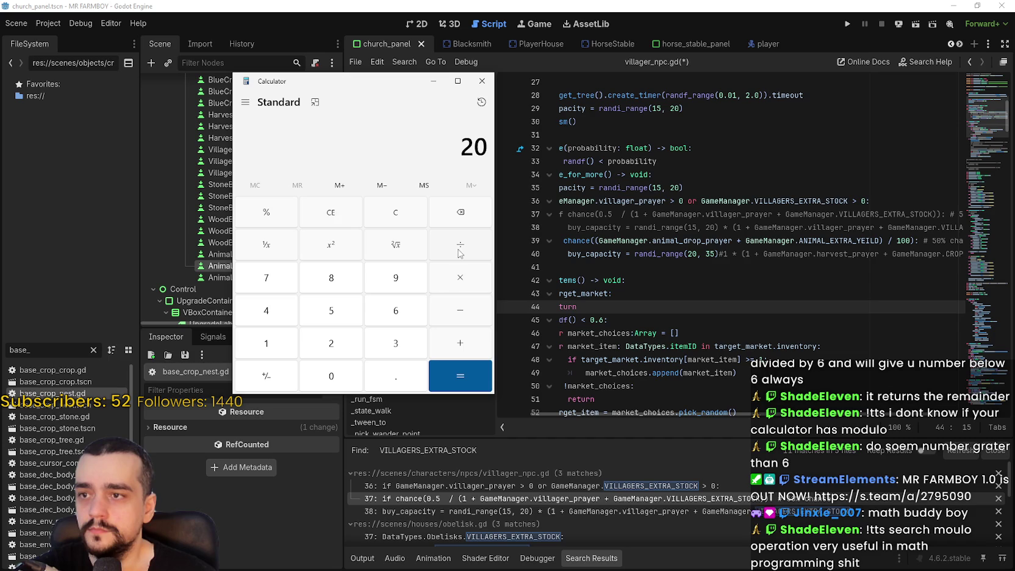
type("*")
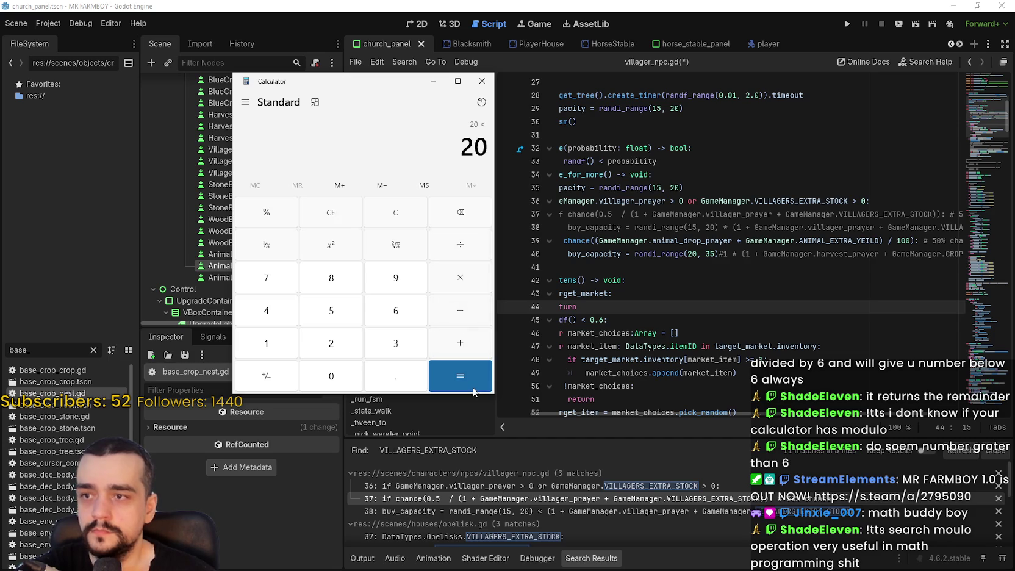
type("7")
key("Return")
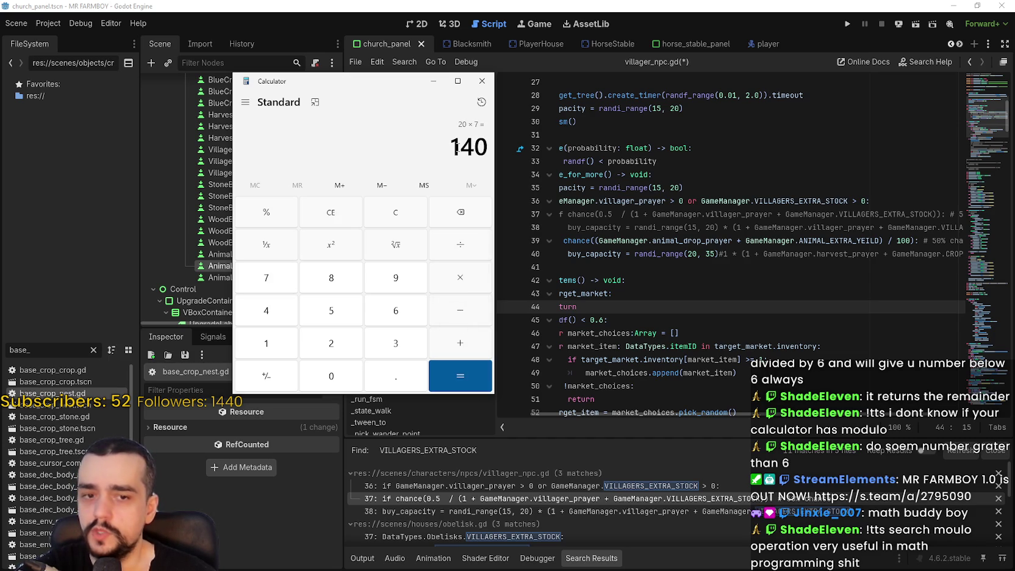
left_click(461, 139)
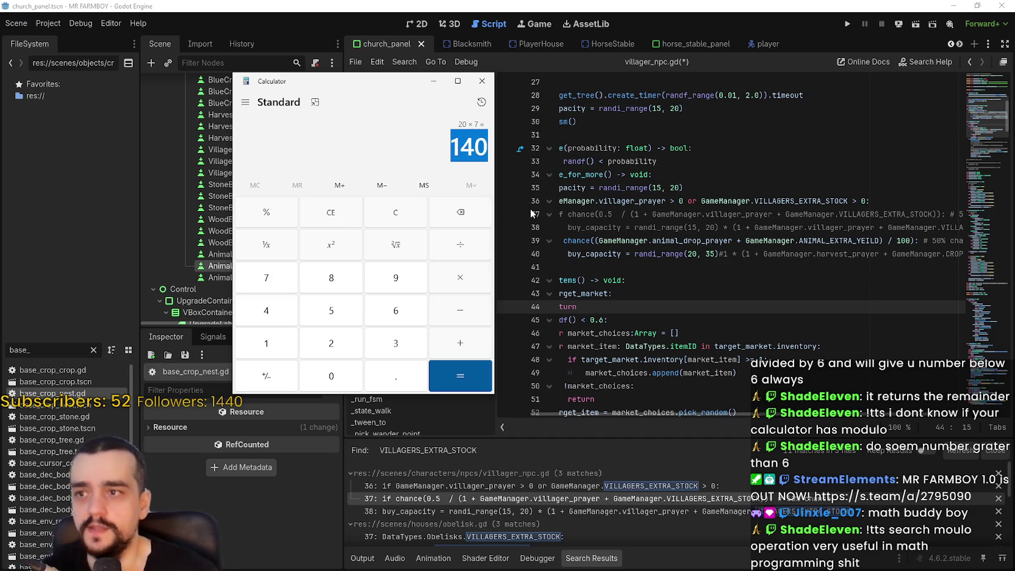
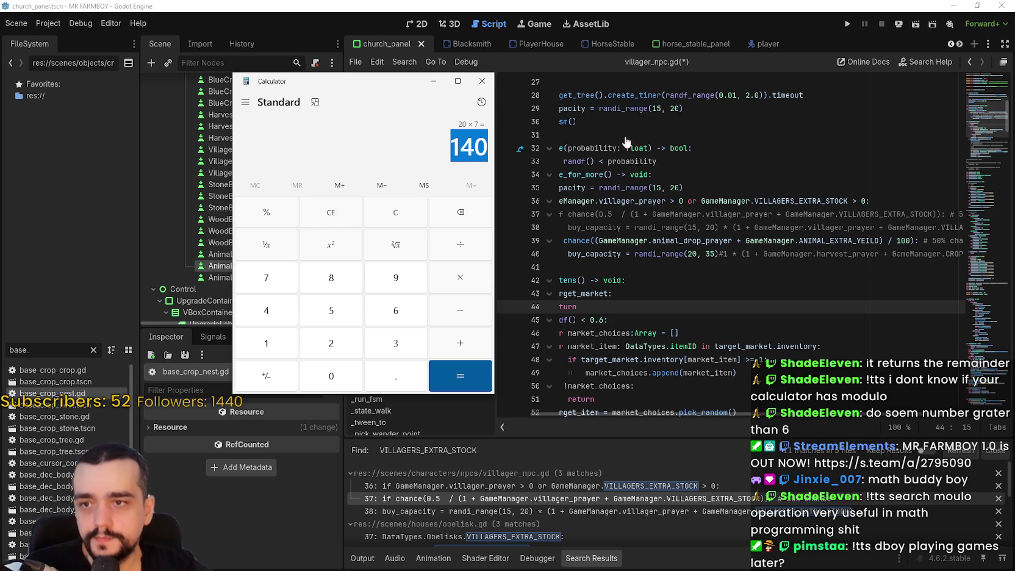
- Replace randi_range(20, 35) on line 40 with buy_capacity*2
left_click(658, 178)
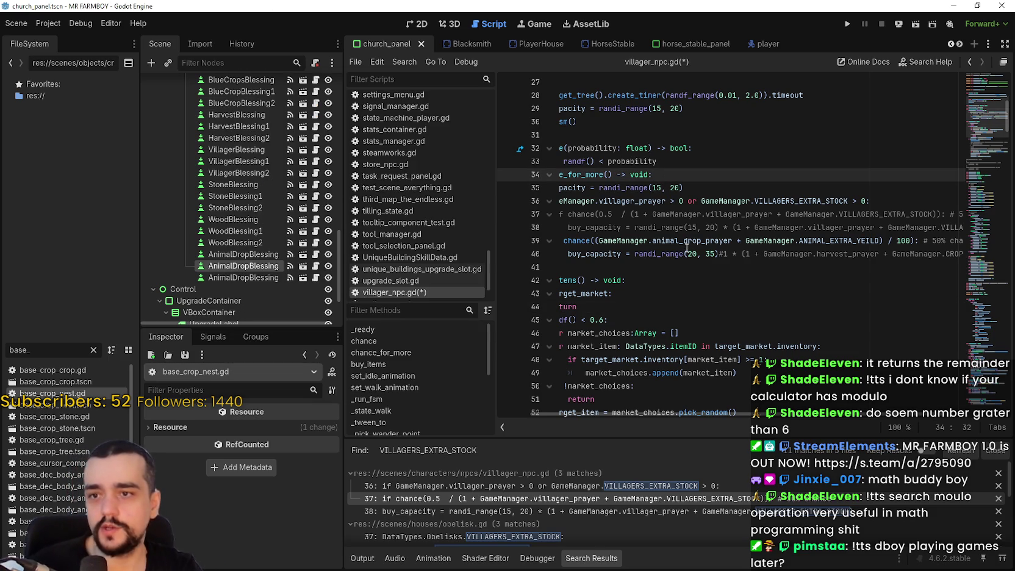
left_click_drag(657, 247, 585, 223)
double_click(579, 184)
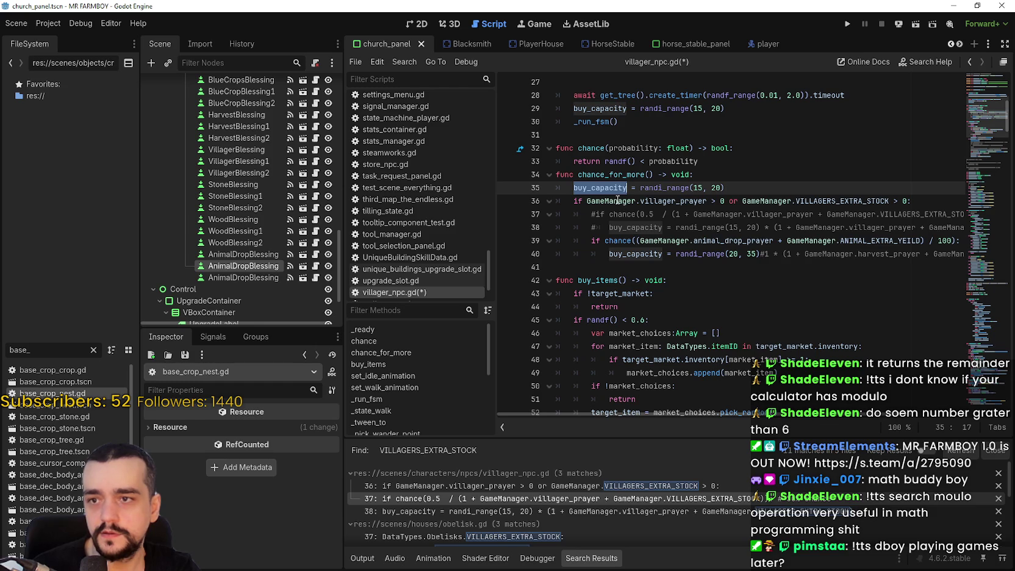
mouse_move(689, 254)
left_click_drag(675, 254, 761, 256)
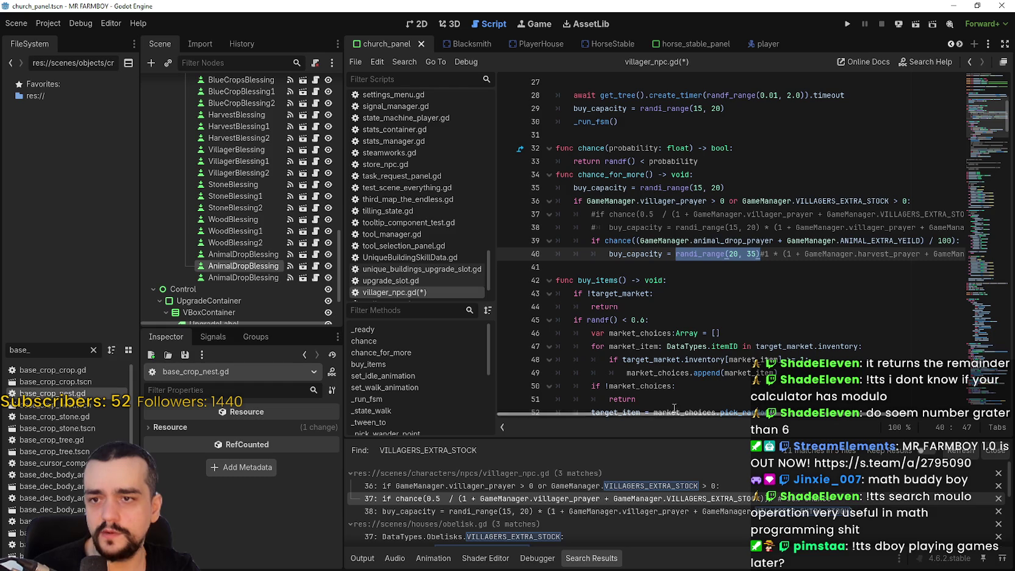
type("buy_capacity")
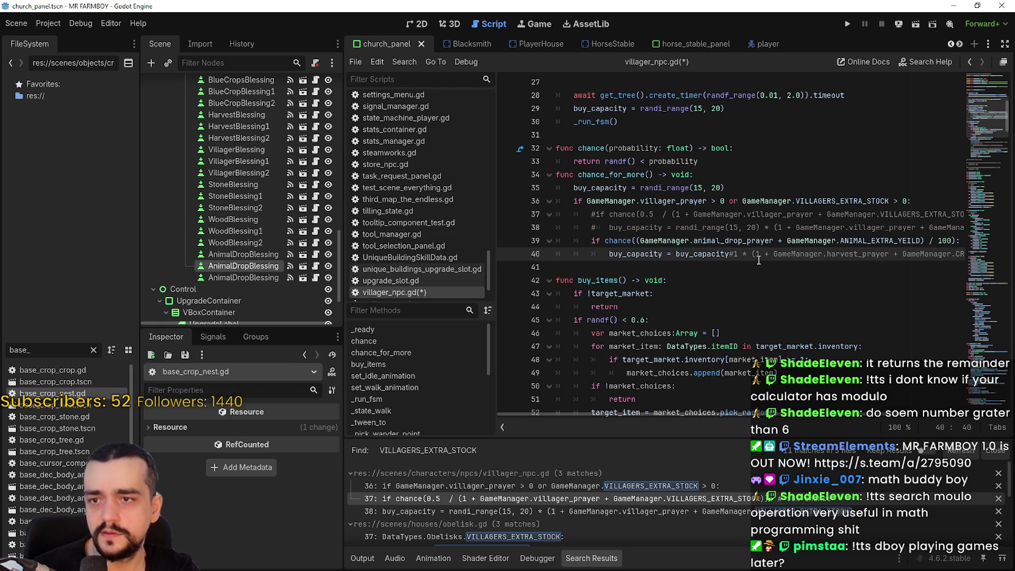
type("*2")
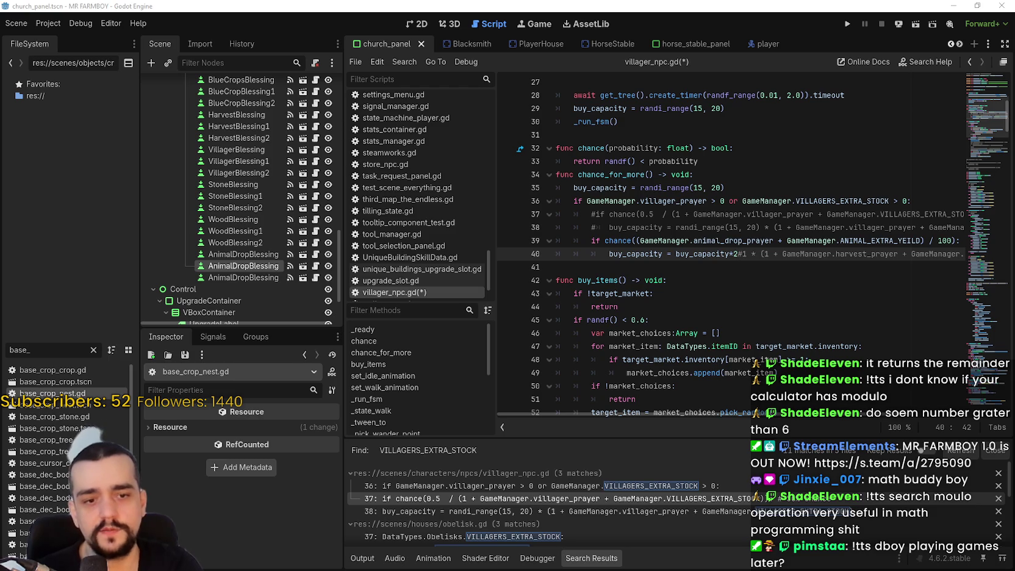
- Check in Calculator that 15 × 2 = 30, then close it
key("XF86Calculator")
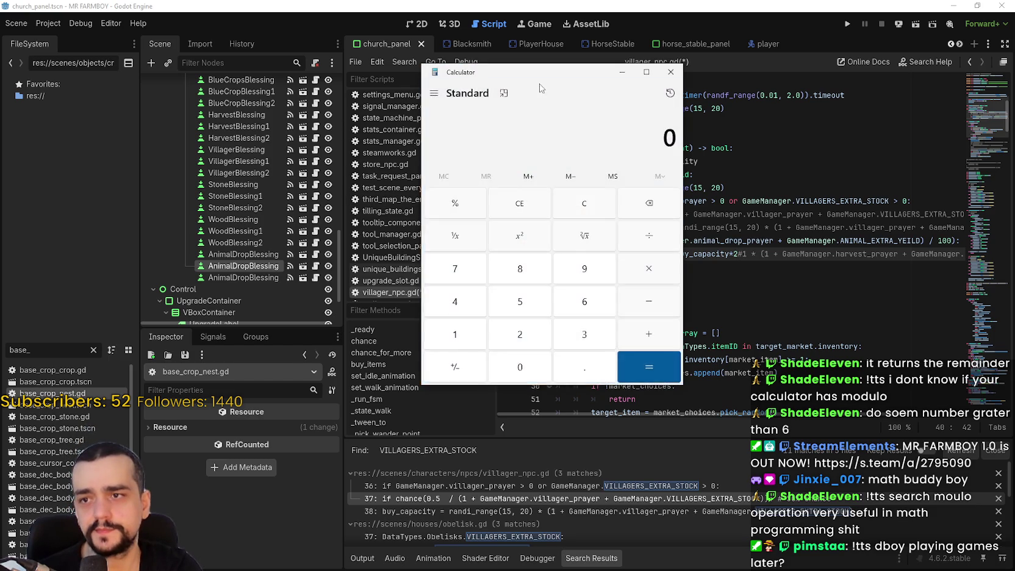
left_click_drag(543, 81, 373, 82)
type("15")
left_click(468, 281)
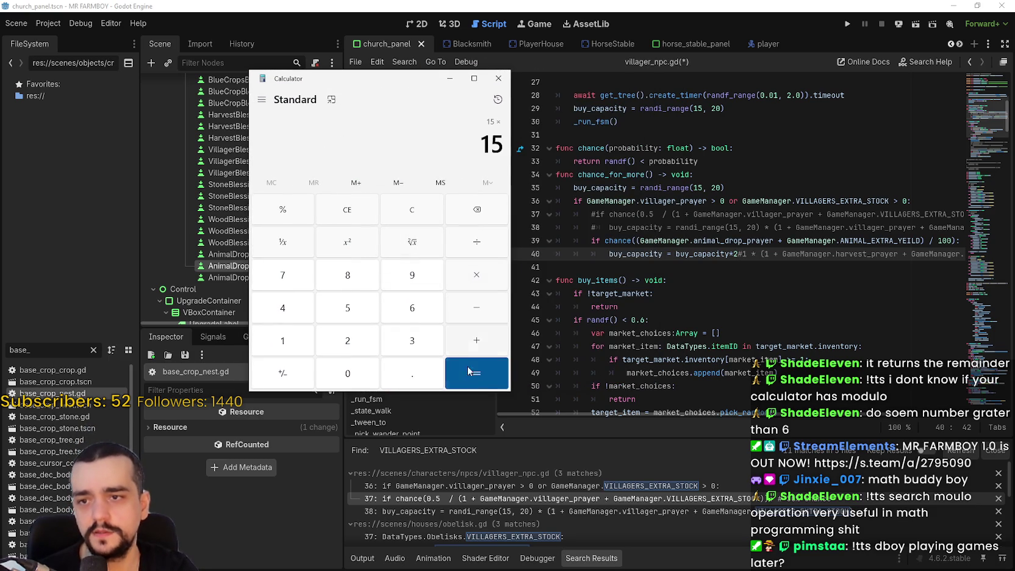
type("2")
left_click(475, 373)
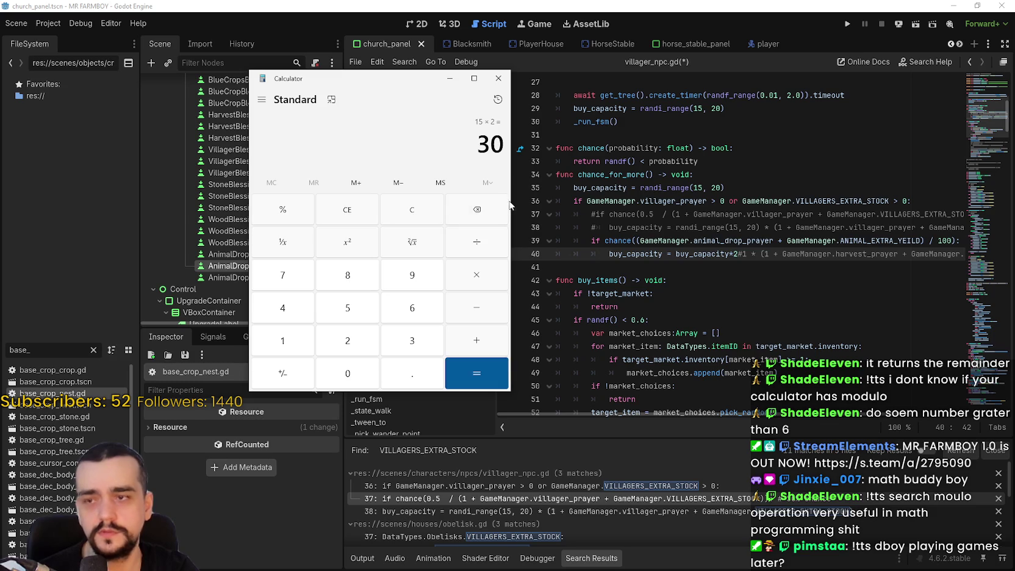
left_click(498, 78)
- Save villager_npc.gd with the doubled buy_capacity edit
left_click(669, 268)
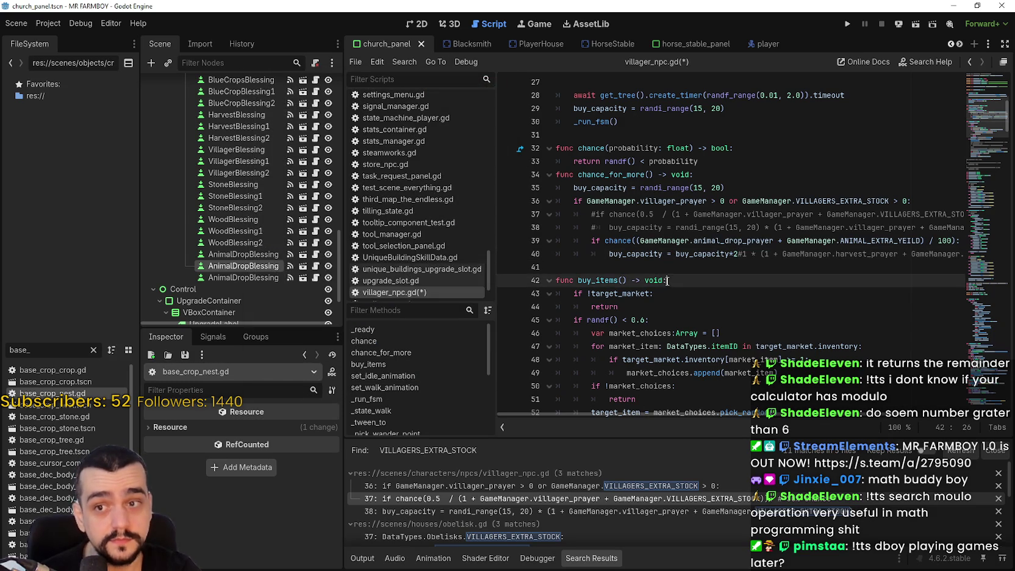
left_click(693, 254)
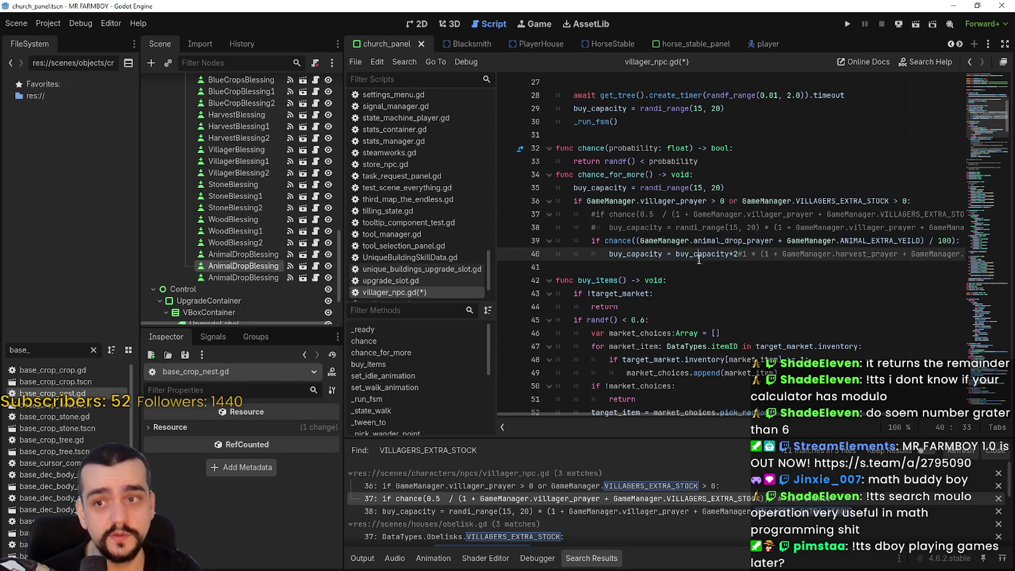
key("ctrl+s")
left_click(693, 279)
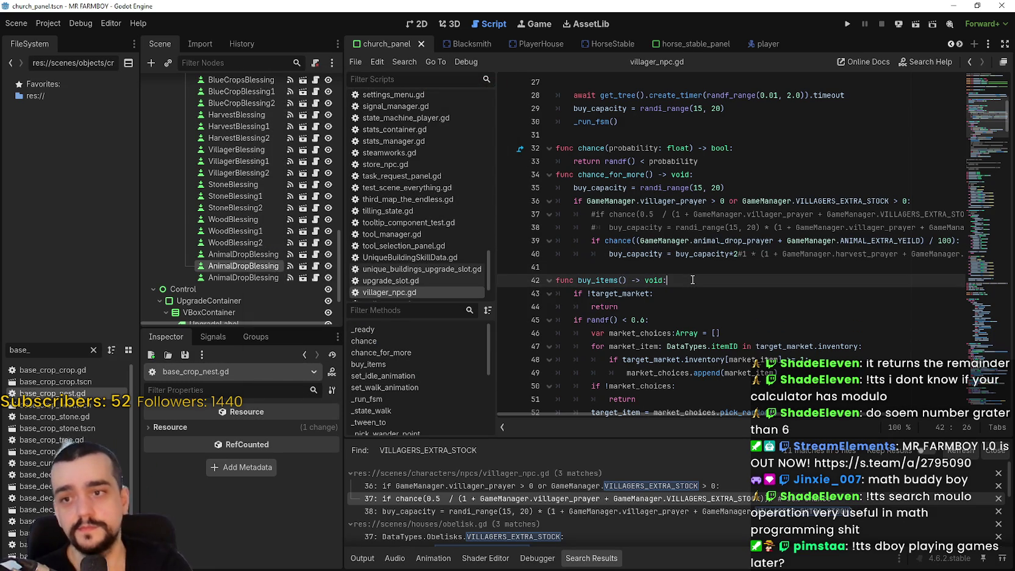
left_click(695, 266)
left_click(698, 256)
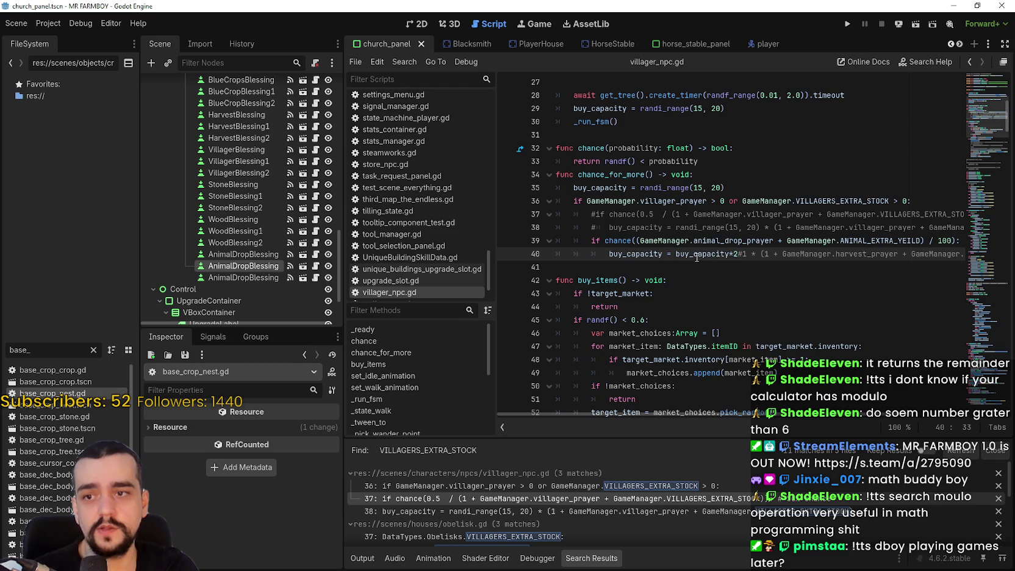
- Review the buy_capacity references on lines 35 and 40
double_click(681, 250)
double_click(601, 188)
left_click(622, 254)
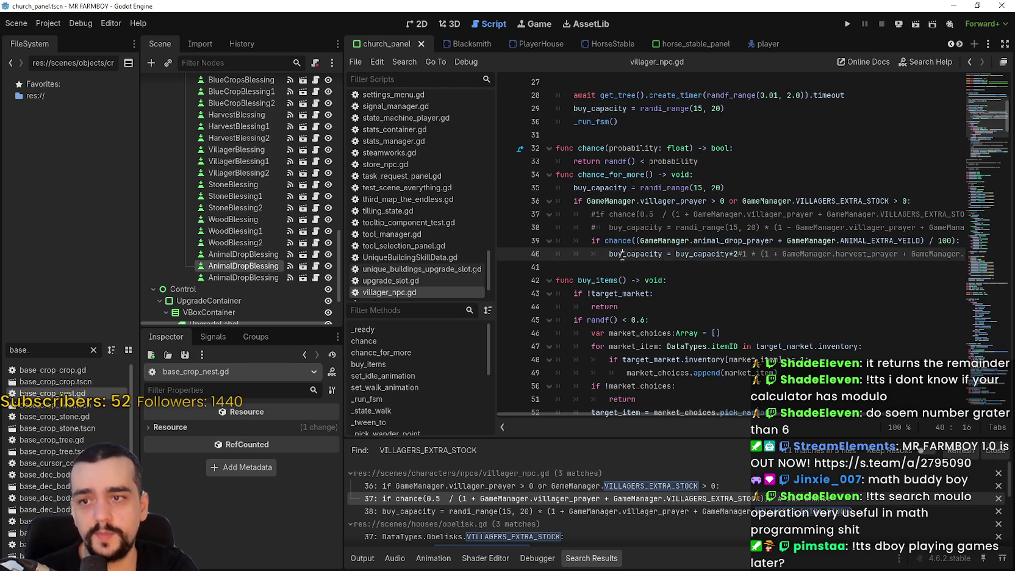
double_click(622, 254)
double_click(712, 255)
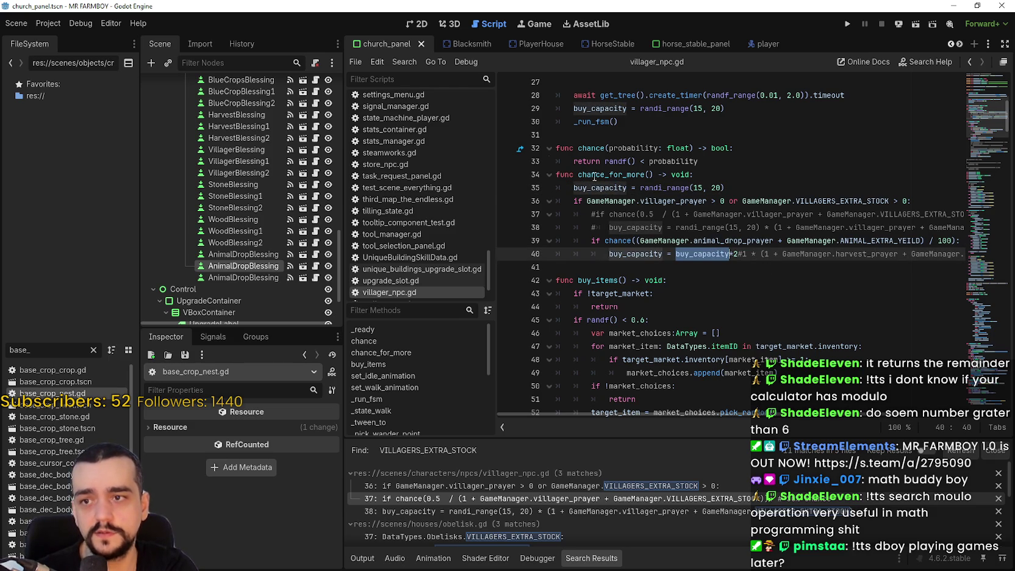
scroll(725, 290, "up", 1)
scroll(715, 293, "down", 2)
left_click(636, 305)
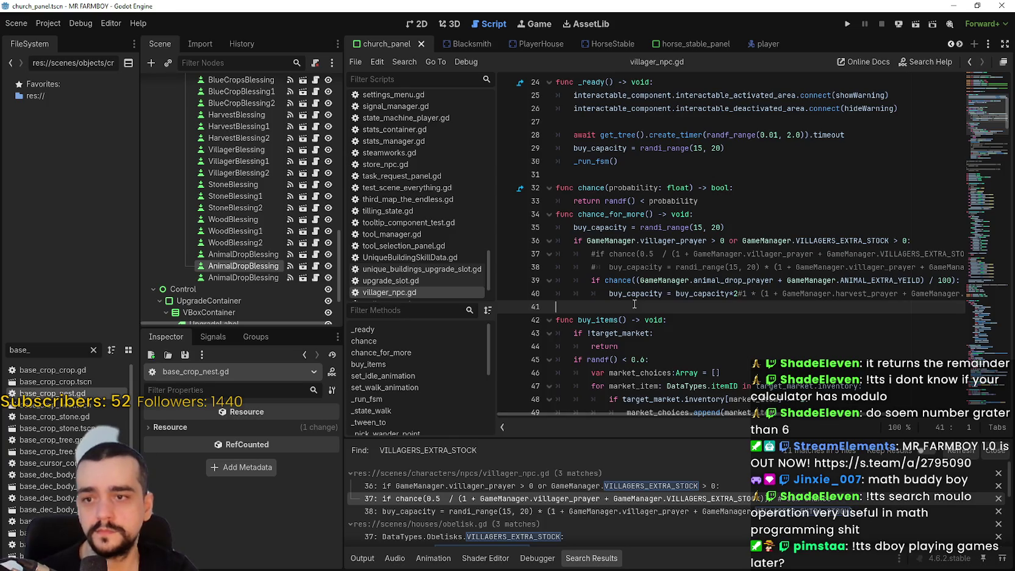
scroll(633, 506, "down", 5)
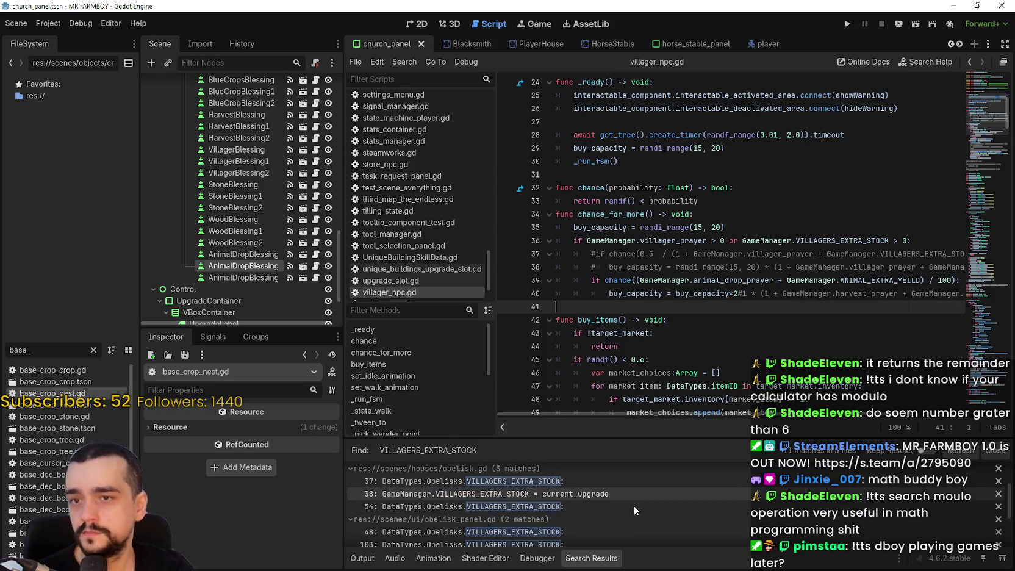
scroll(633, 506, "up", 2)
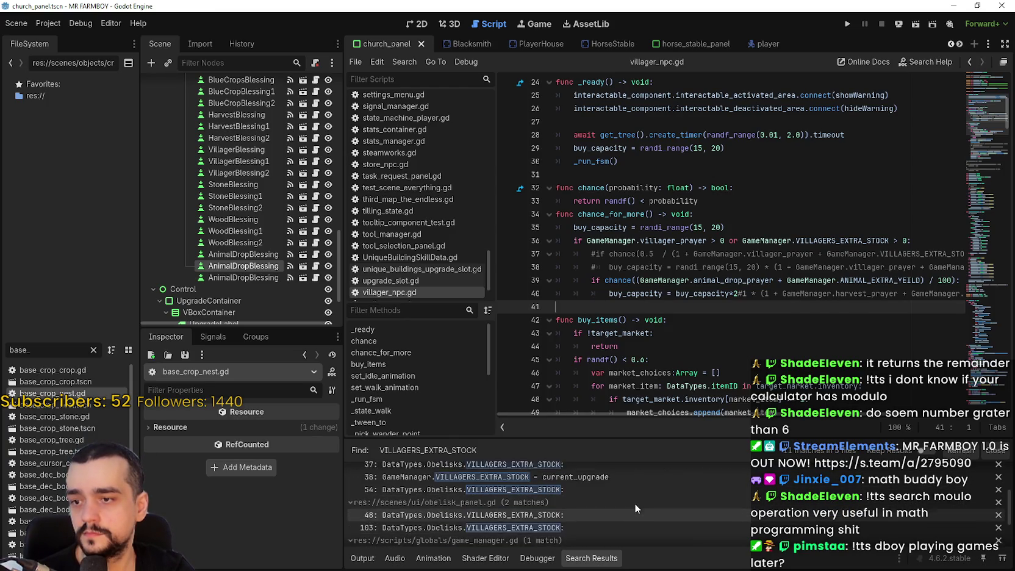
scroll(635, 504, "down", 3)
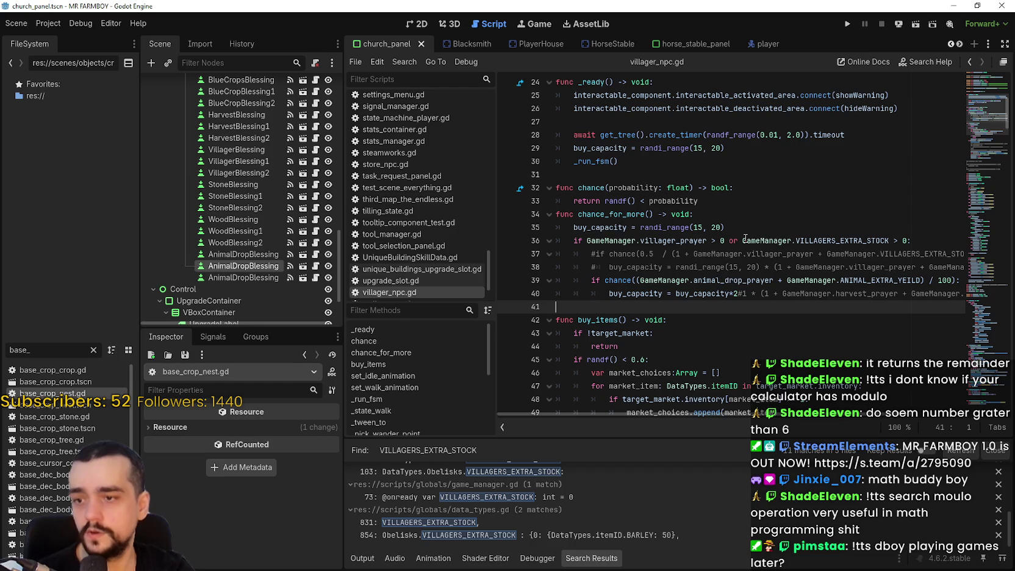
mouse_move(745, 238)
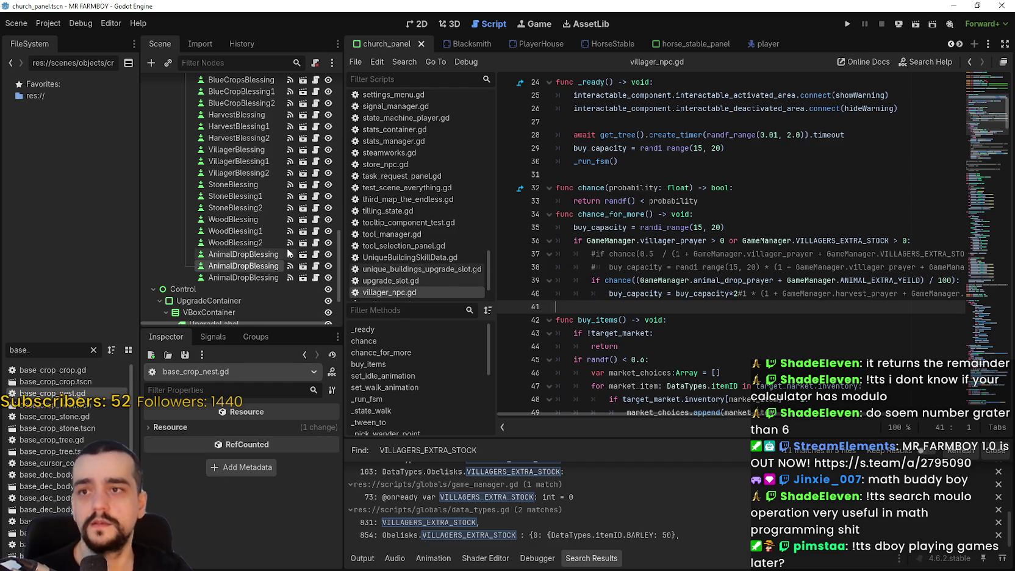
left_click(959, 44)
left_click(959, 43)
left_click(959, 44)
left_click(960, 44)
left_click(949, 44)
left_click(949, 44)
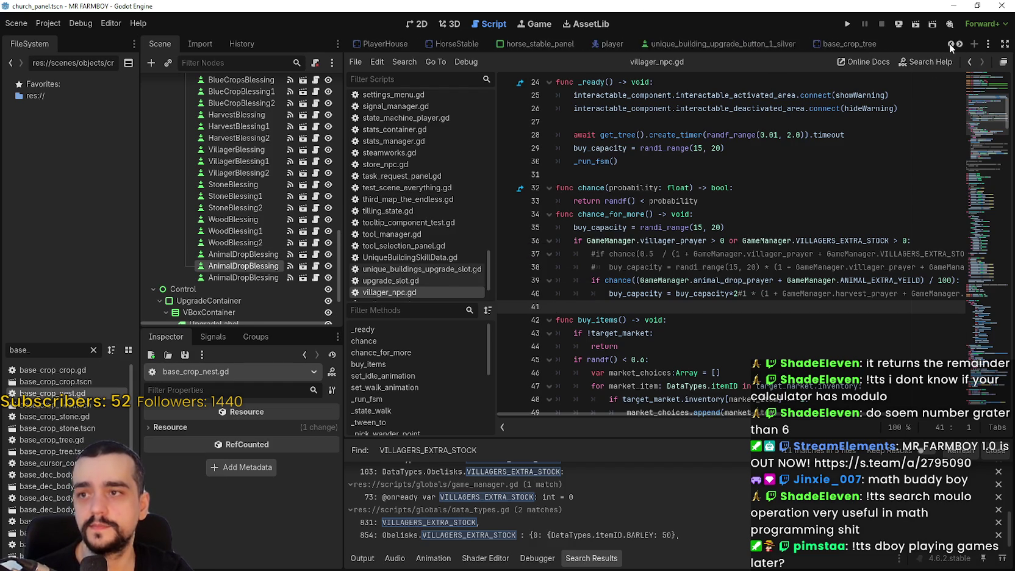
left_click(949, 43)
left_click(950, 44)
left_click(949, 43)
left_click(950, 44)
left_click(949, 43)
left_click(949, 44)
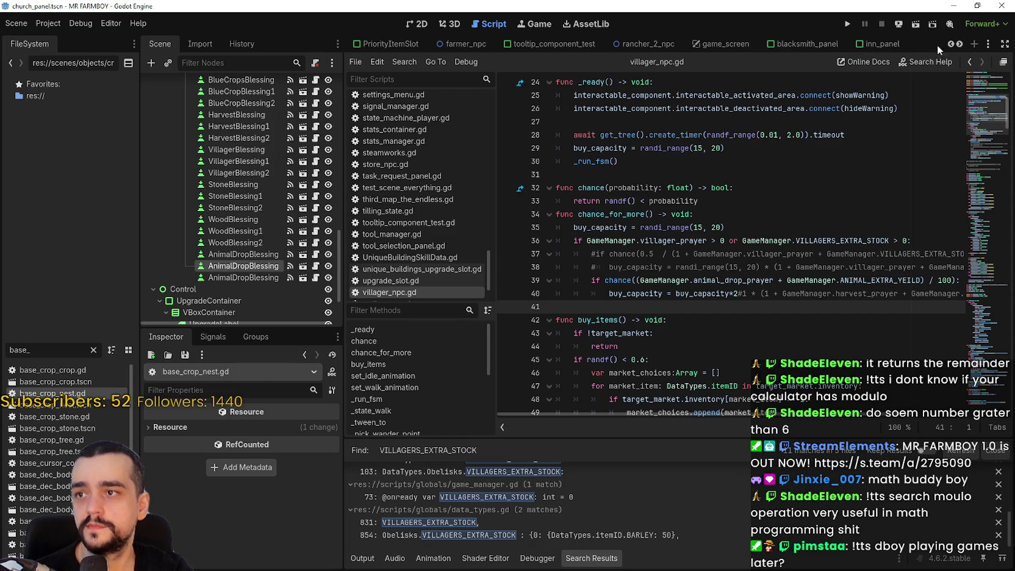
left_click(951, 44)
left_click(951, 44)
left_click(951, 44)
left_click(951, 44)
left_click(951, 44)
left_click(951, 44)
left_click(951, 44)
left_click(952, 44)
left_click(951, 44)
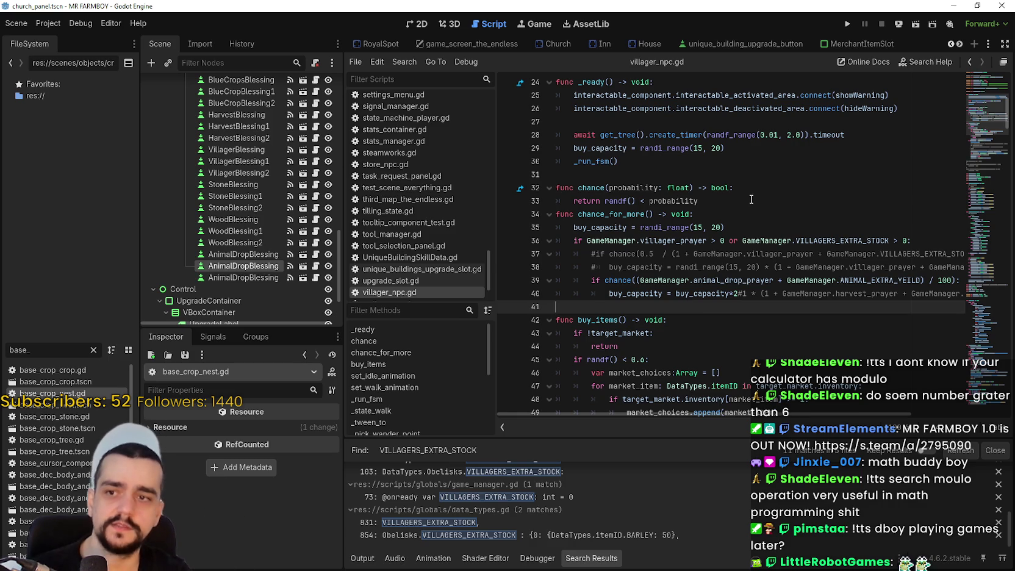
- Review the buy_capacity*2 expression on line 40 and save with Ctrl+S
double_click(667, 227)
mouse_move(675, 293)
left_mouse_down()
mouse_move(748, 294)
mouse_move(737, 293)
left_mouse_up()
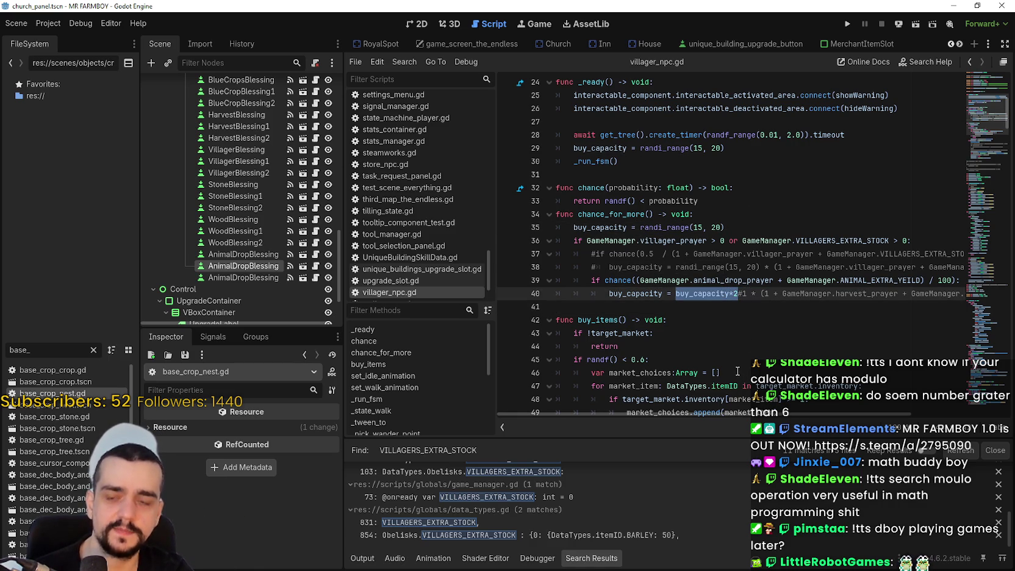
left_click(677, 306)
key("ctrl+s")
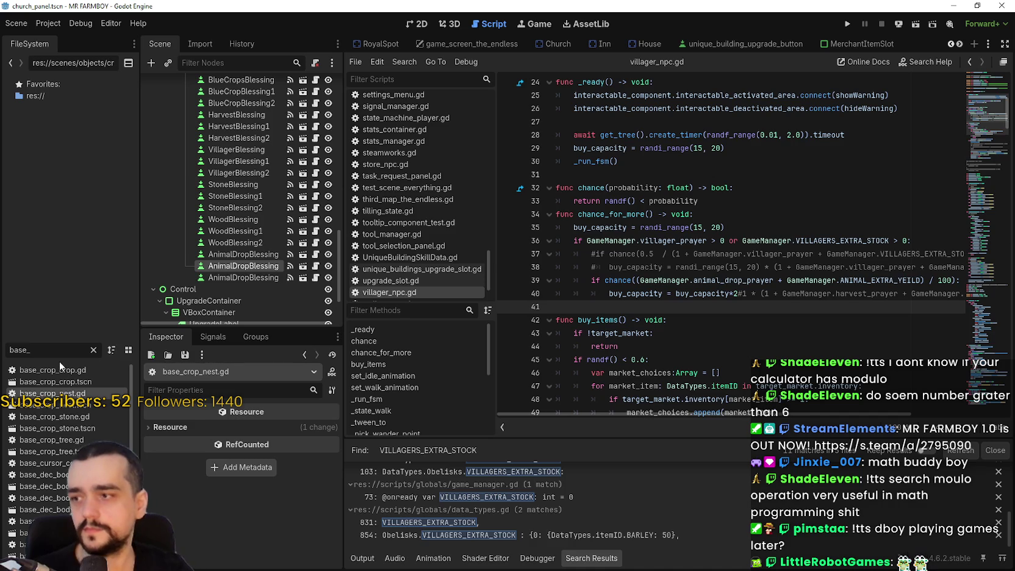
- Open the game_screen_the_endless scene in the 2D view
double_click(18, 350)
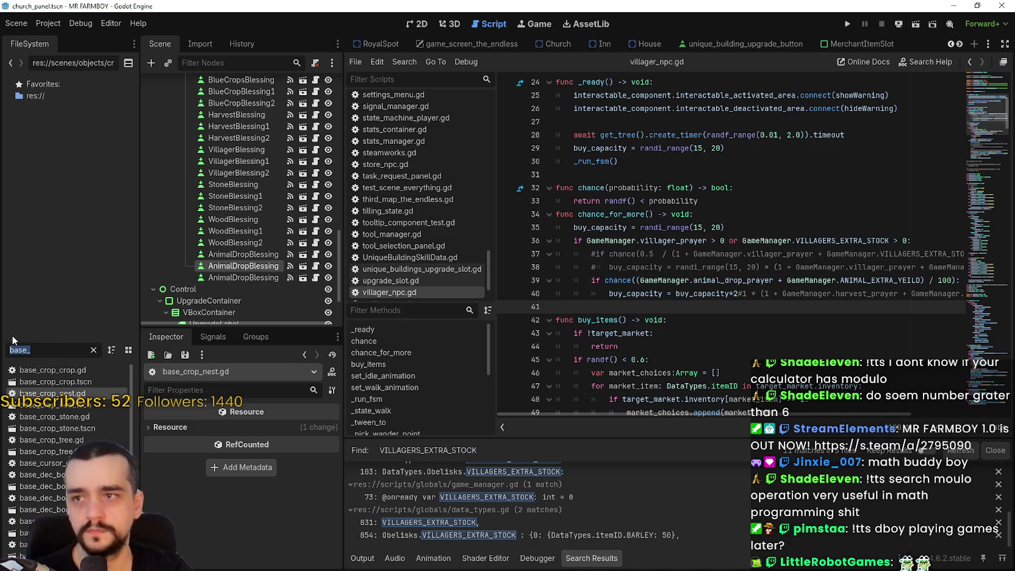
left_click(464, 44)
scroll(260, 313, "down", 5)
scroll(260, 313, "down", 3)
left_click(408, 28)
scroll(291, 256, "down", 8)
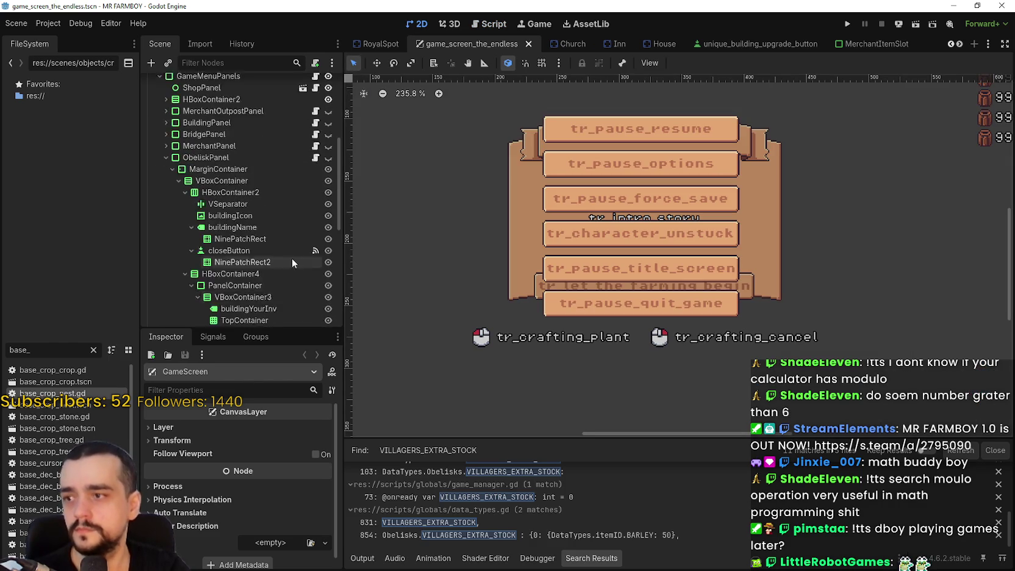
- Bring up obelisk_panel.gd's update_obelisk_descrption code with the caret on line 44
scroll(291, 256, "up", 3)
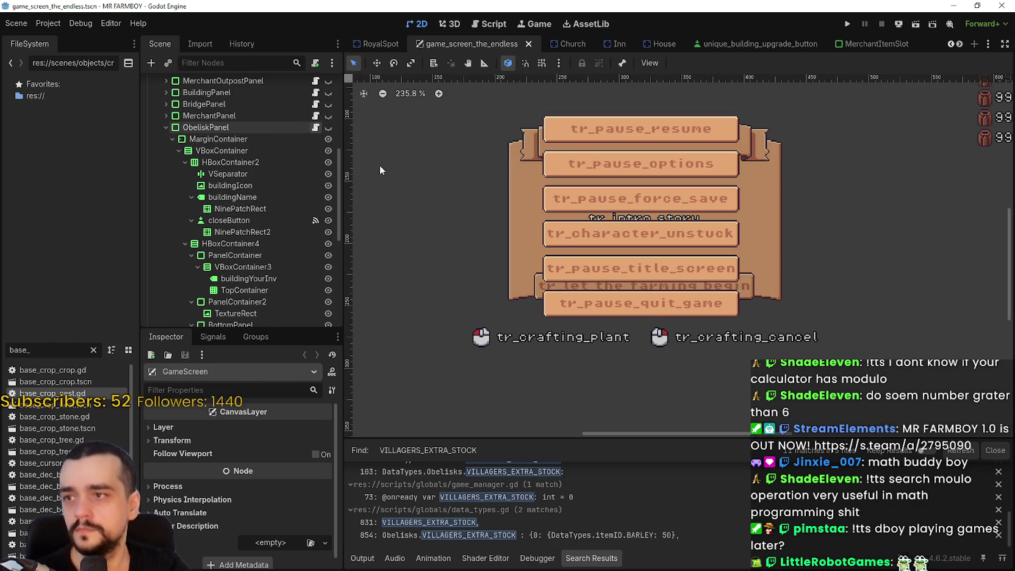
left_click(314, 126)
left_click(650, 364)
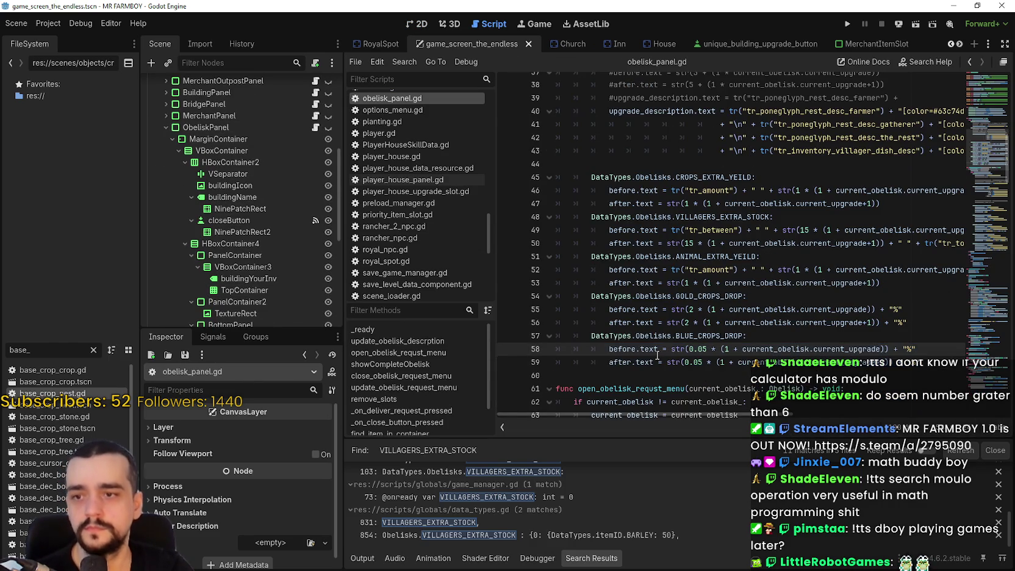
scroll(656, 350, "up", 2)
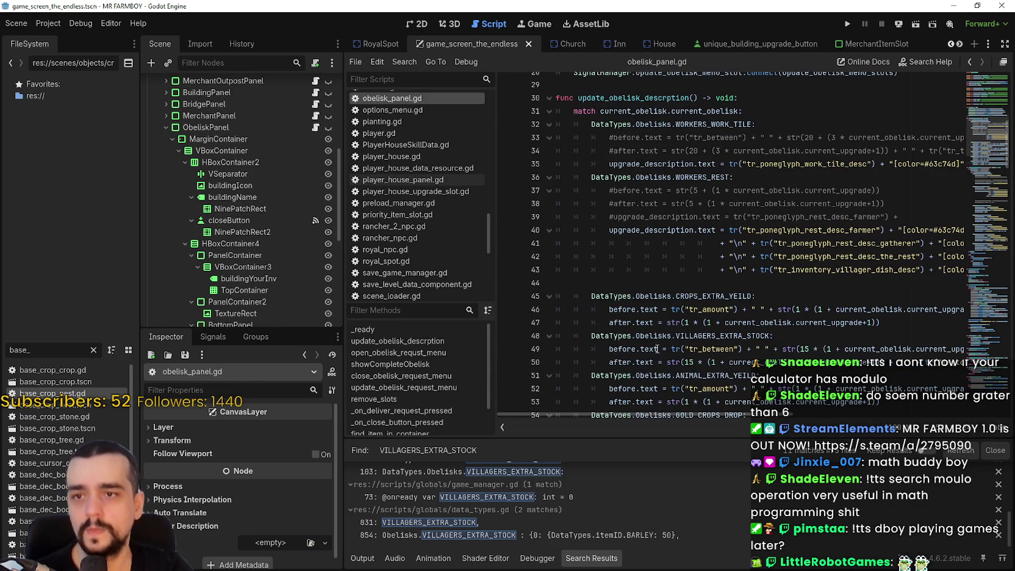
scroll(671, 281, "down", 4)
mouse_move(716, 270)
left_mouse_down()
mouse_move(724, 403)
mouse_move(969, 415)
mouse_move(671, 410)
left_mouse_up()
scroll(719, 409, "up", 3)
left_click(668, 285)
left_click(667, 276)
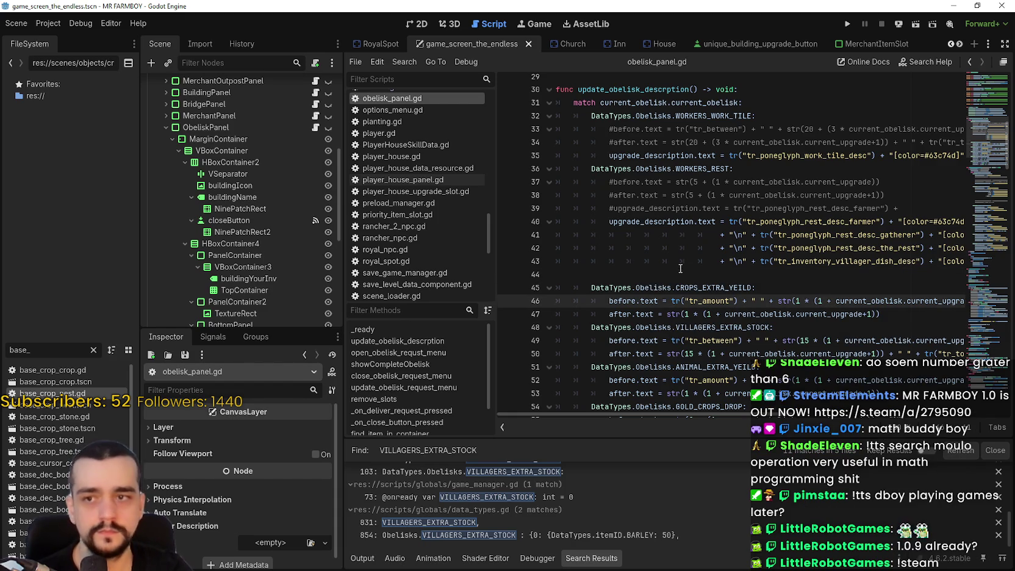
- Select the WORKERS_REST upgrade_description lines 40–43 for review, then check Steam notifications
key("shift+Up")
key("shift+Up")
key("shift+Up")
key("shift+Down")
key("shift+Down")
key("shift+Down")
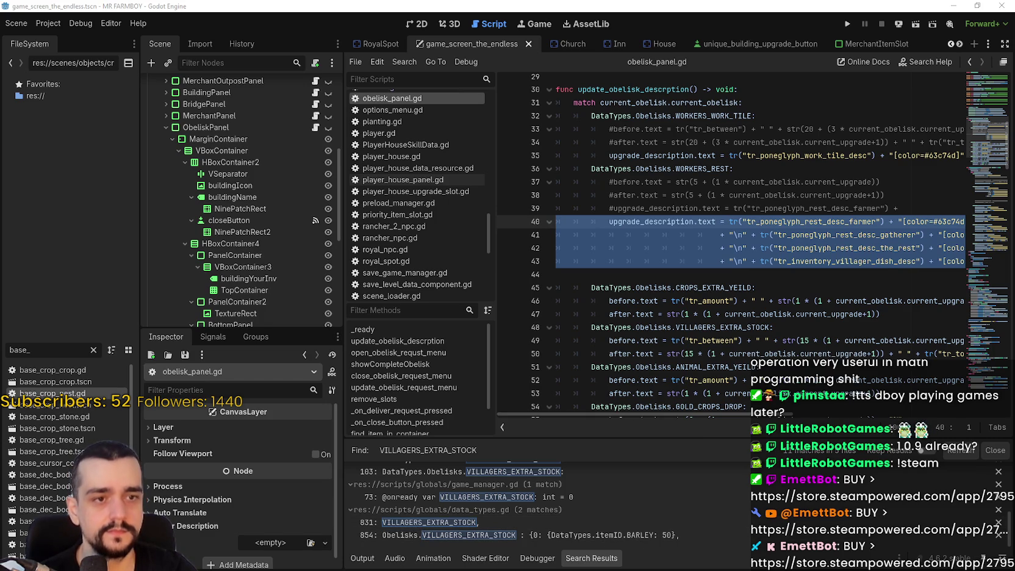
left_click_drag(700, 276, 568, 215)
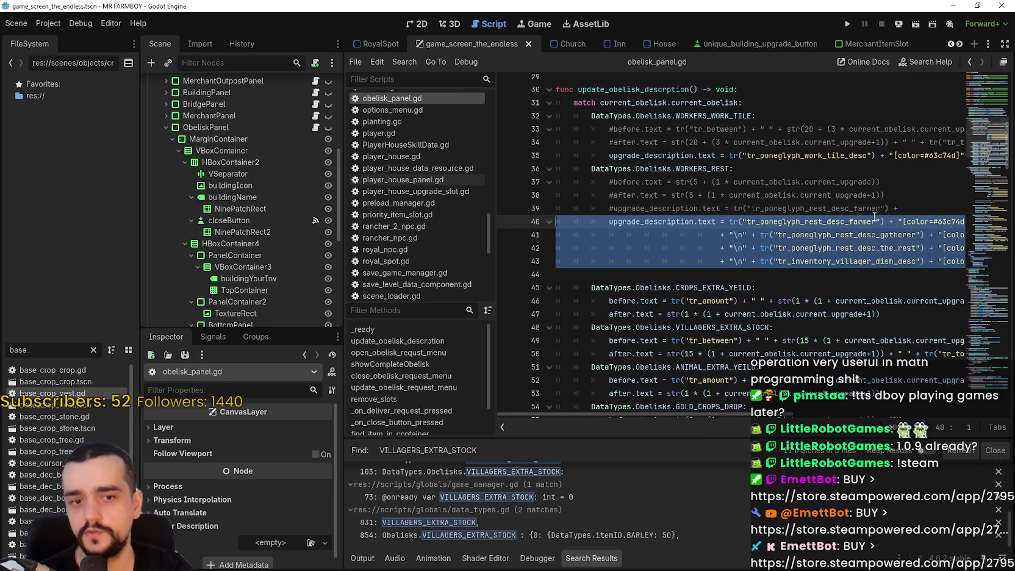
left_click(921, 196)
left_click(877, 272)
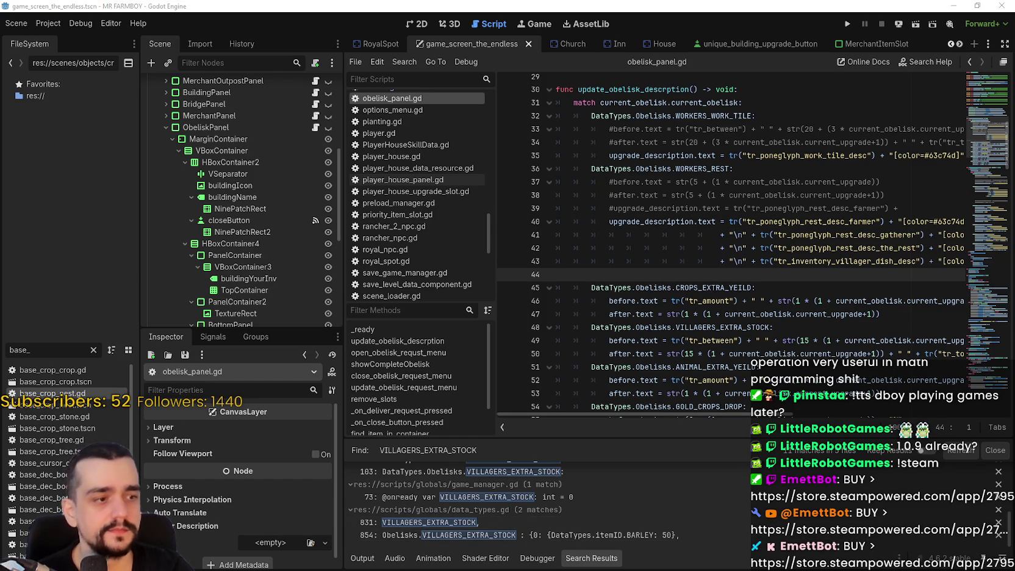
key("alt+Tab")
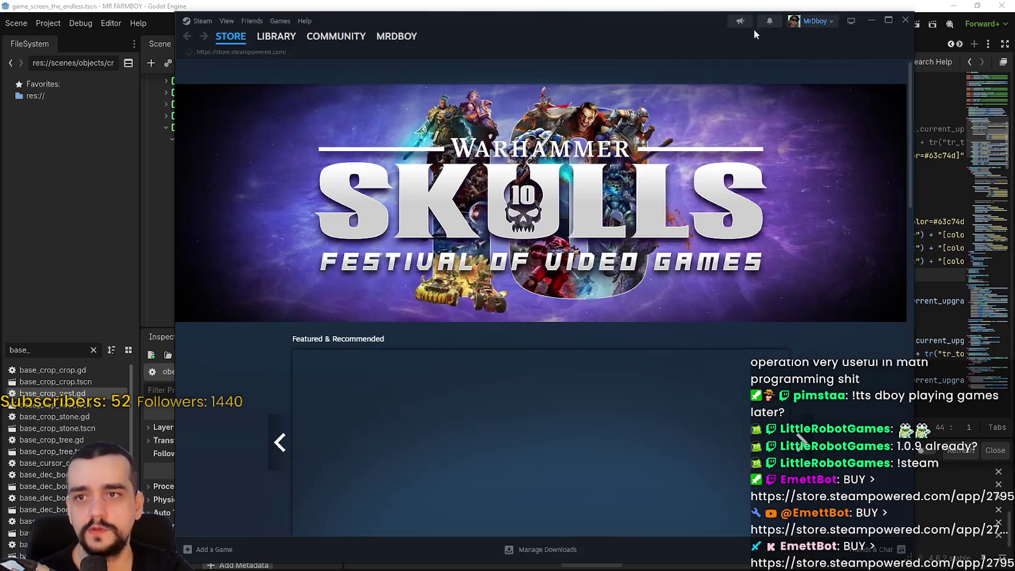
left_click(767, 24)
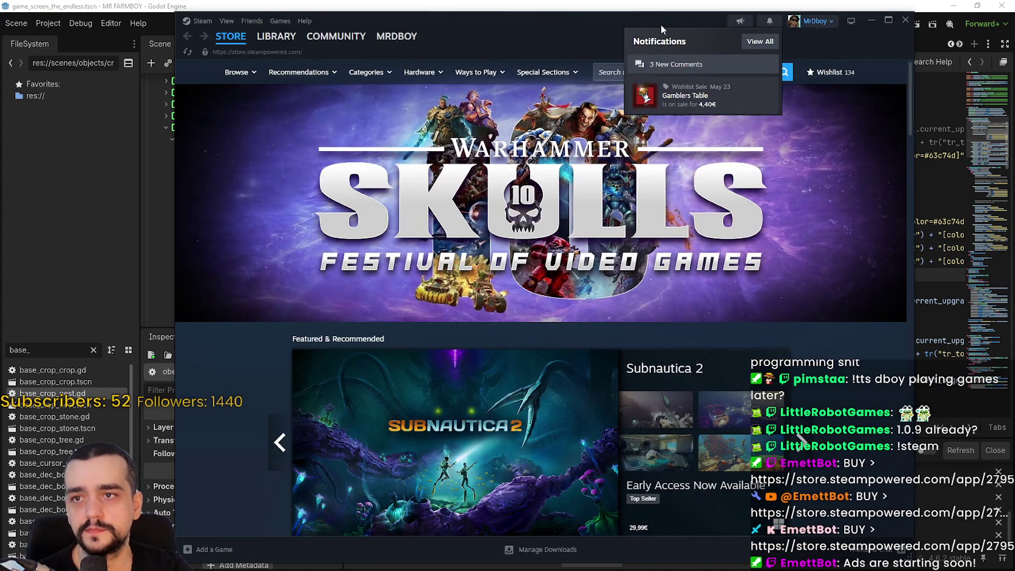
- Switch from Steam back to the Godot script editor
key("alt+Tab")
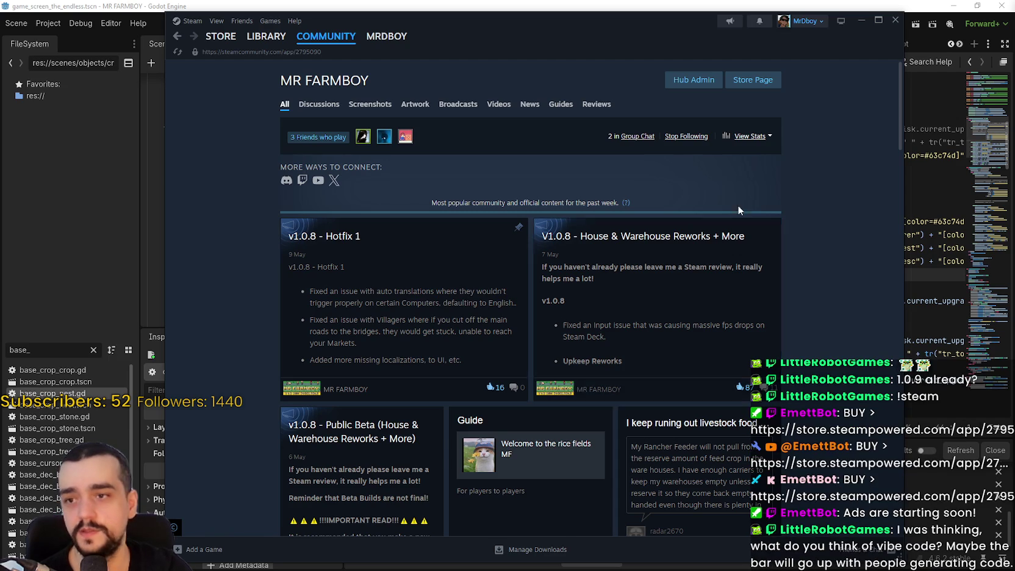
- Scroll the MR FARMBOY hub posts, then close the Steam window
scroll(540, 261, "down", 3)
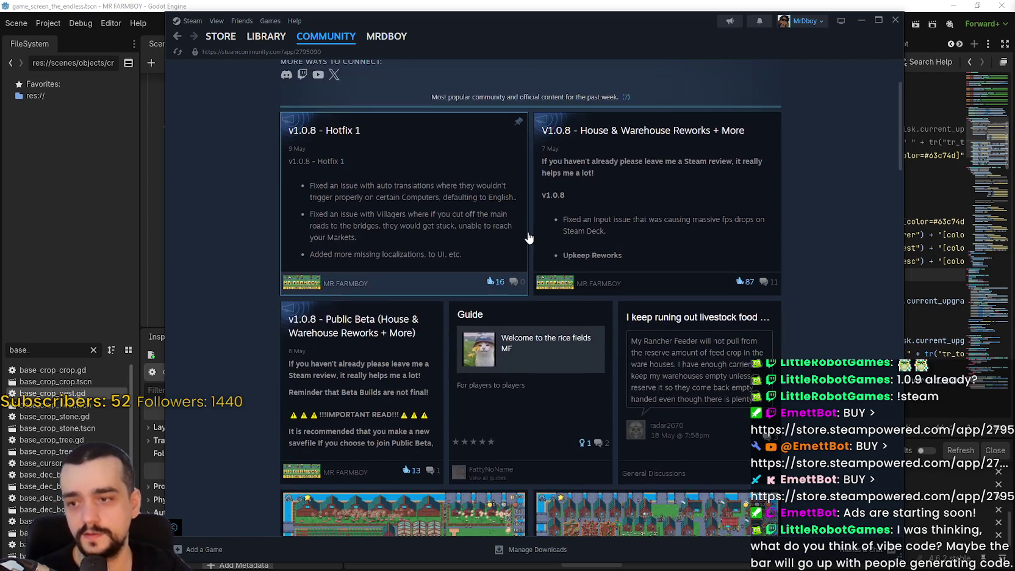
scroll(530, 235, "up", 3)
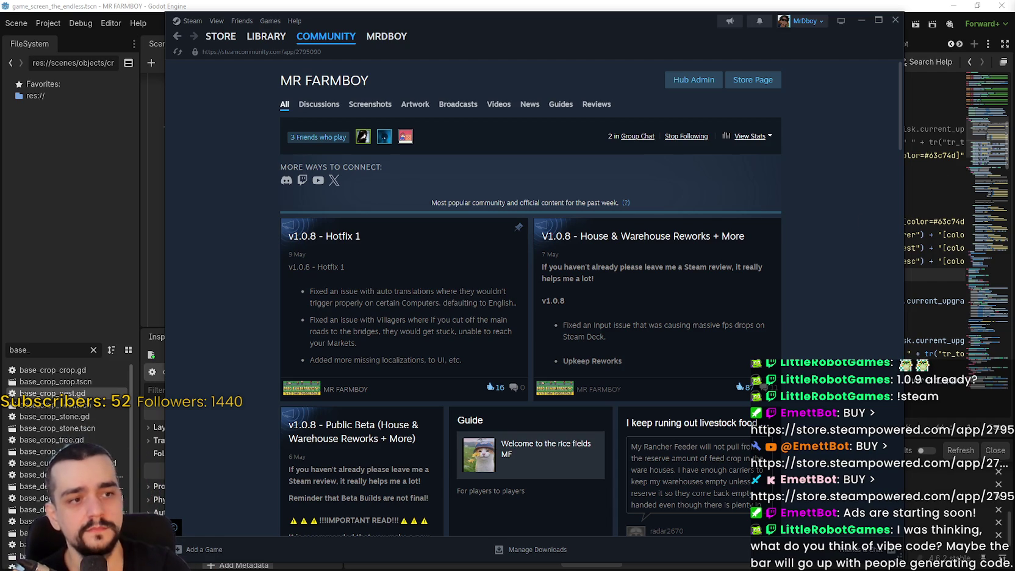
left_click(894, 27)
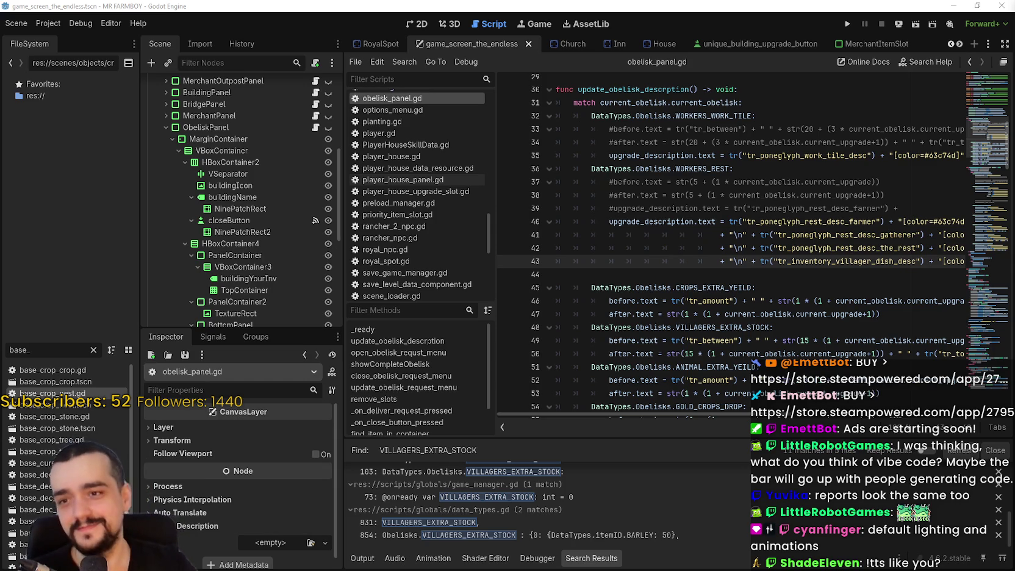
- Select the commented WORKERS_REST lines 37–39, confirming only upgrade_description stays active
left_click(831, 275)
mouse_move(943, 210)
left_mouse_down()
mouse_move(609, 182)
mouse_move(560, 190)
left_mouse_up()
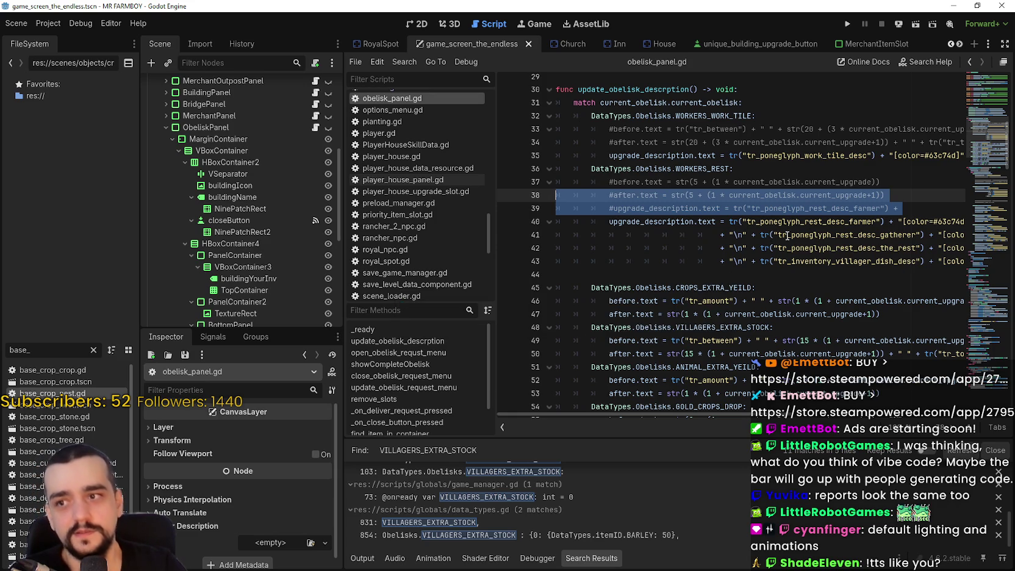
mouse_move(899, 210)
left_mouse_down()
mouse_move(549, 171)
mouse_move(491, 188)
left_mouse_up()
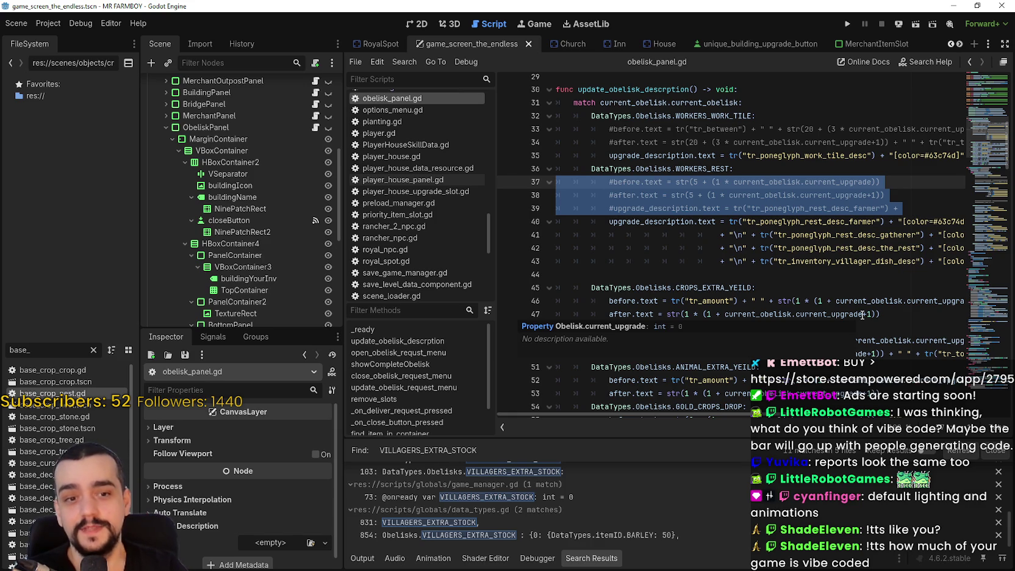
left_click(855, 267)
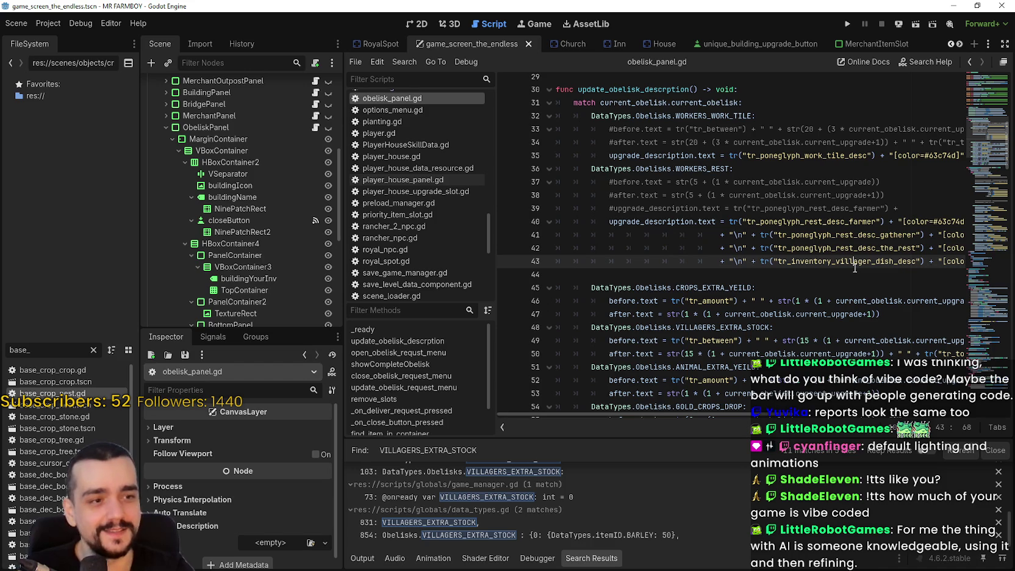
scroll(854, 269, "up", 2)
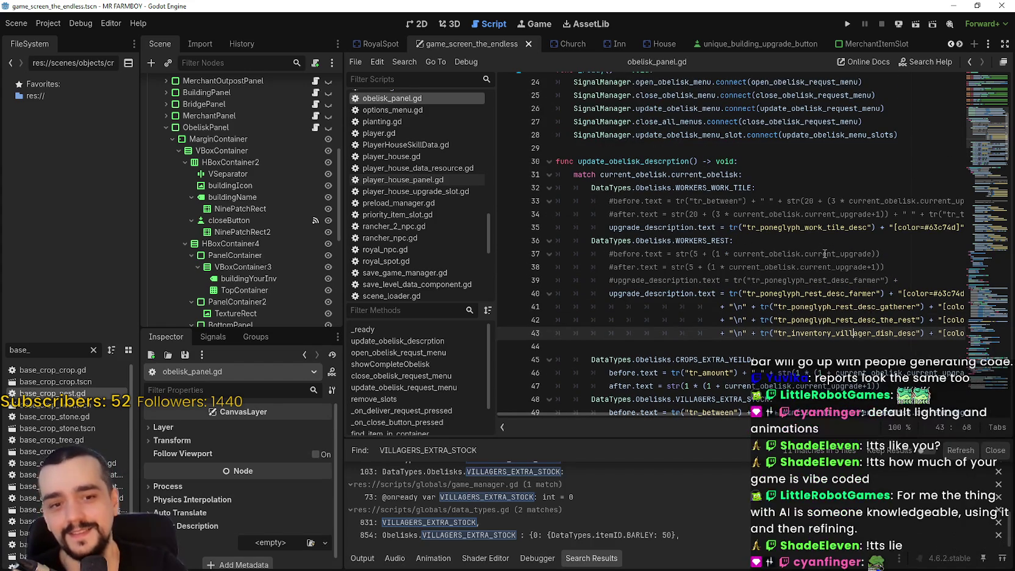
left_click_drag(898, 279, 524, 249)
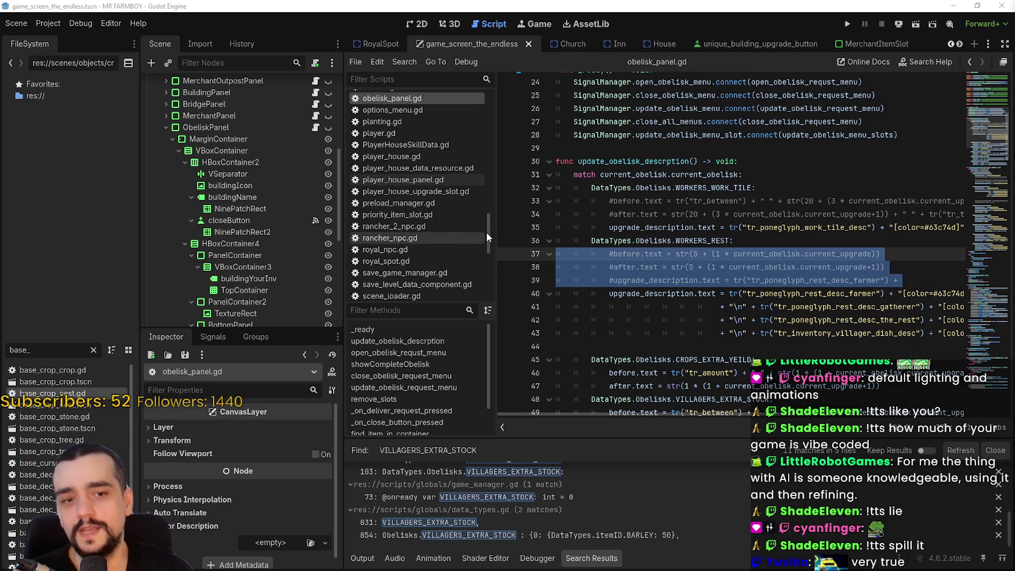
left_click(652, 240)
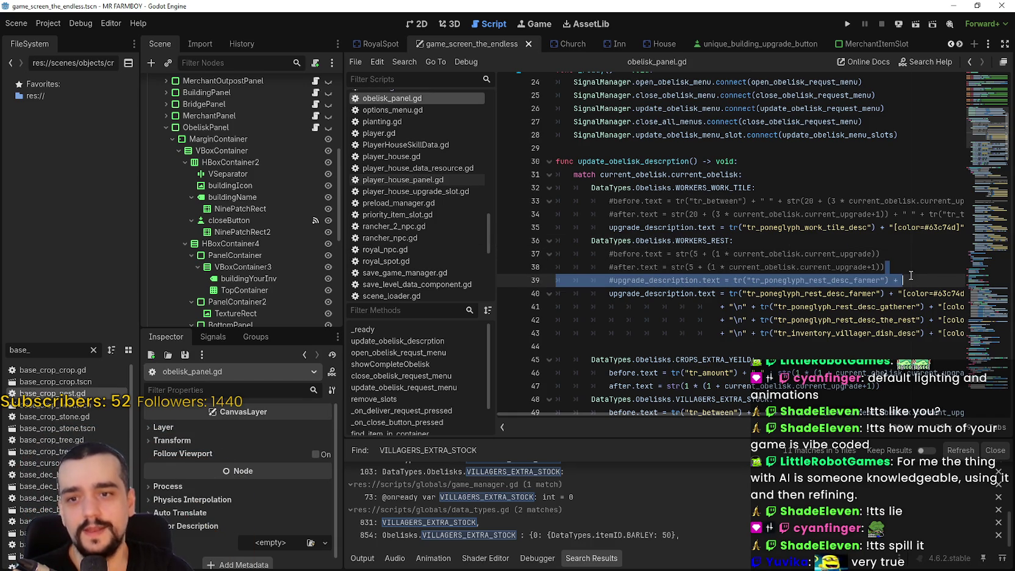
mouse_move(898, 280)
left_mouse_down()
mouse_move(529, 263)
mouse_move(524, 292)
mouse_move(505, 255)
left_mouse_up()
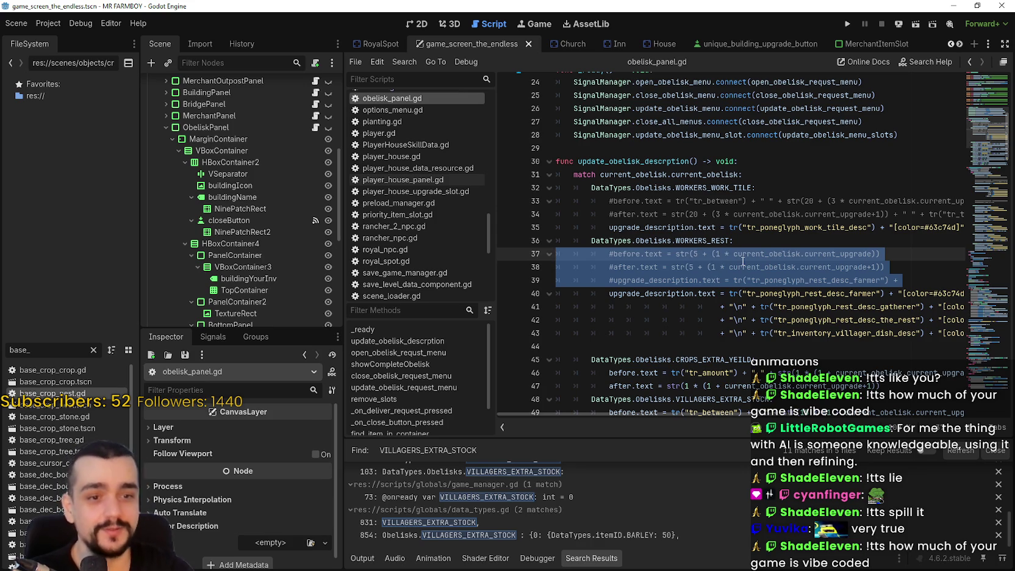
scroll(740, 260, "down", 1)
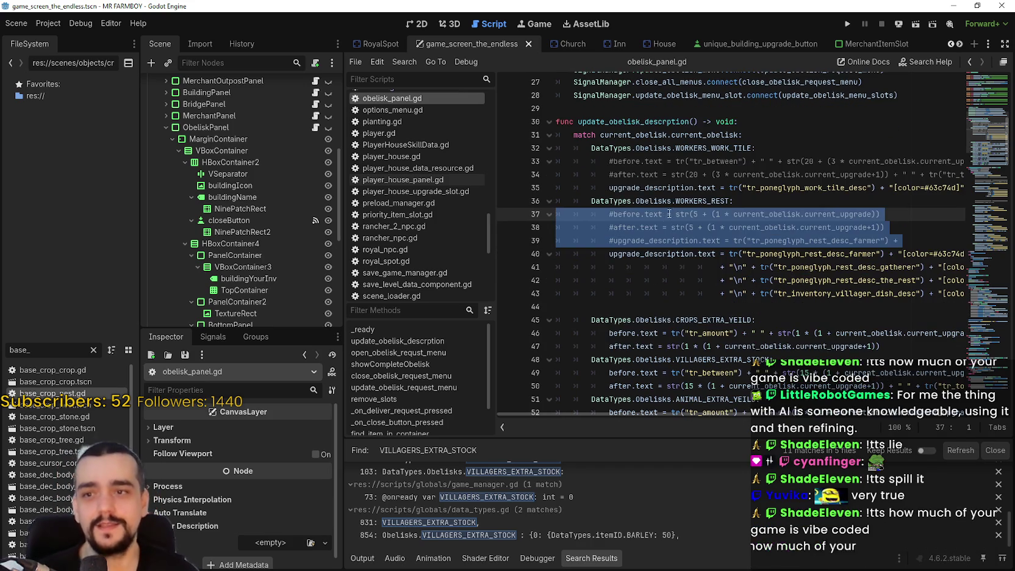
left_click(676, 298)
scroll(671, 292, "down", 1)
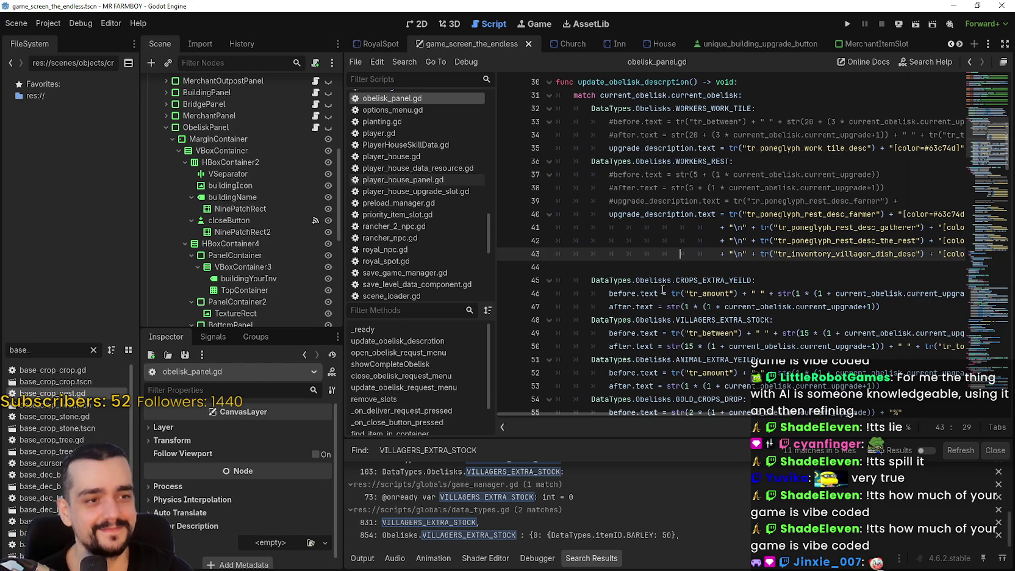
mouse_move(714, 279)
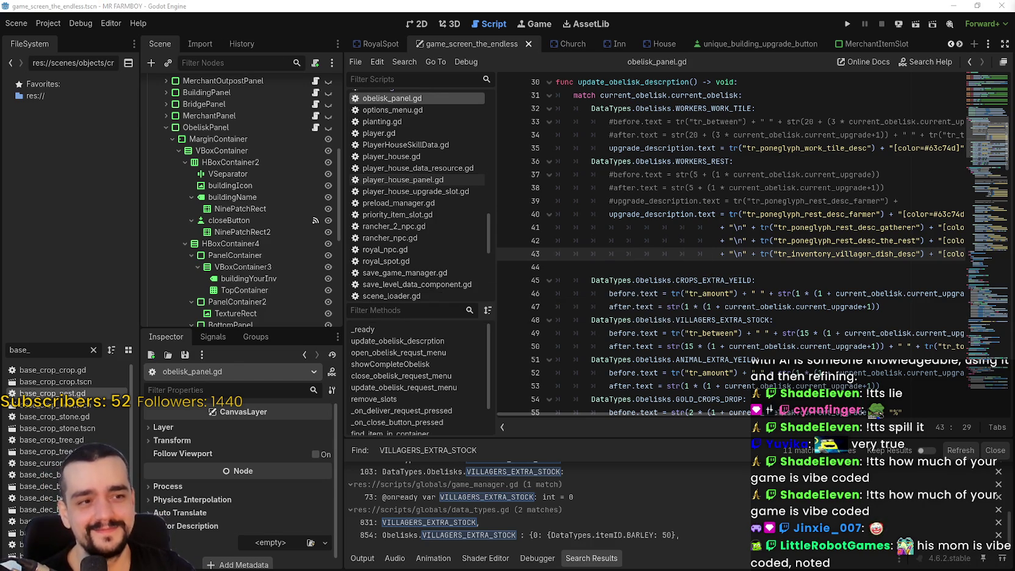
left_click(727, 268)
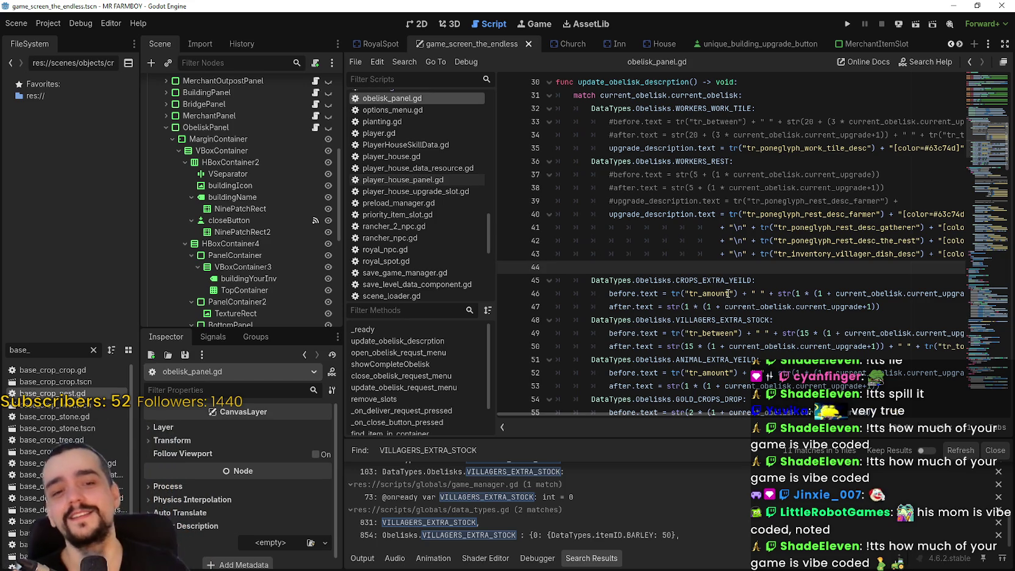
left_click_drag(495, 275, 479, 273)
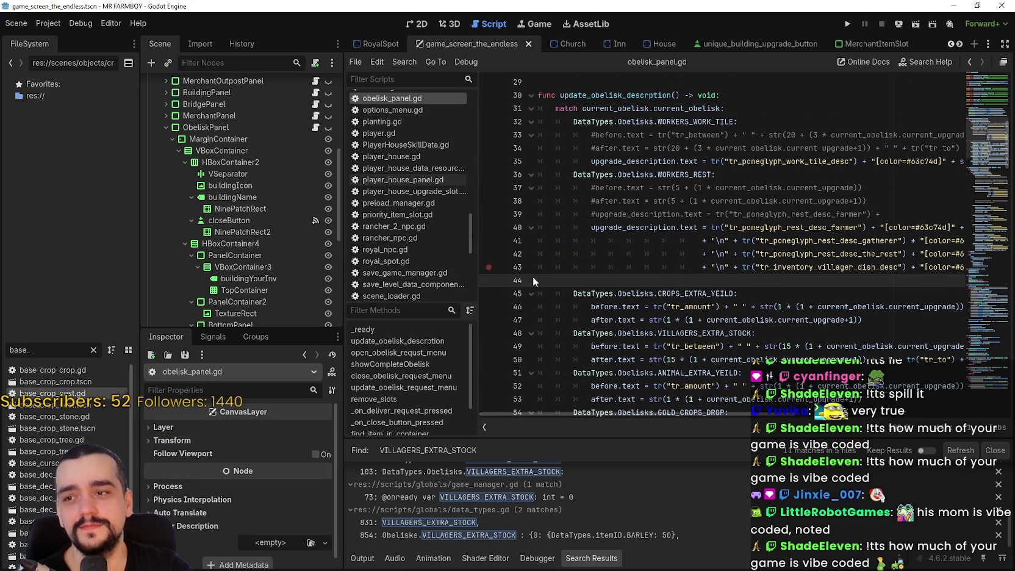
left_click(906, 202)
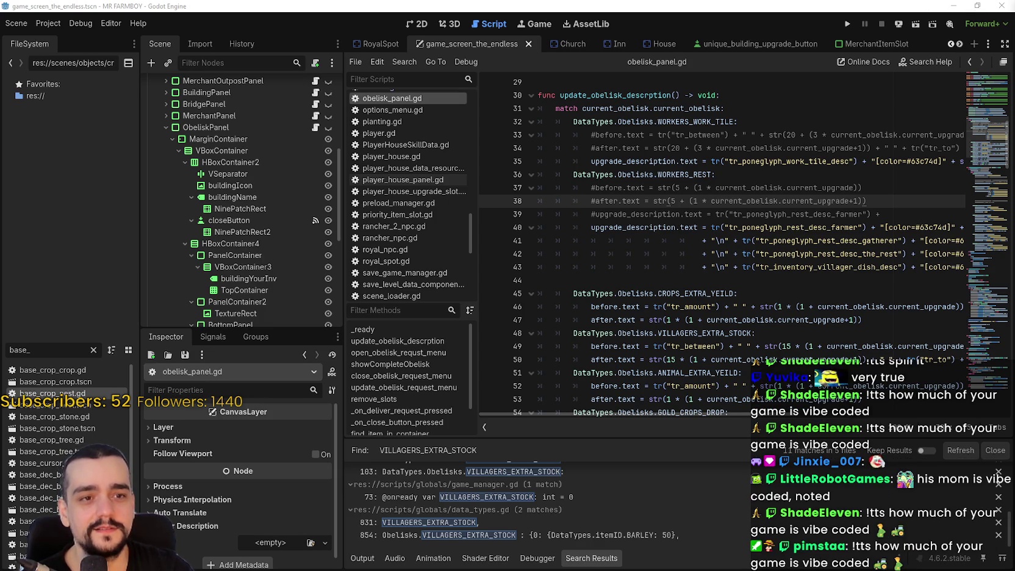
left_click(931, 280)
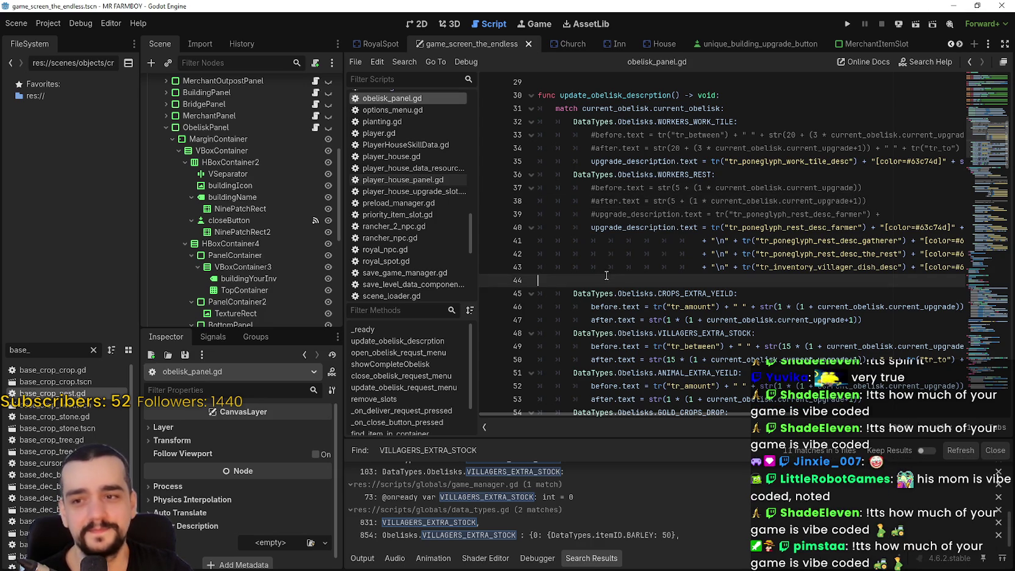
scroll(930, 277, "up", 2)
mouse_move(902, 293)
left_mouse_down()
mouse_move(548, 256)
mouse_move(535, 265)
left_mouse_up()
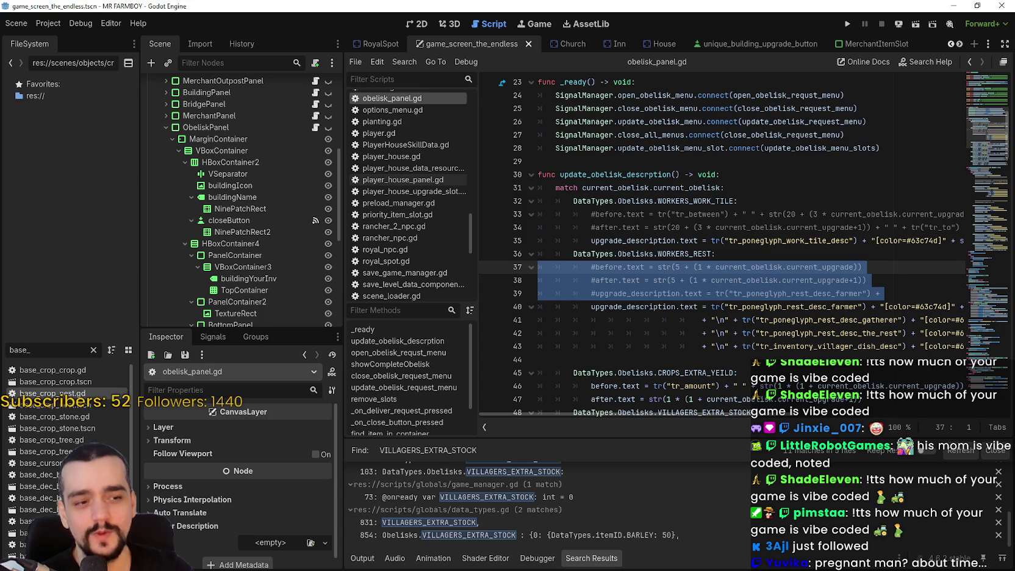
key("alt+Tab")
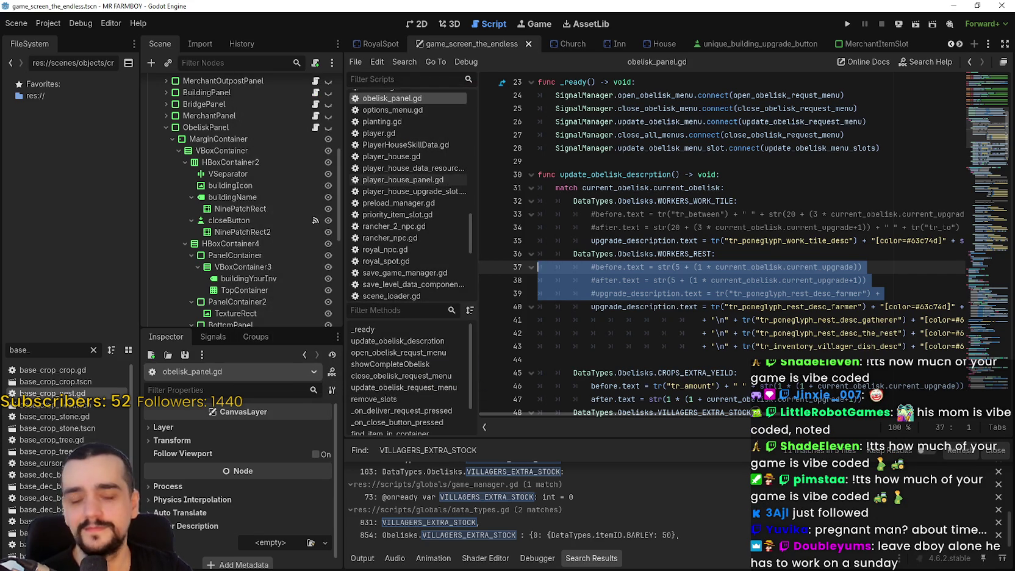
left_click(391, 27)
left_click_drag(940, 294, 537, 240)
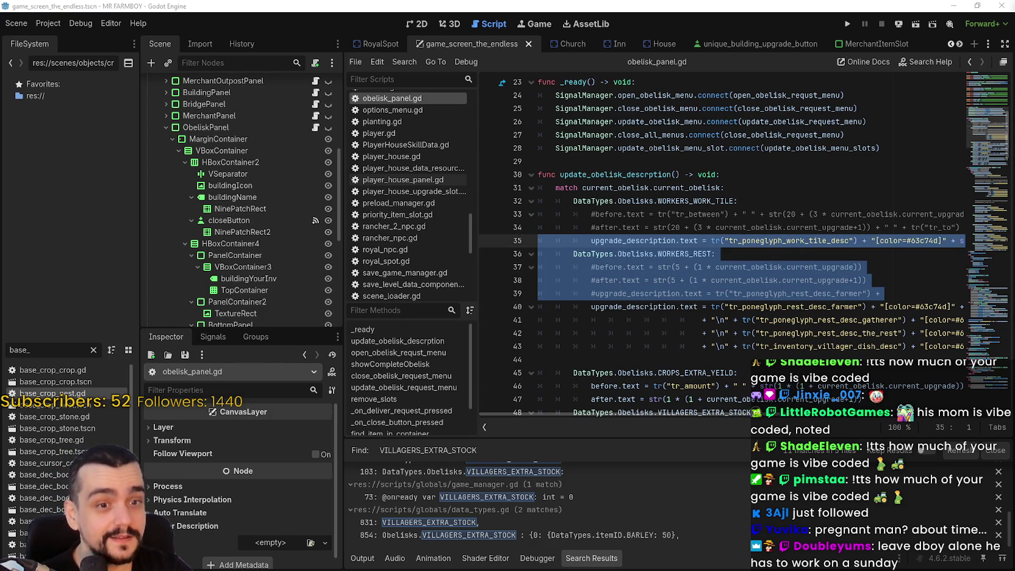
left_click_drag(882, 294, 488, 266)
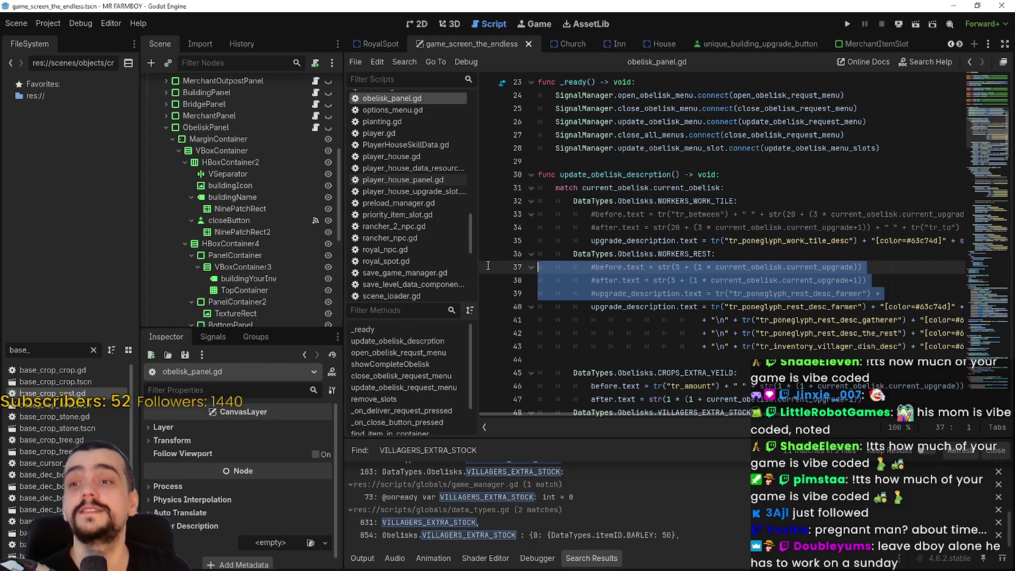
scroll(630, 243, "down", 3)
left_click(743, 333)
key("Up")
scroll(547, 307, "down", 1)
left_click(582, 272)
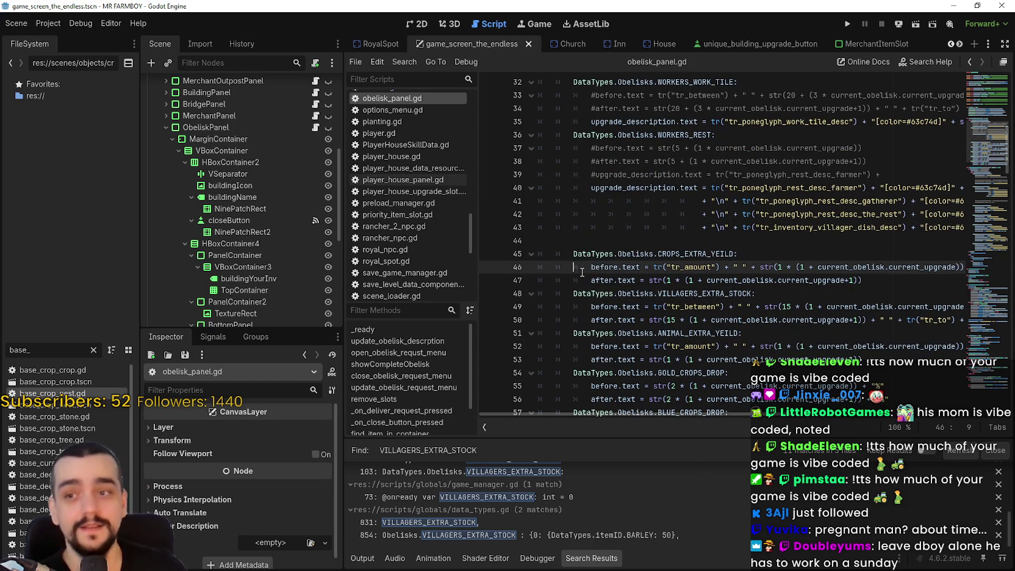
left_click(580, 279)
left_click(579, 266)
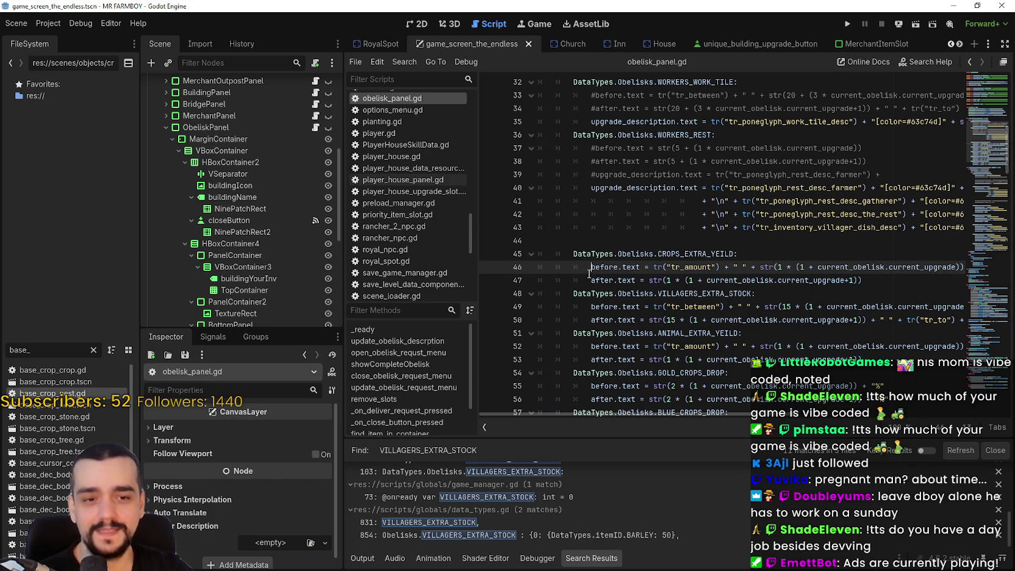
- Comment out the CROPS_EXTRA_YEILD before/after lines with # and add a new line below the case
type("#")
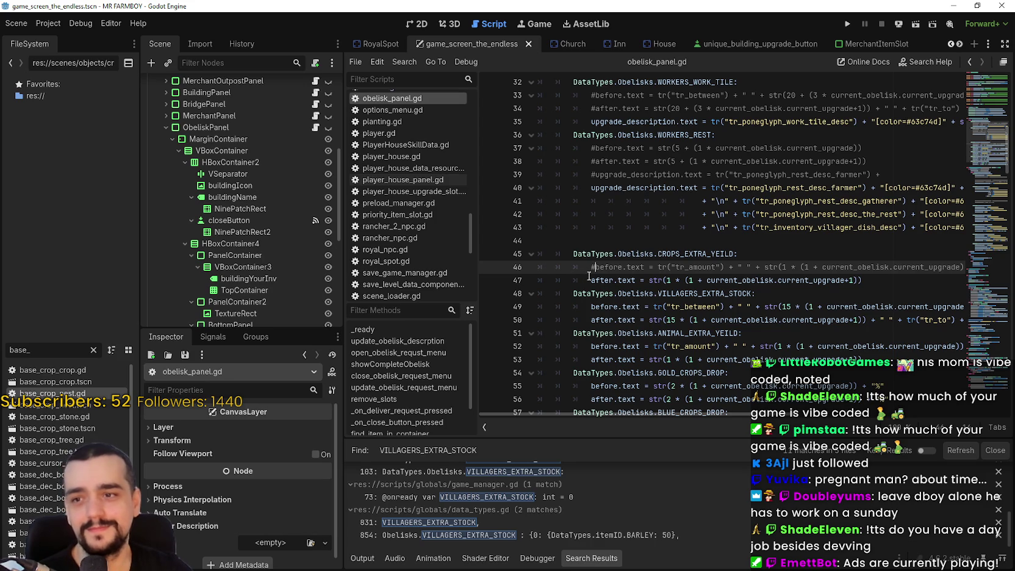
left_click(588, 276)
type("#")
left_click(816, 254)
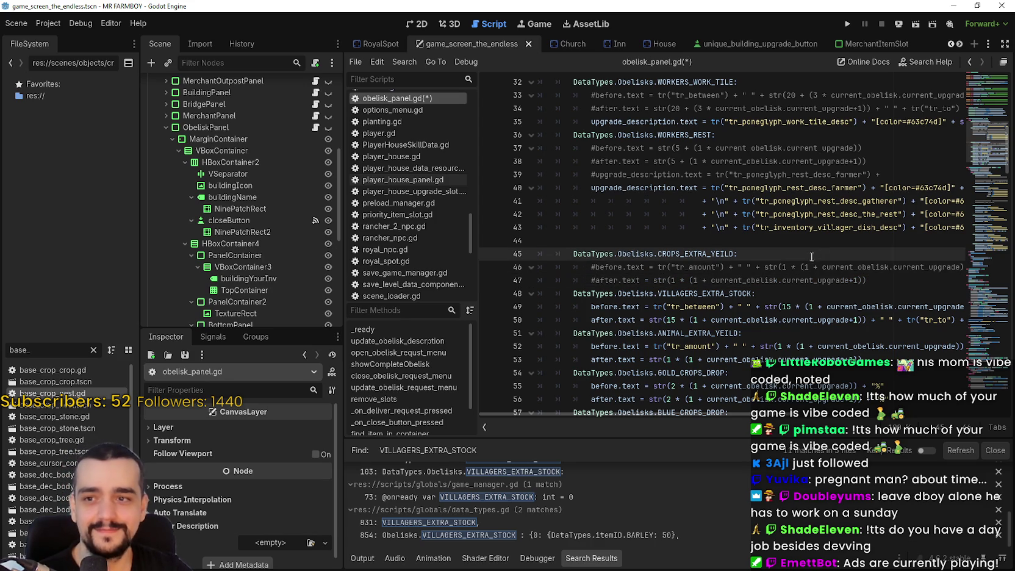
scroll(815, 255, "down", 1)
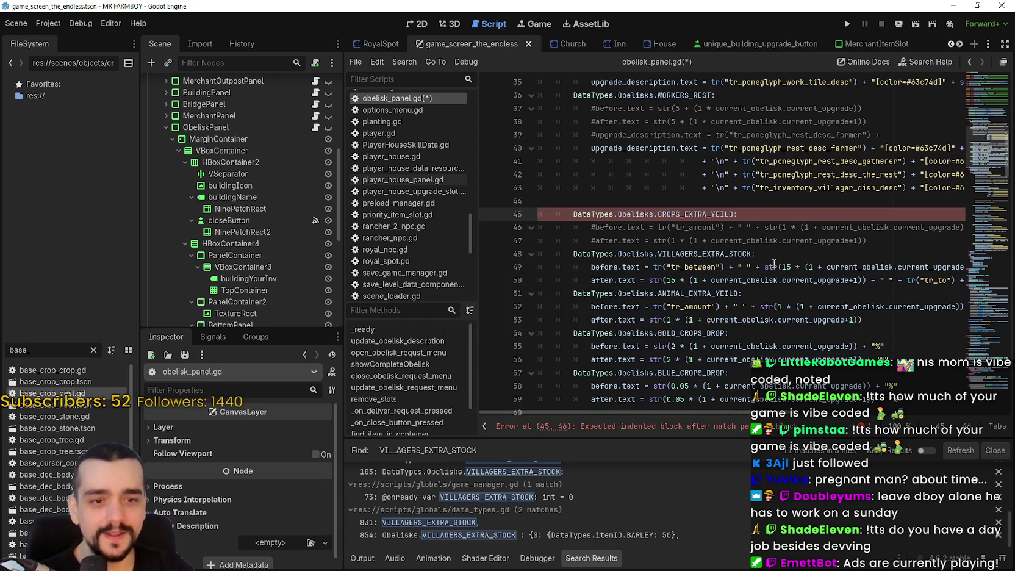
key("Return")
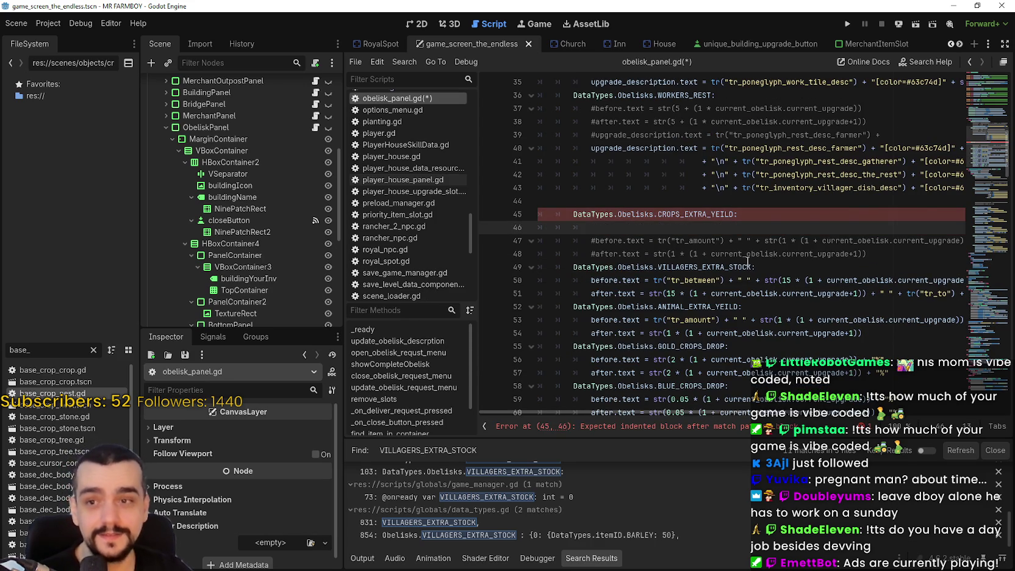
- Paste line 35's work-tile upgrade_description into new line 46 and indent it to match
scroll(750, 261, "up", 2)
left_click_drag(526, 226, 526, 227)
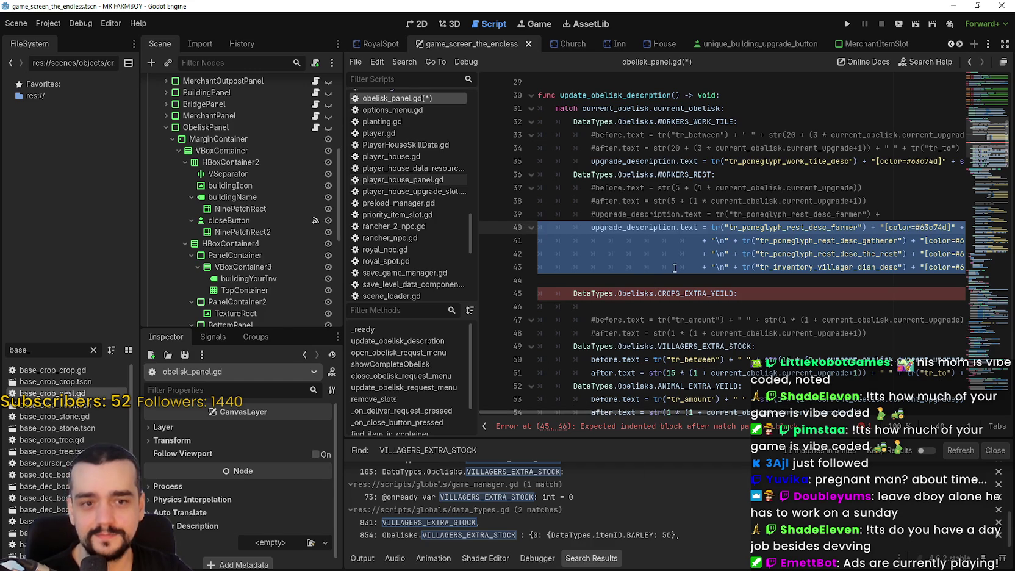
left_click(638, 309)
left_click(652, 259)
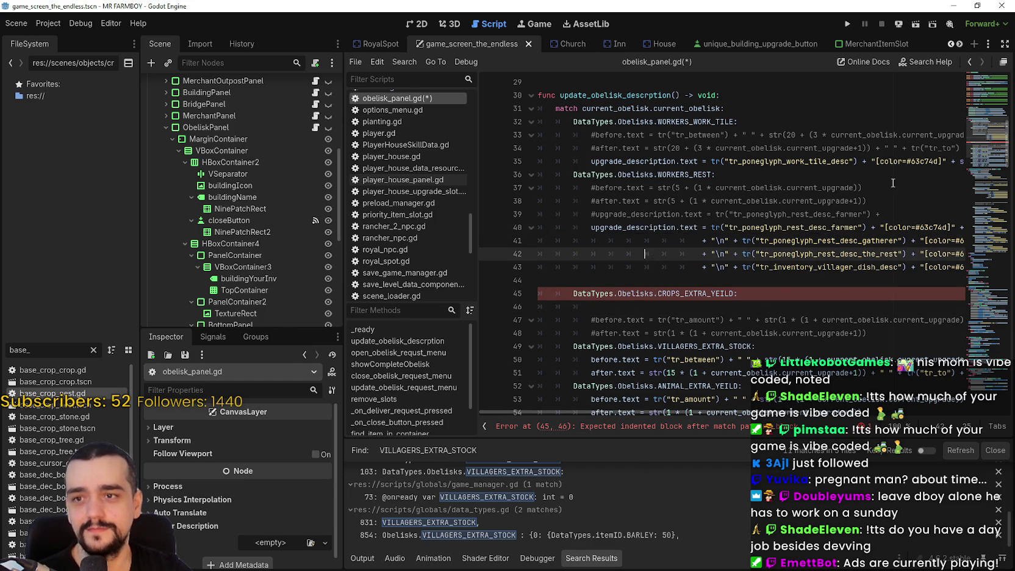
triple_click(586, 162)
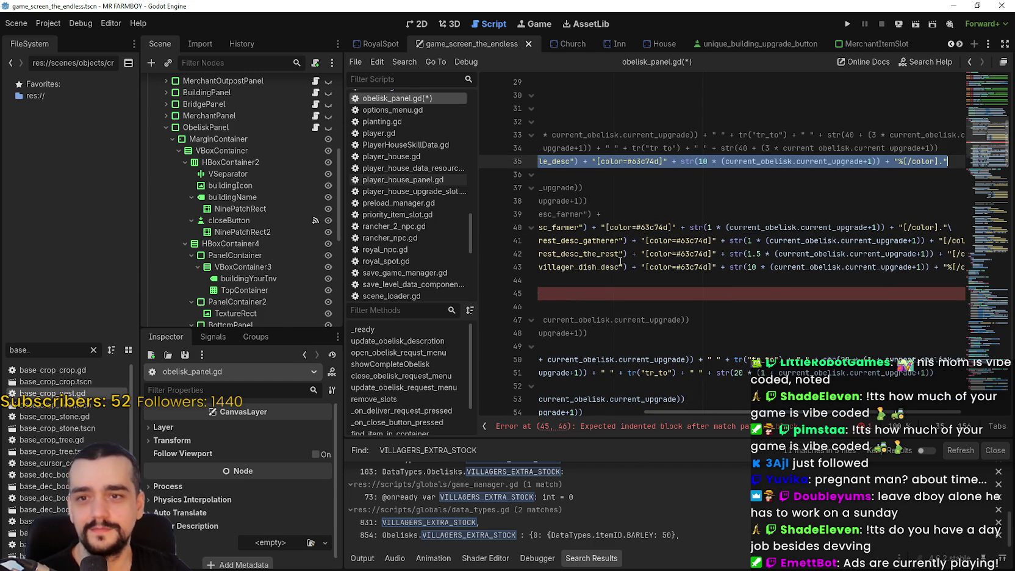
left_click(610, 293)
left_click_drag(590, 306, 466, 301)
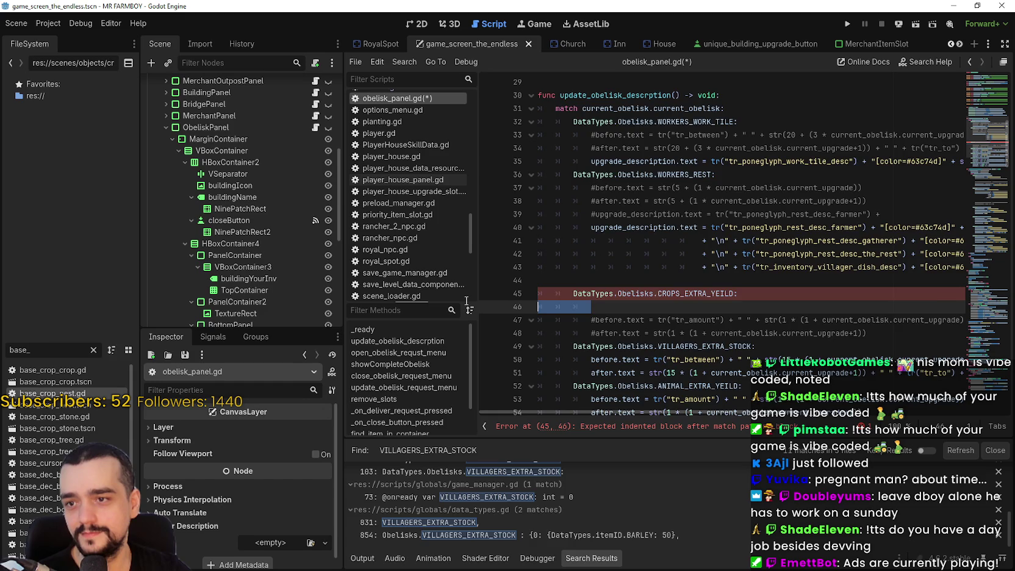
type("upgrade_description.text = tr(\"tr_poneglyph_work_tile_desc\") + \"[color=#63c74d]\" + str(10 * (current_obelisk.current_upgrade+1)) + \"%[/color].\"")
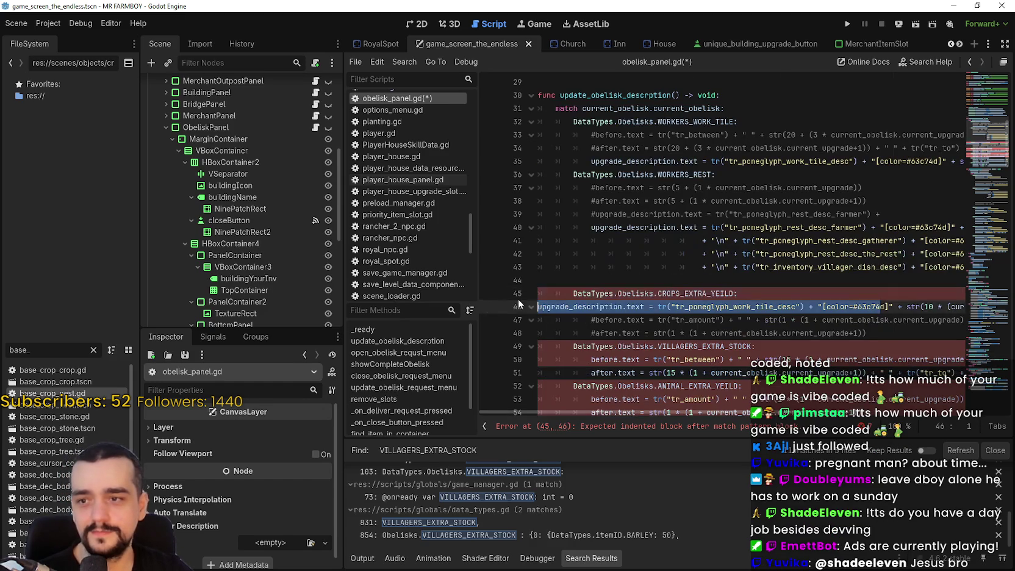
left_click(556, 306)
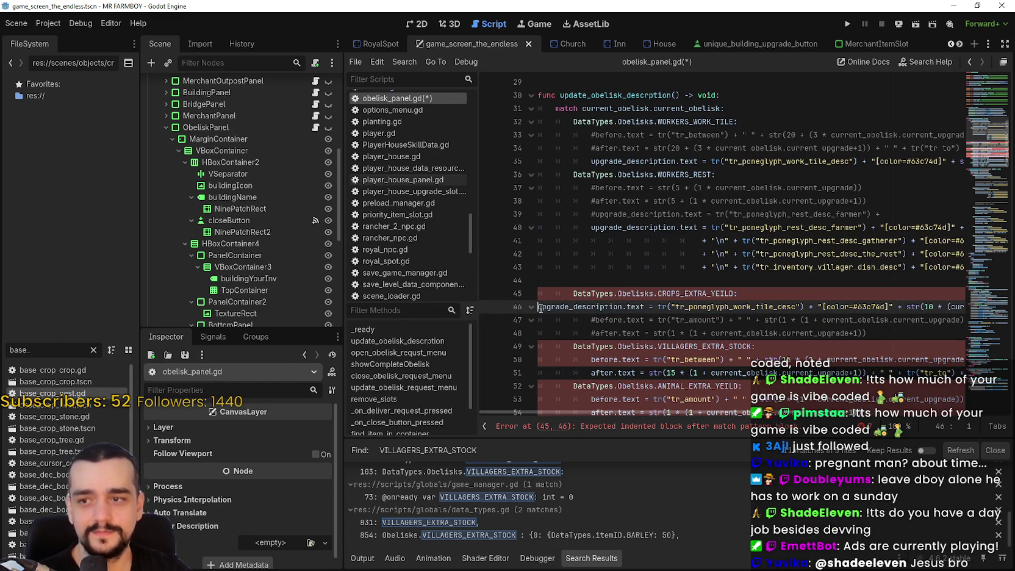
key("Tab")
key("Tab")
key("Tab")
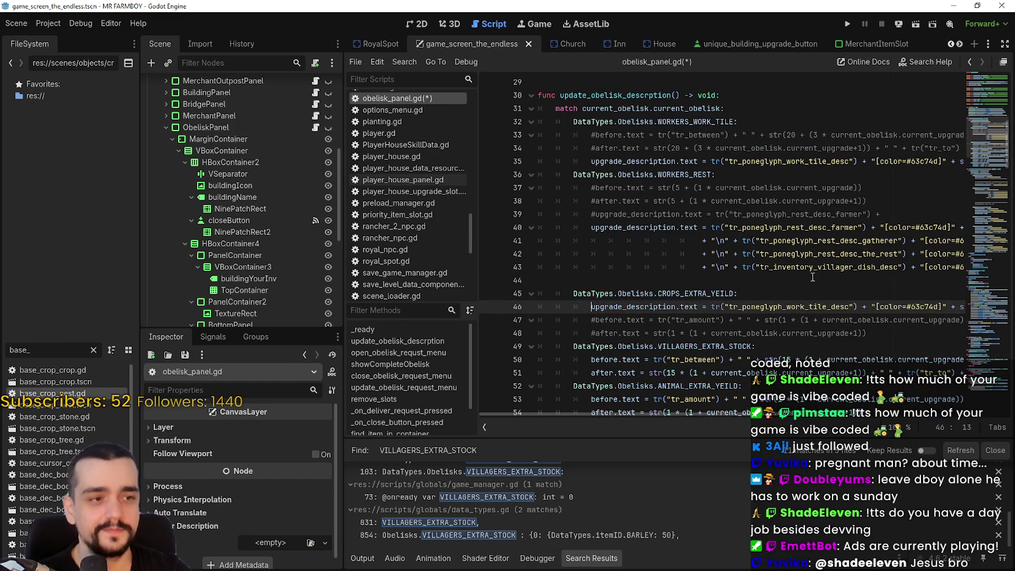
- Inspect the pasted line's current_upgrade and str(10 …) expression
left_click_drag(817, 305, 983, 309)
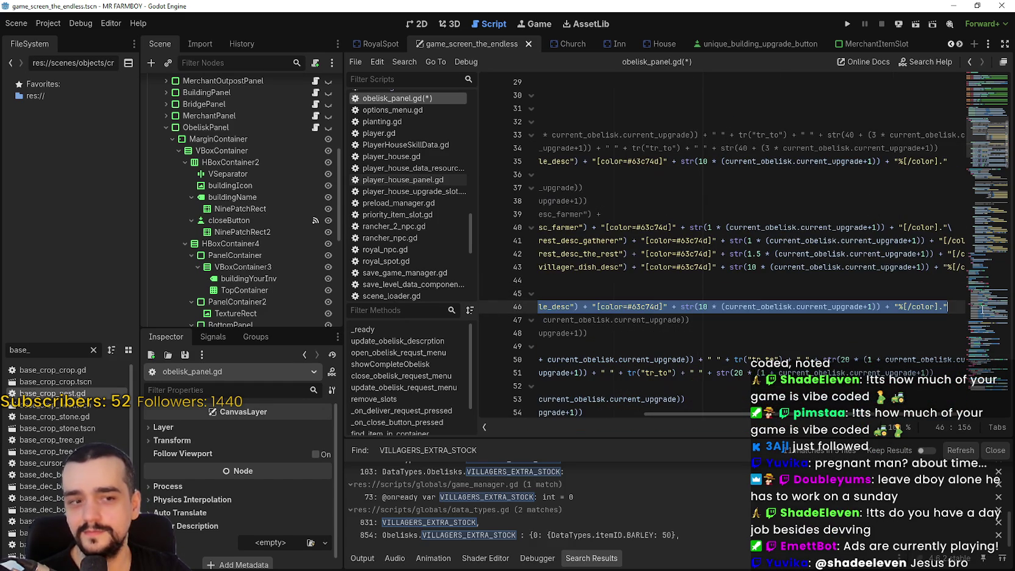
double_click(835, 307)
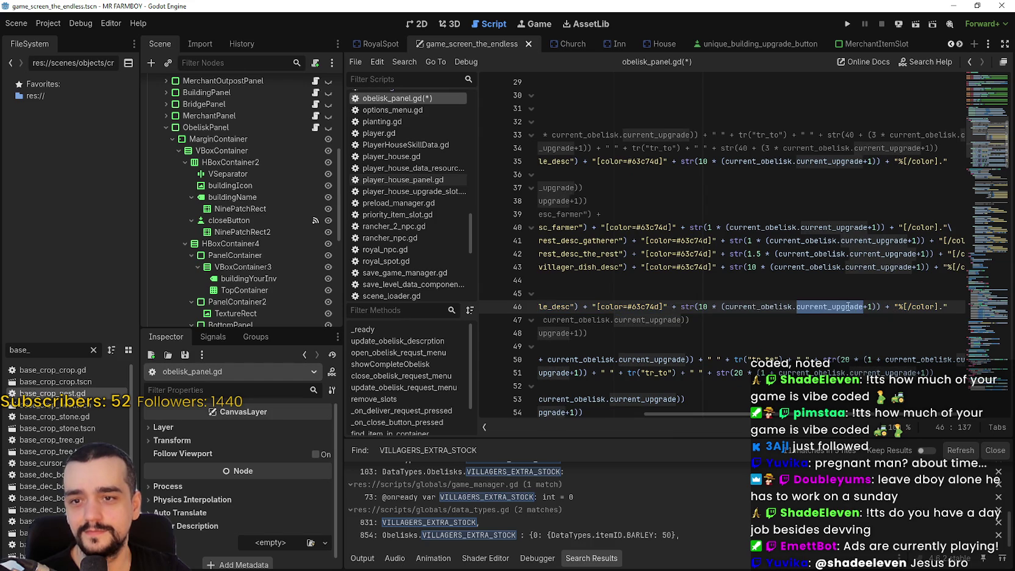
left_click(824, 293)
left_click(806, 306)
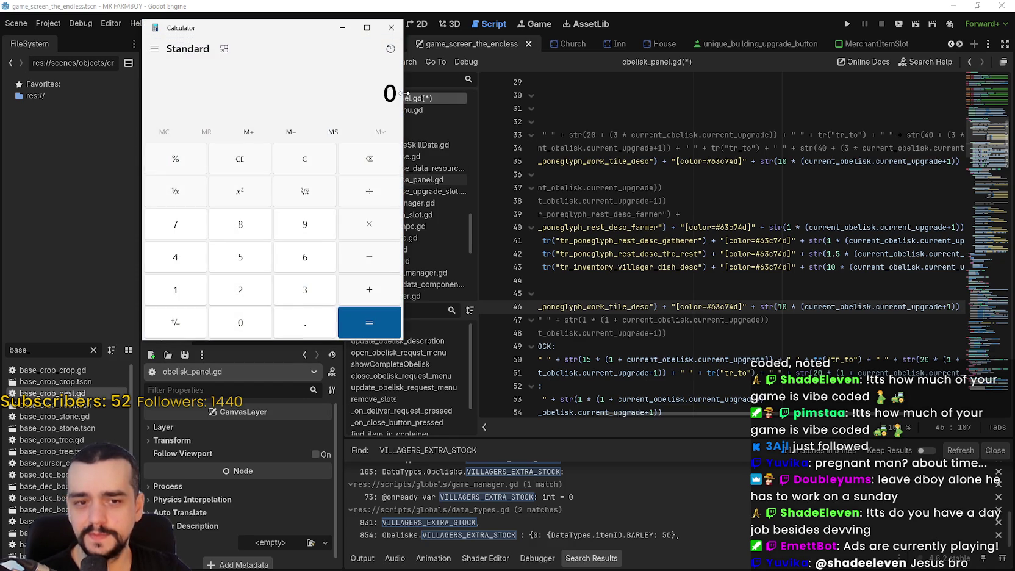
- Calculate 10 × 1 = 10 in Calculator placed beside the code
left_click_drag(275, 36, 351, 83)
type("1")
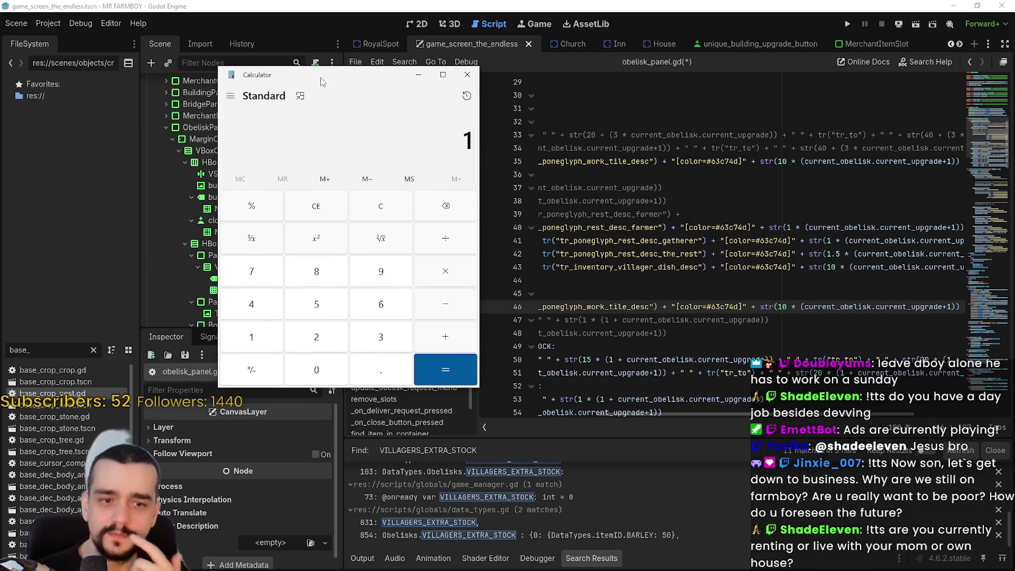
type("0/")
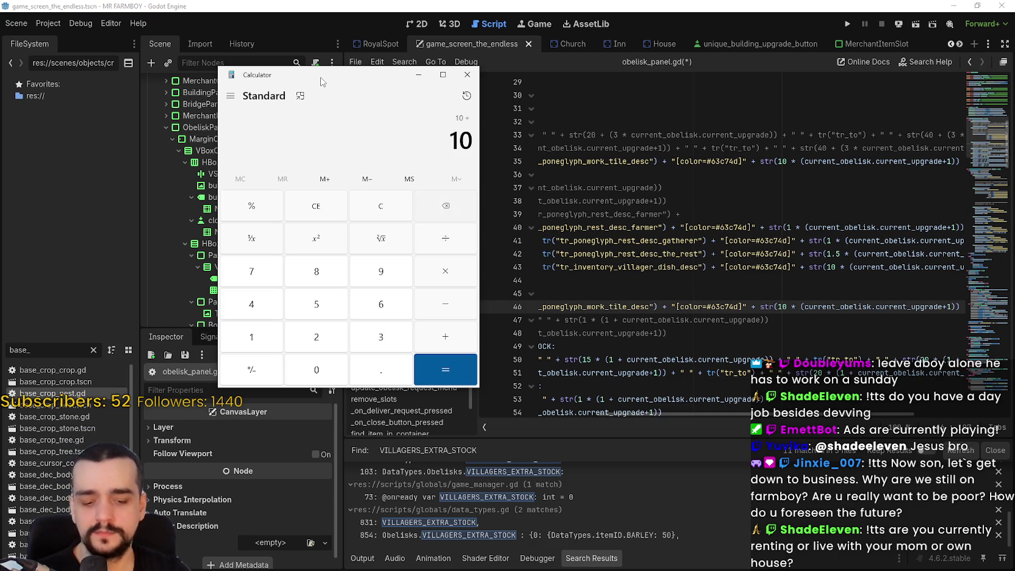
left_click(389, 210)
type("10")
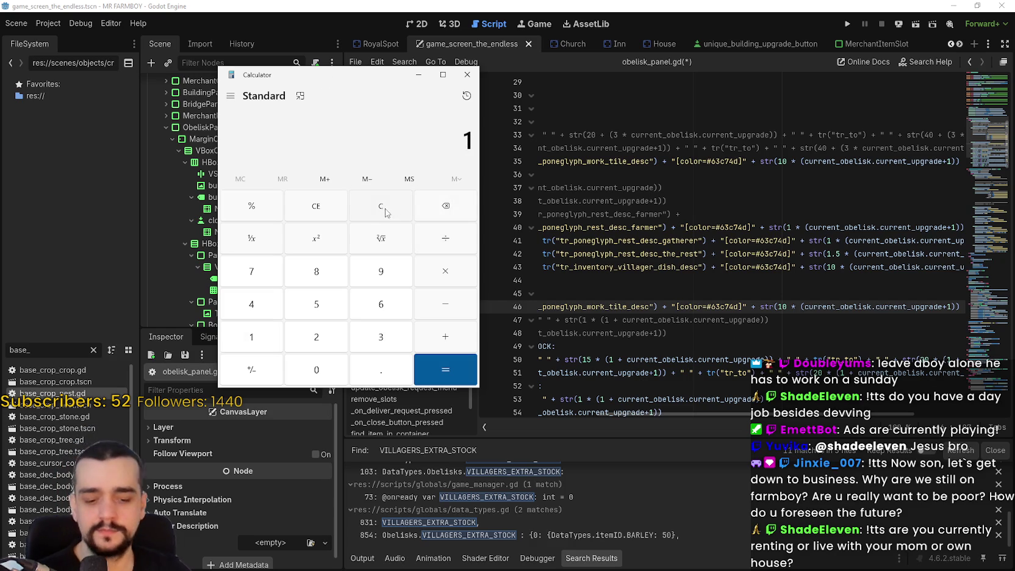
left_click(451, 263)
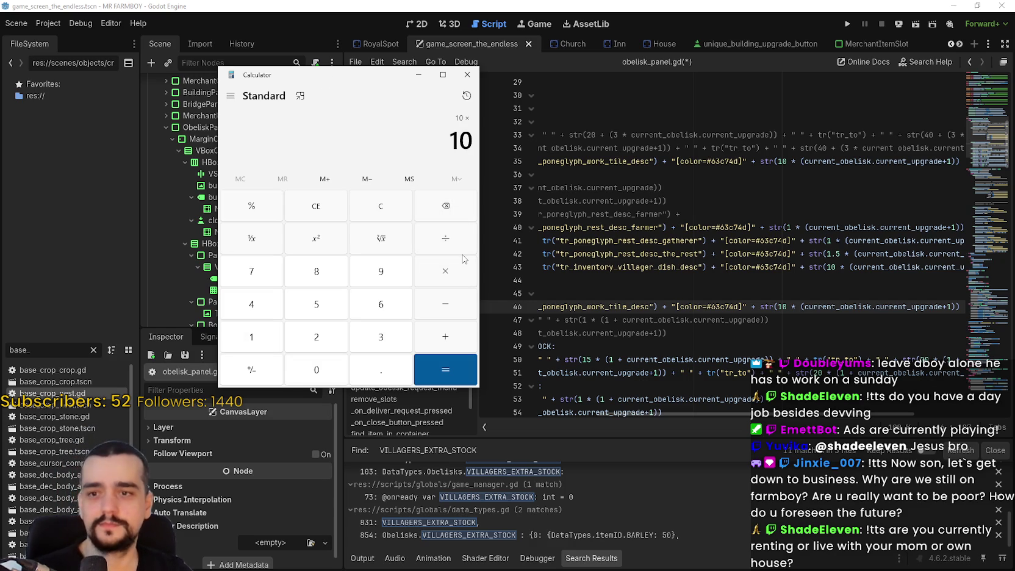
type("1")
key("Return")
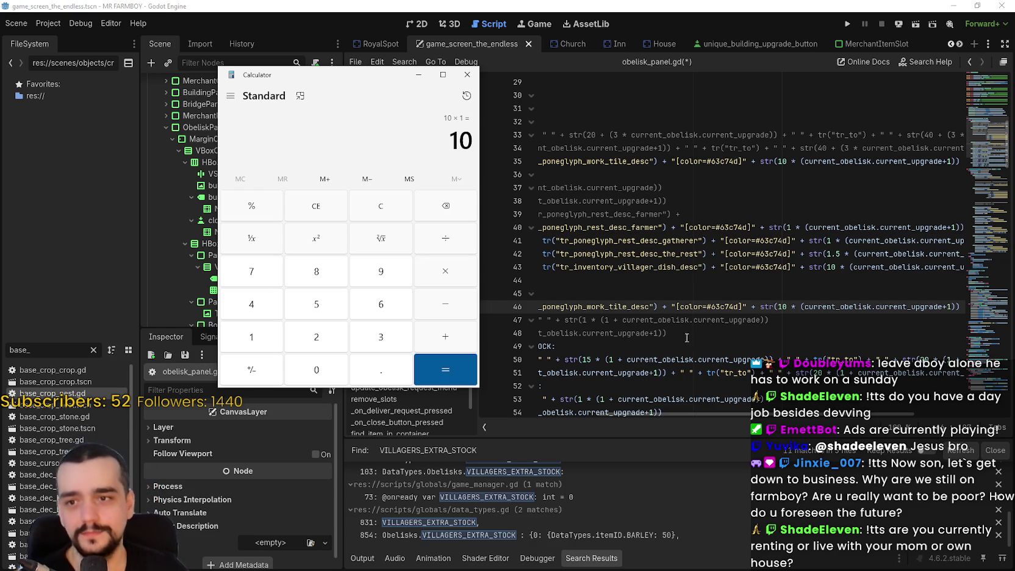
- Select the number 10 on line 46 while arranging Calculator beside the script
double_click(782, 306)
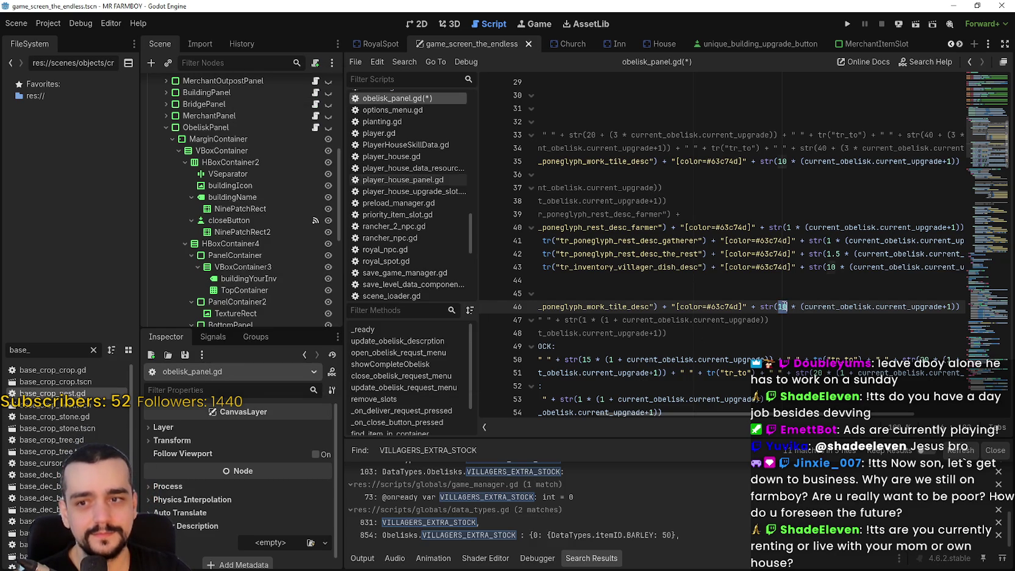
key("alt+Tab")
left_click(786, 292)
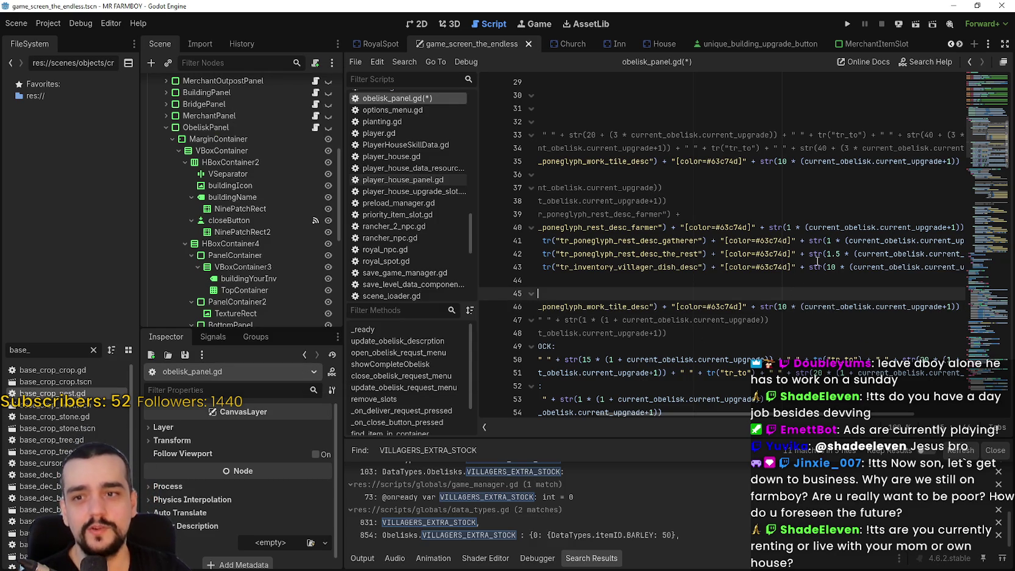
key("alt+Tab")
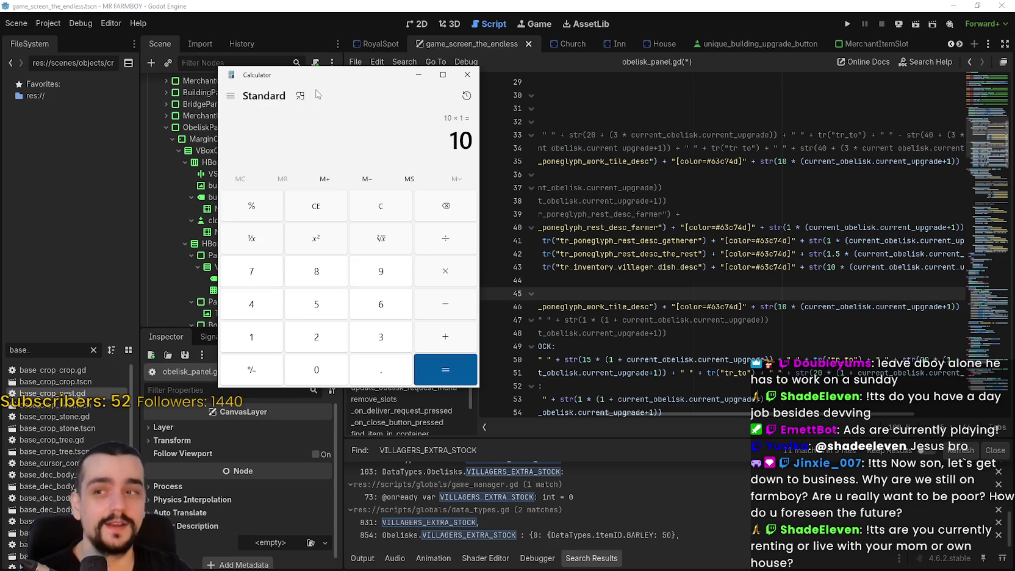
left_click_drag(332, 83, 292, 79)
left_click(745, 294)
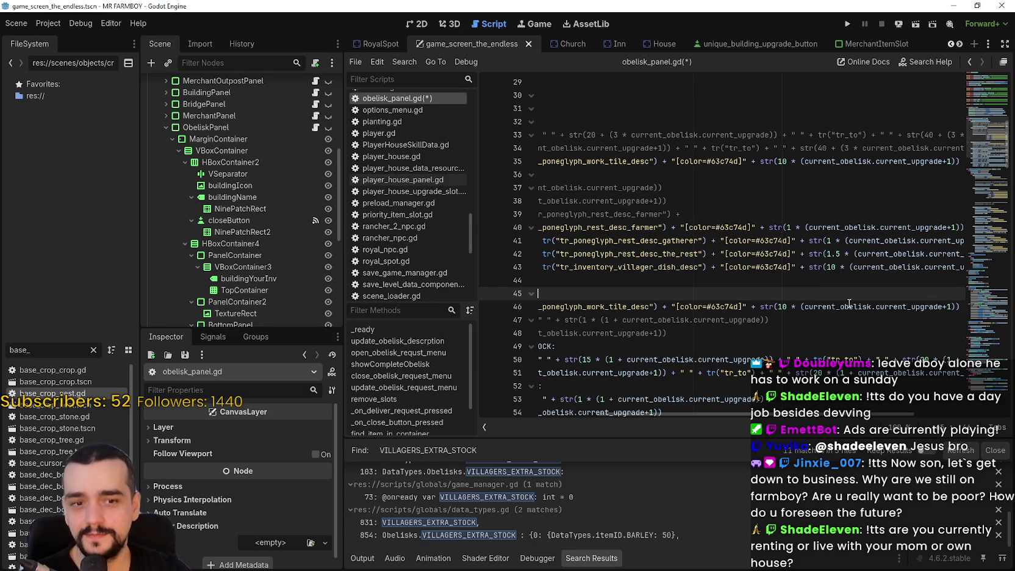
double_click(783, 306)
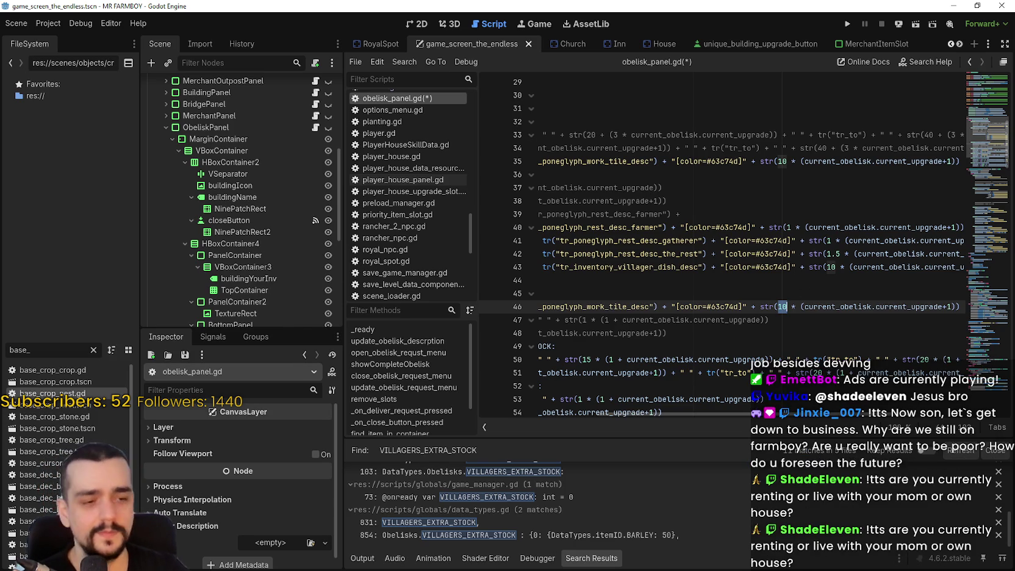
- Bring Calculator over the script, clear the 10 × 1 result and enter 1
key("XF86Calculator")
left_click_drag(297, 82, 461, 122)
left_click(493, 250)
type("1")
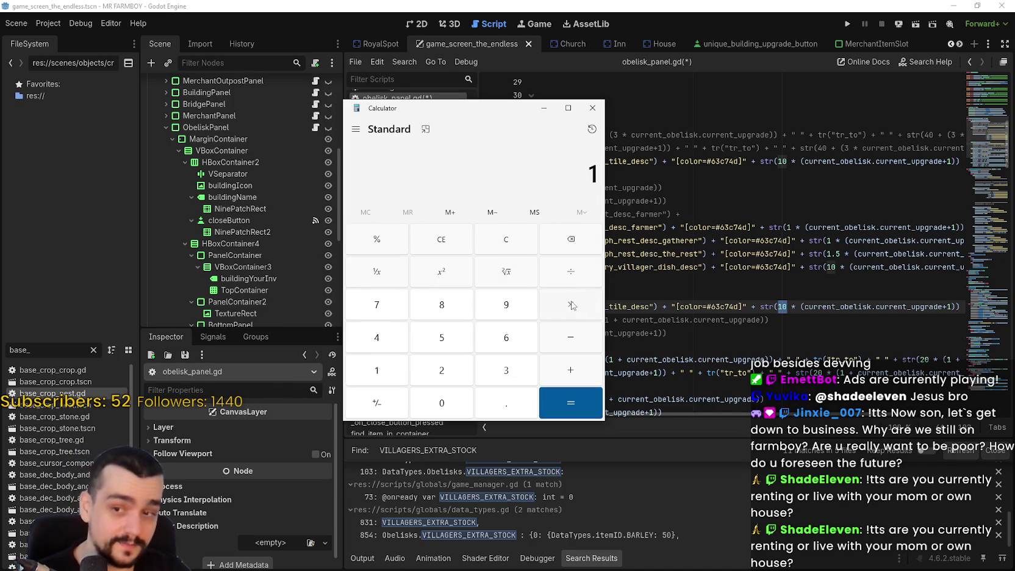
- Clear the Calculator entry back to 0
mouse_move(512, 111)
left_mouse_down()
mouse_move(667, 124)
mouse_move(580, 125)
left_mouse_up()
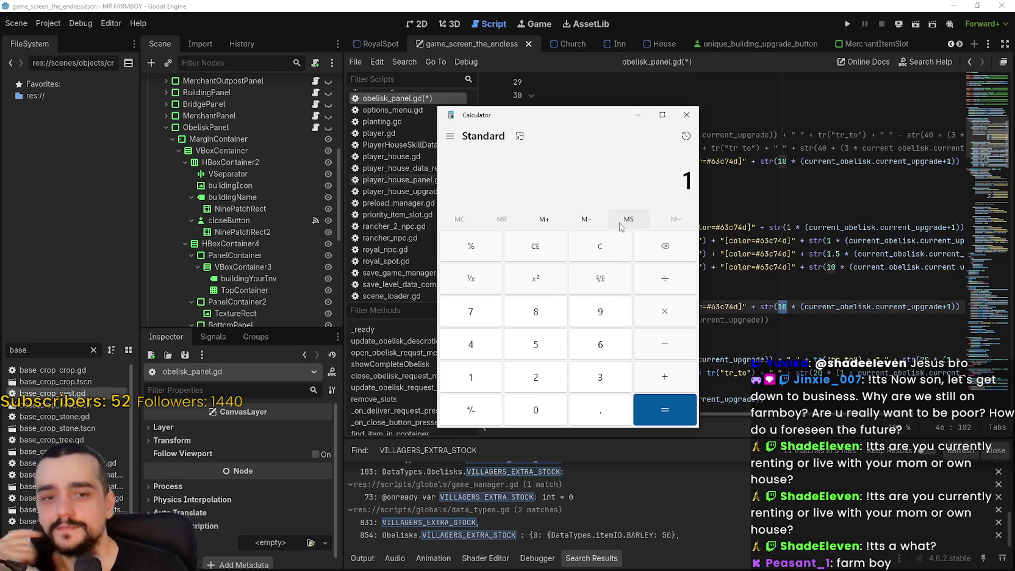
type("1")
key("BackSpace")
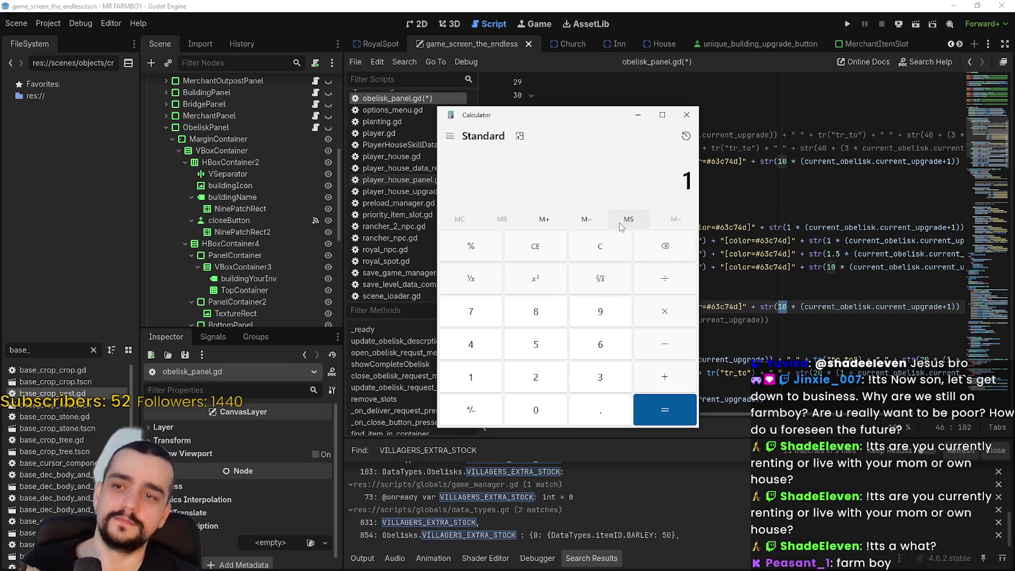
left_click(598, 257)
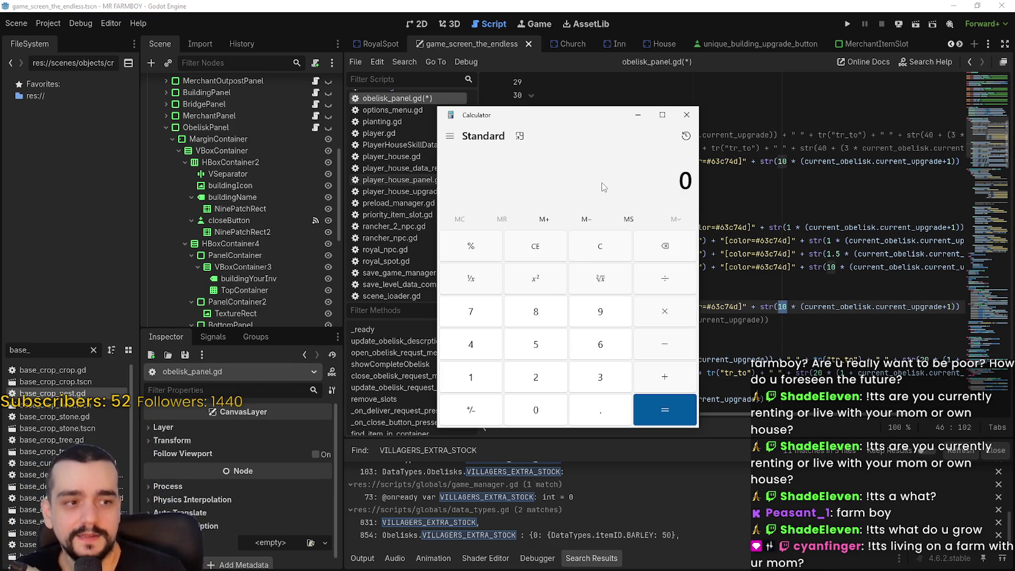
- Move Calculator aside and bring the obelisk_panel.gd editor to the front
left_click_drag(587, 119, 615, 142)
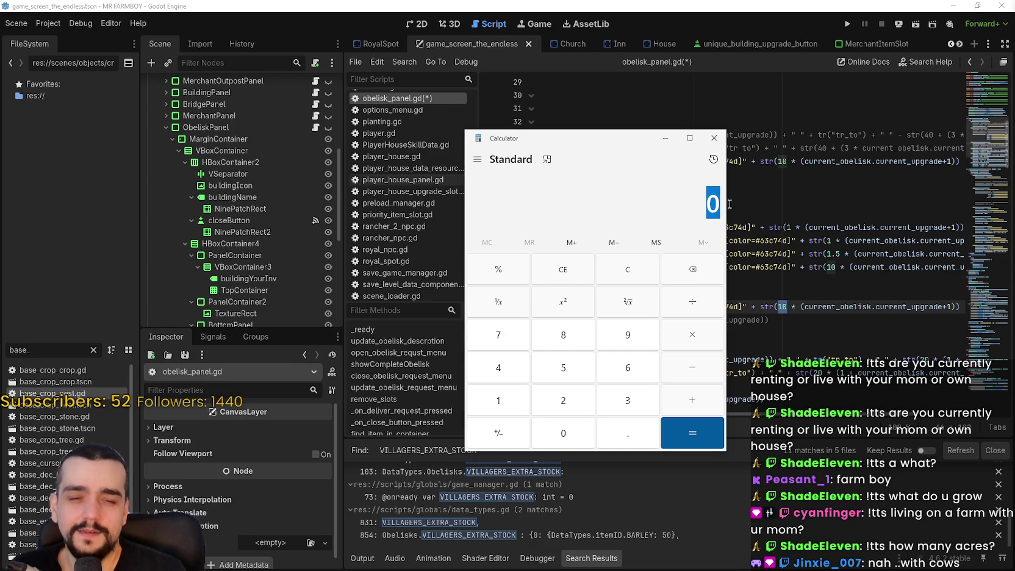
mouse_move(622, 145)
left_mouse_down()
mouse_move(681, 154)
mouse_move(620, 144)
left_mouse_up()
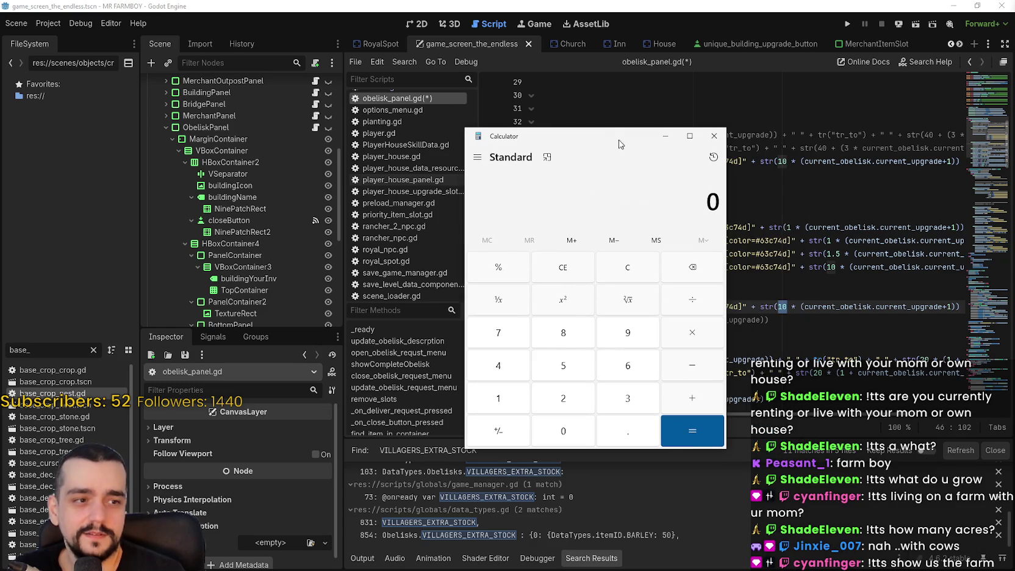
double_click(705, 204)
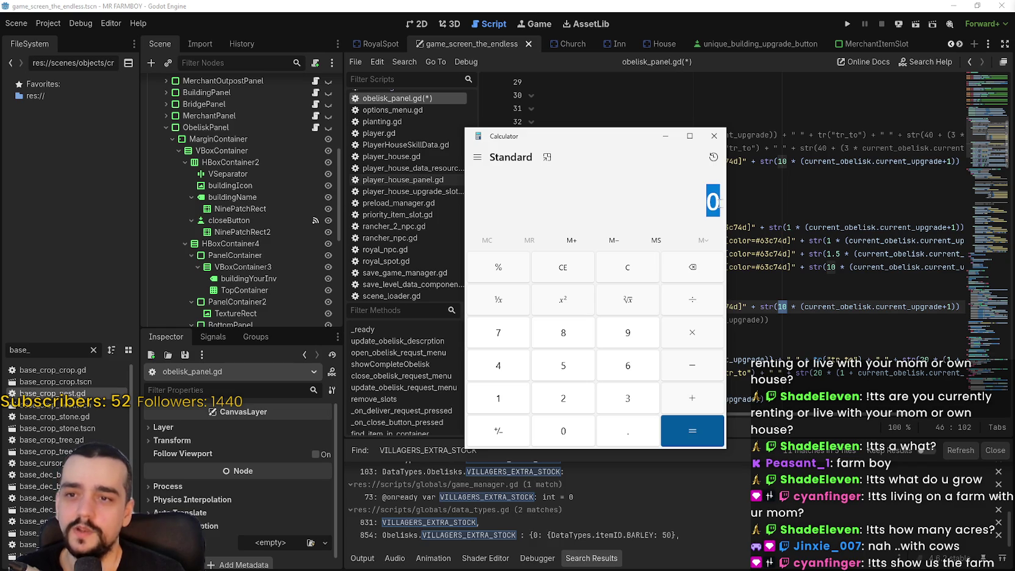
left_click(687, 206)
double_click(690, 203)
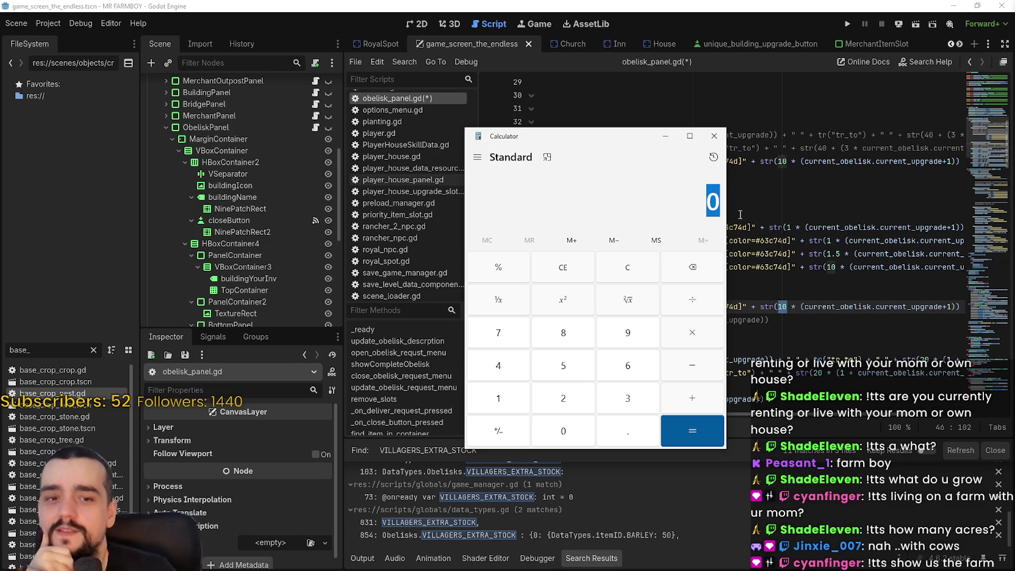
mouse_move(617, 139)
left_mouse_down()
mouse_move(667, 123)
mouse_move(661, 102)
mouse_move(635, 197)
mouse_move(616, 178)
left_mouse_up()
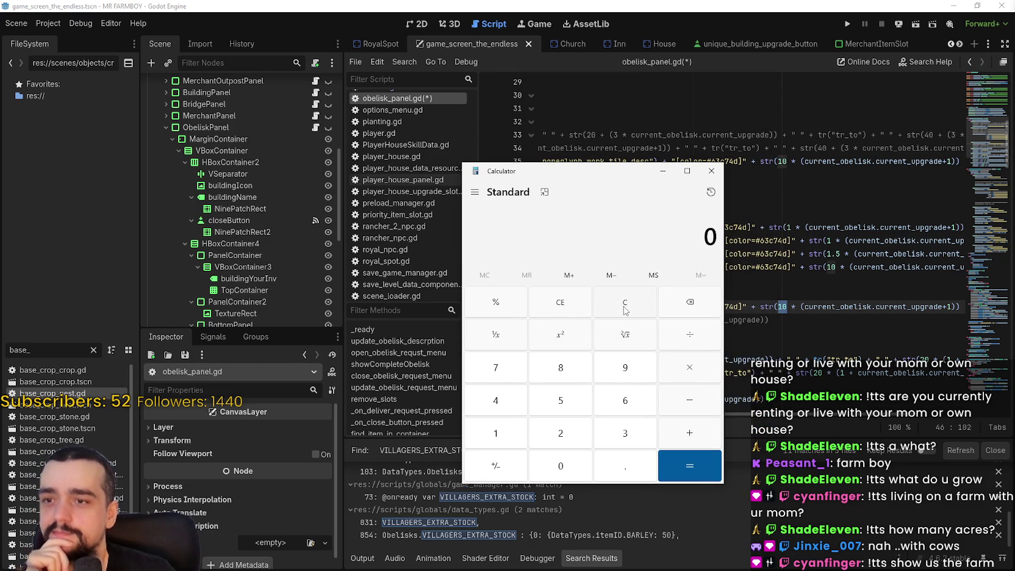
left_click_drag(644, 180, 492, 158)
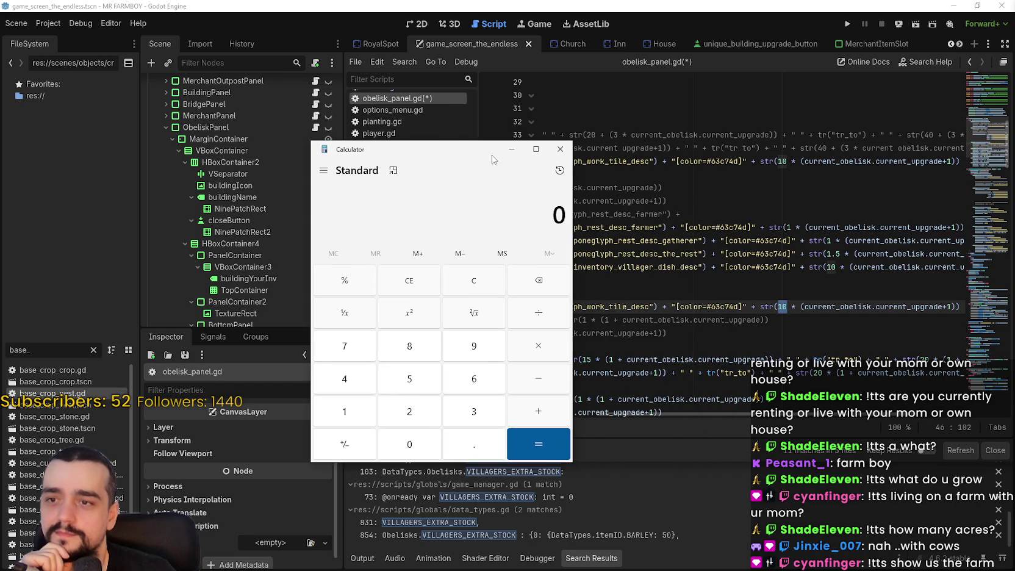
left_click(782, 307)
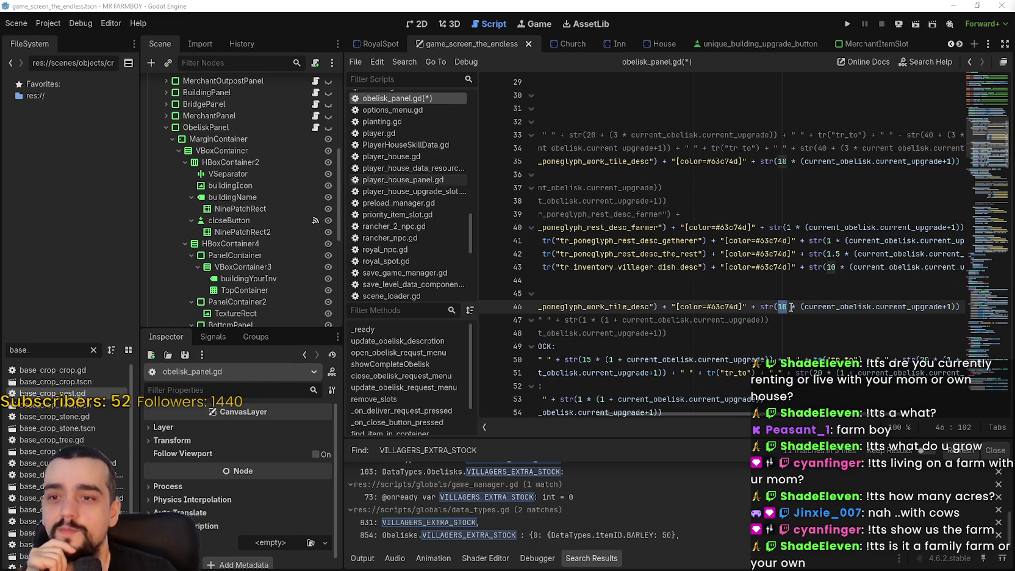
mouse_move(777, 307)
left_mouse_down()
mouse_move(958, 306)
mouse_move(698, 306)
left_mouse_up()
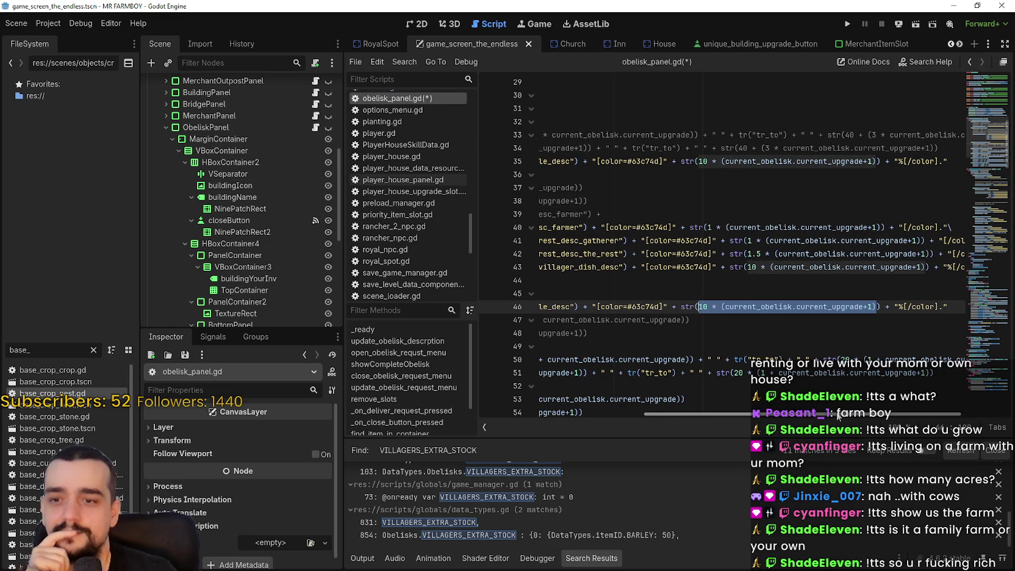
scroll(920, 420, "right", 2)
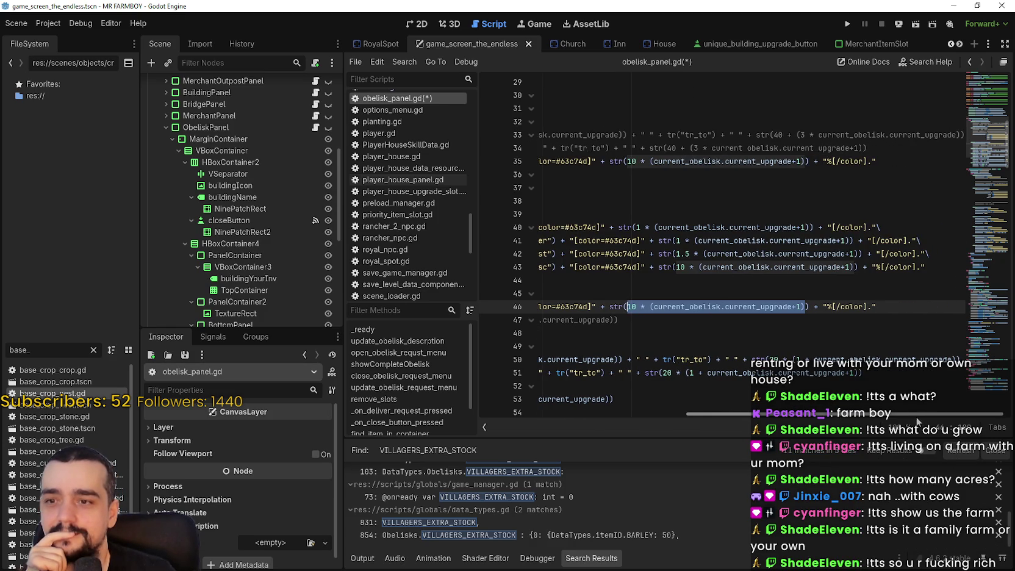
scroll(699, 388, "left", 5)
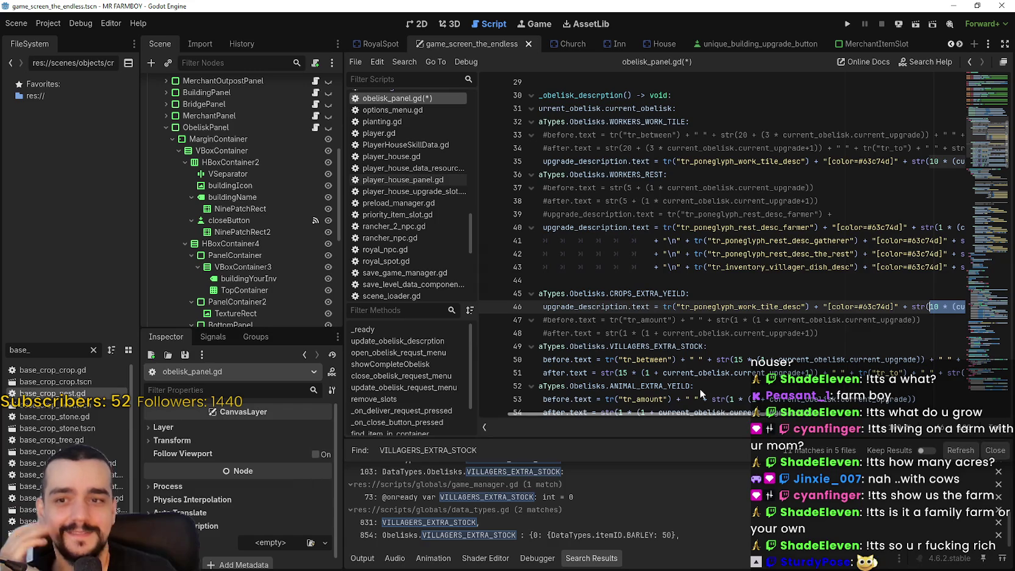
scroll(700, 388, "left", 3)
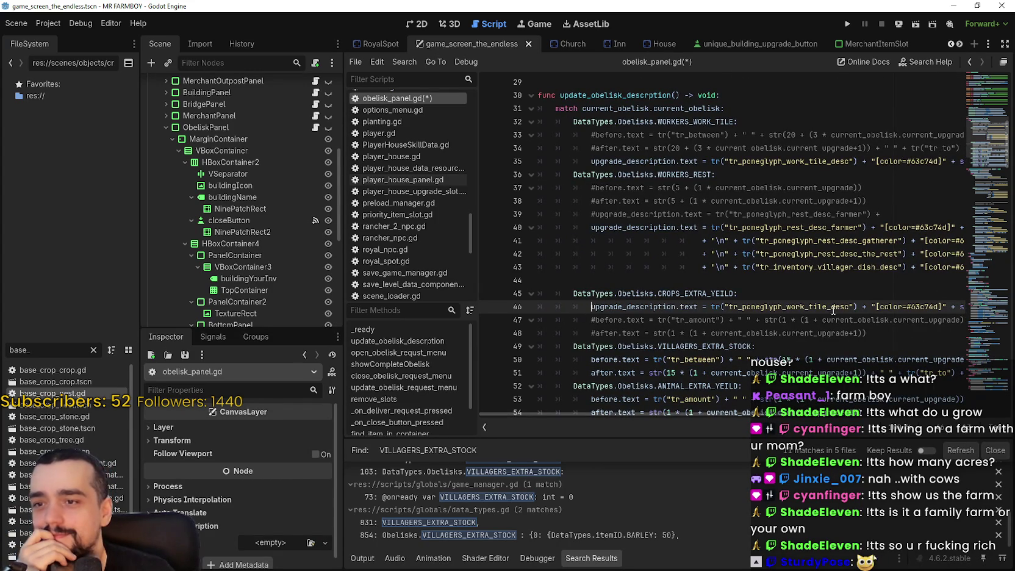
left_click(831, 290)
left_click(816, 282)
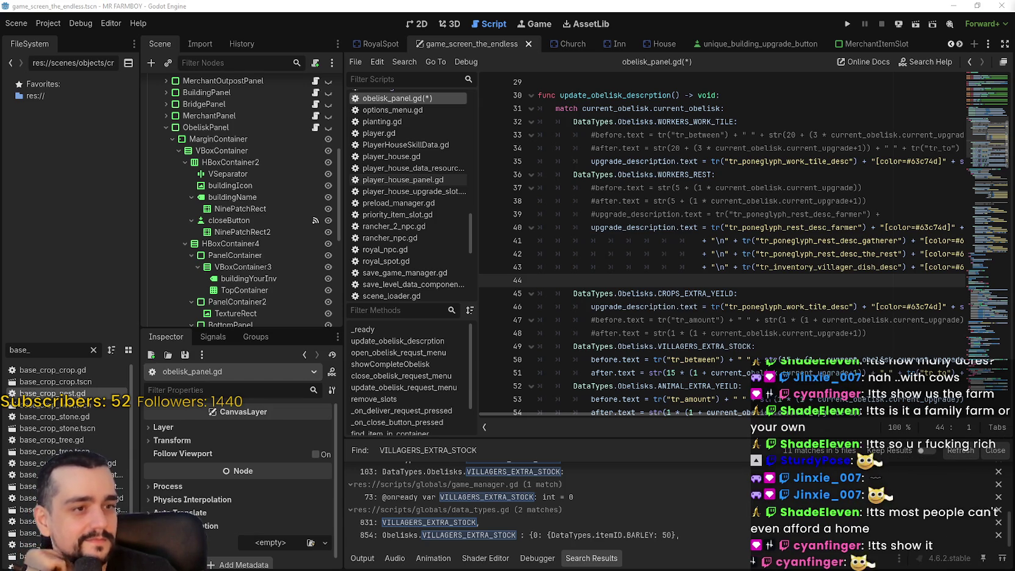
left_click_drag(752, 239, 803, 291)
left_click(800, 278)
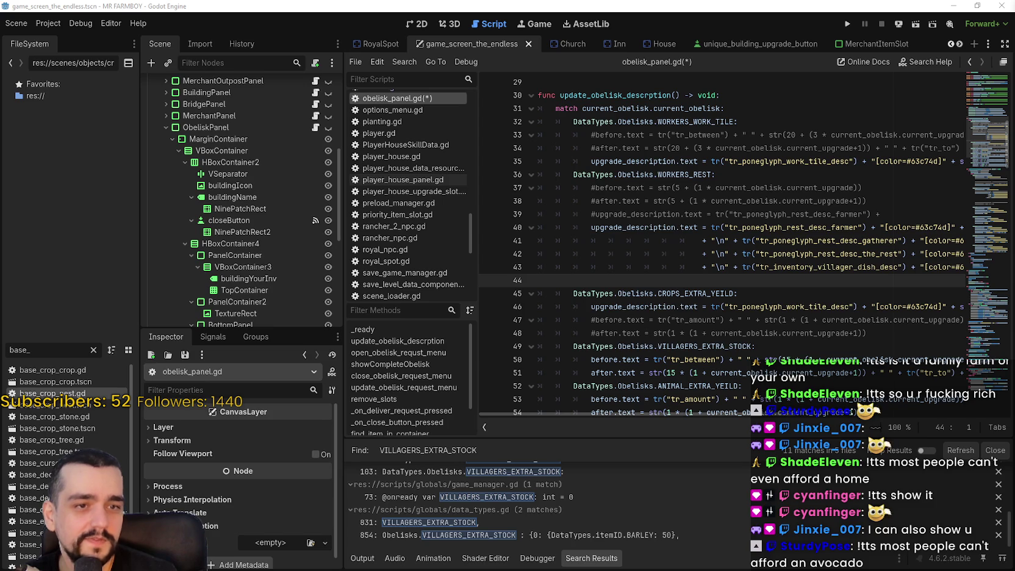
- Back in the browser, change 'tiny' to 'old' in the image search query
key("alt+Tab")
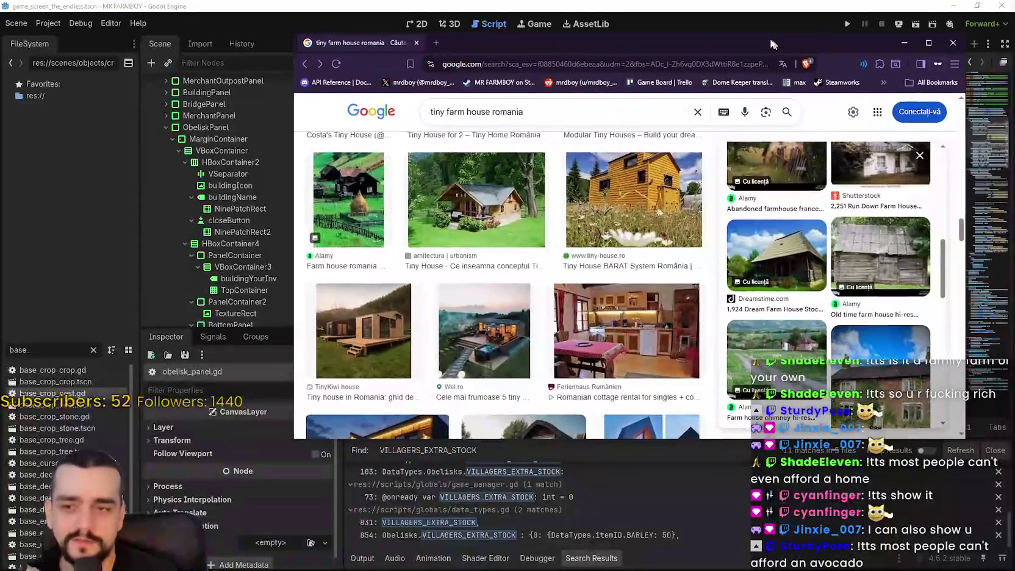
scroll(820, 274, "down", 3)
scroll(596, 306, "up", 5)
scroll(596, 306, "down", 5)
scroll(830, 313, "down", 4)
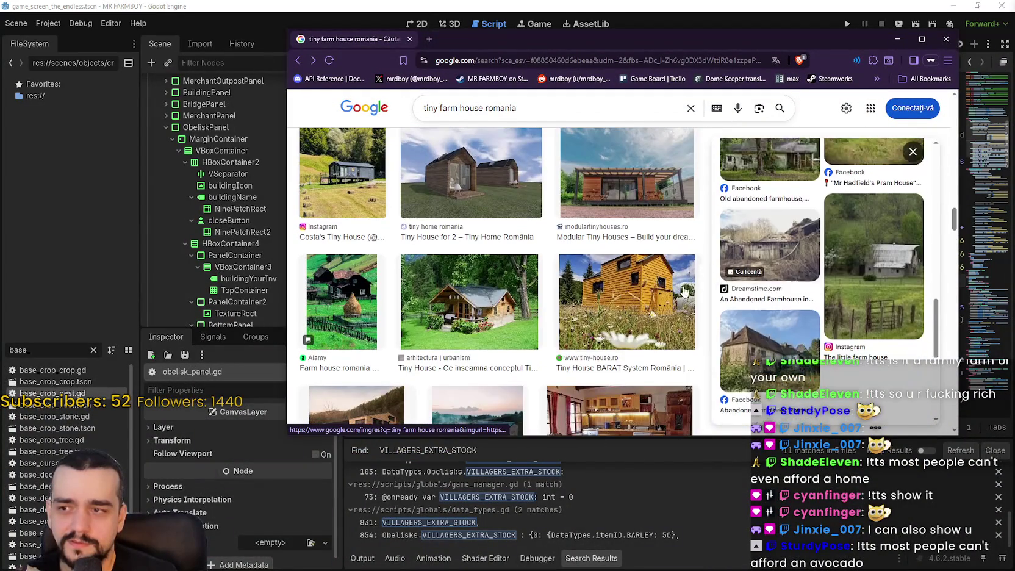
scroll(830, 313, "up", 10)
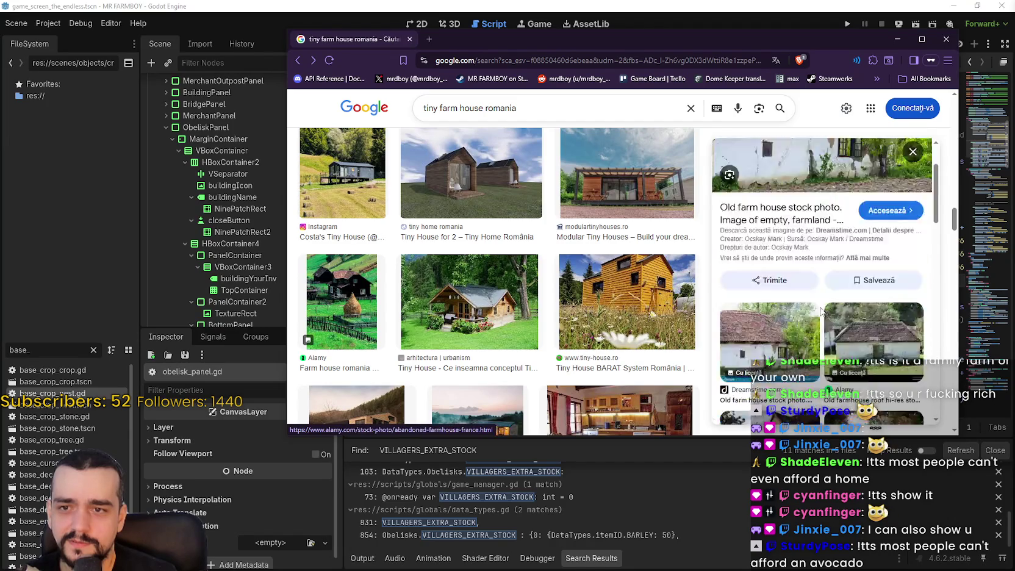
scroll(840, 313, "down", 3)
scroll(734, 287, "up", 3)
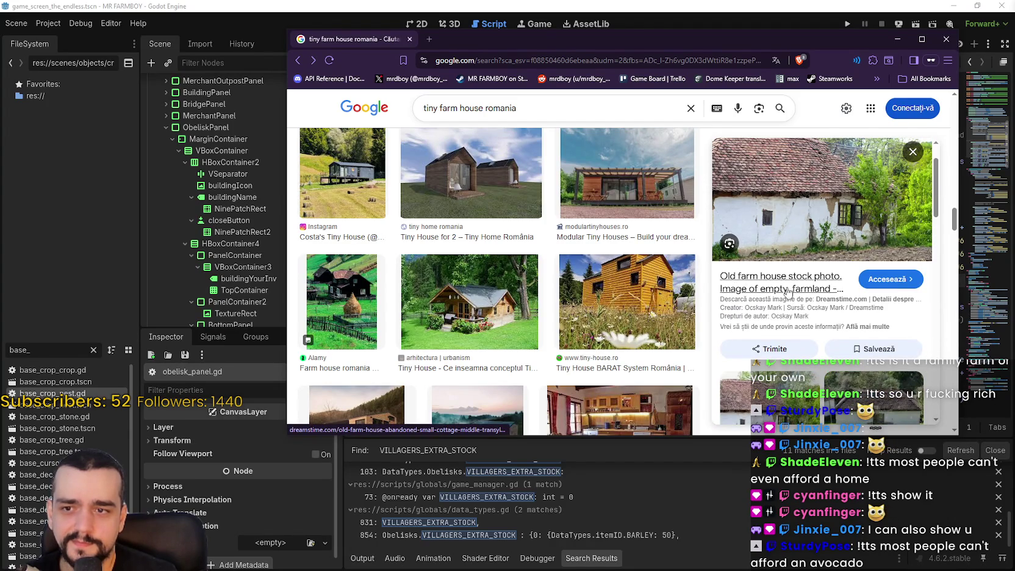
double_click(427, 108)
type("old")
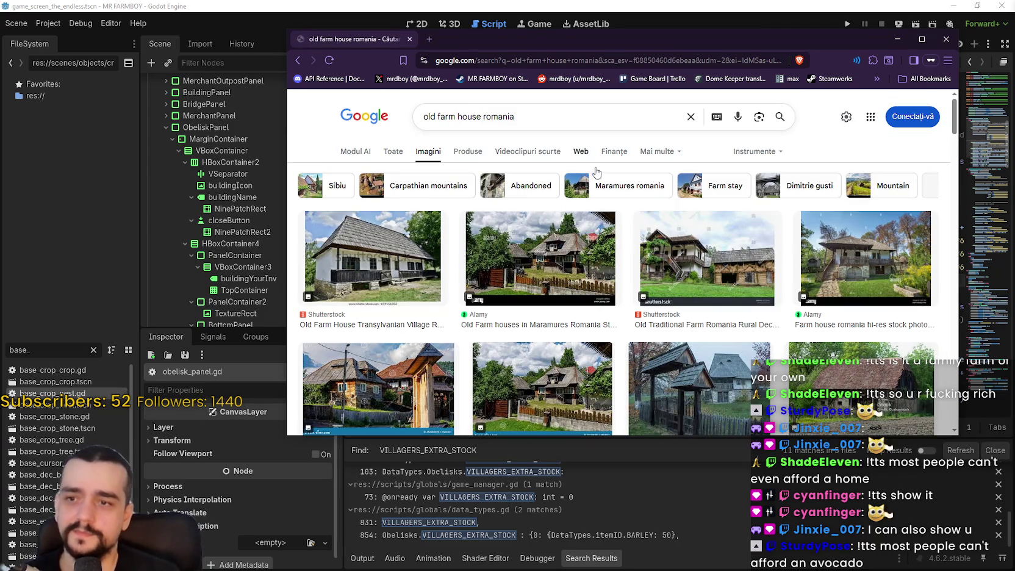
- Preview the Radio Free Europe village house photo, then the Freepik old house museum photo
scroll(828, 272, "down", 2)
scroll(828, 272, "down", 2)
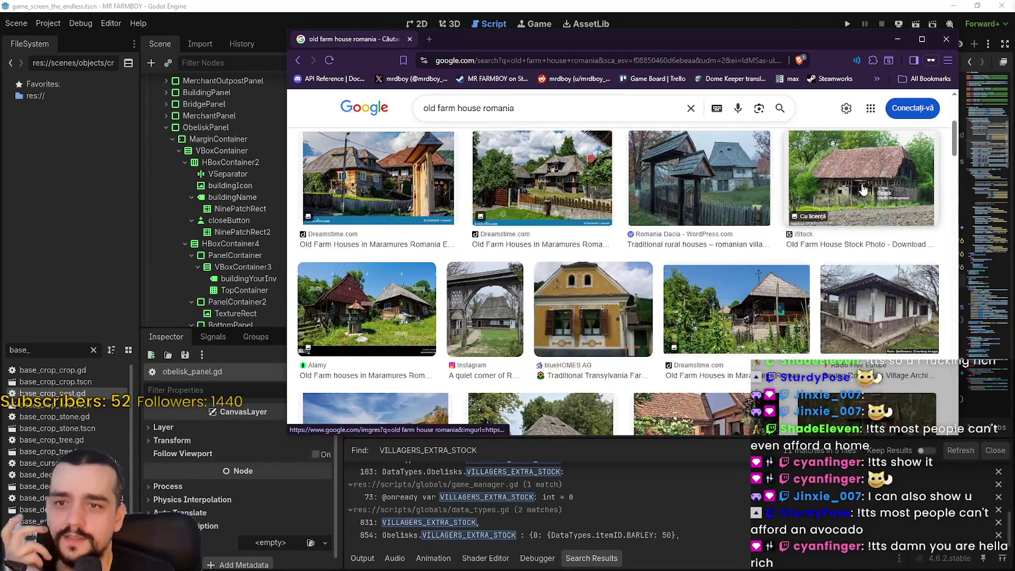
left_click(859, 303)
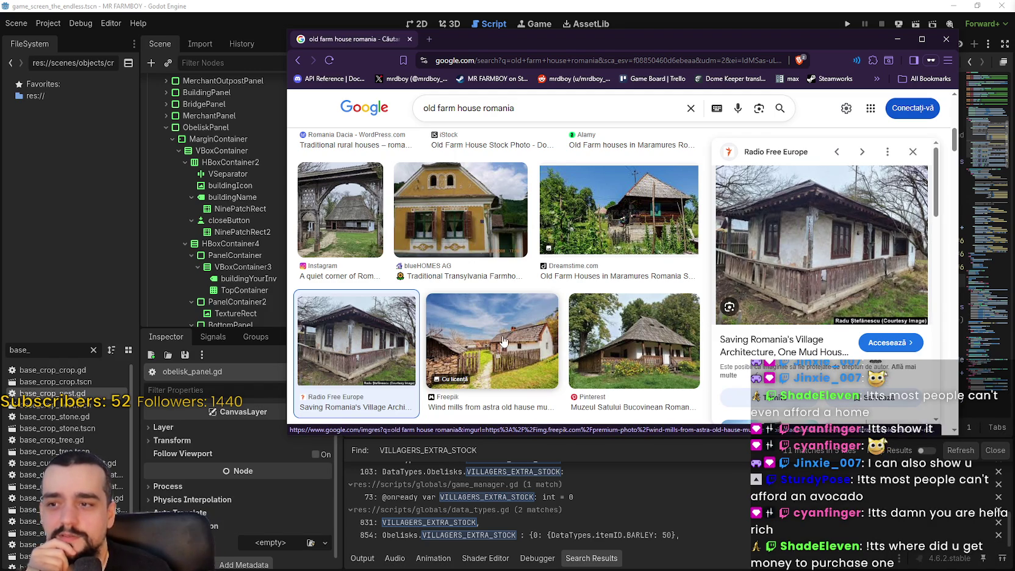
left_click(540, 369)
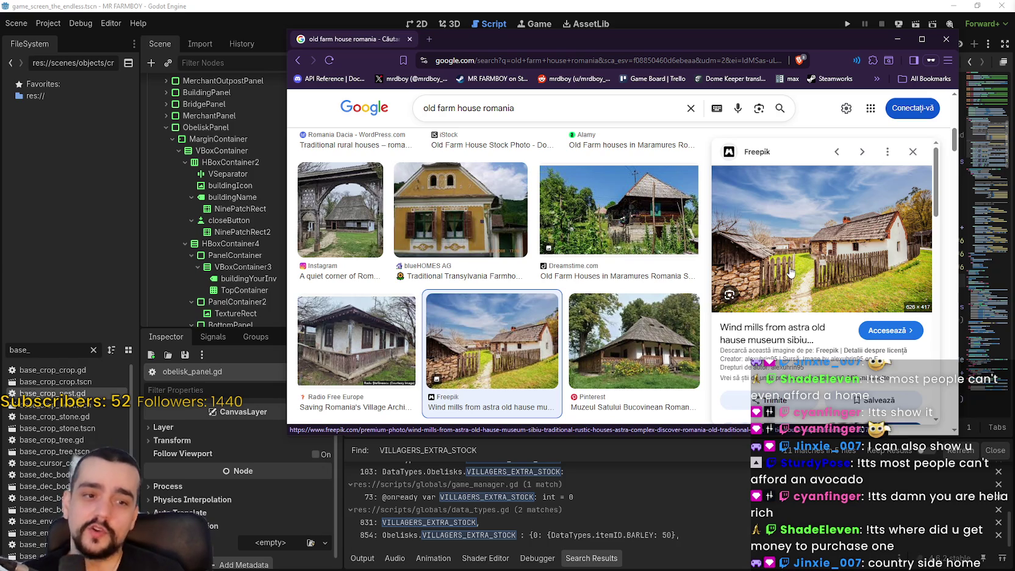
scroll(790, 271, "down", 5)
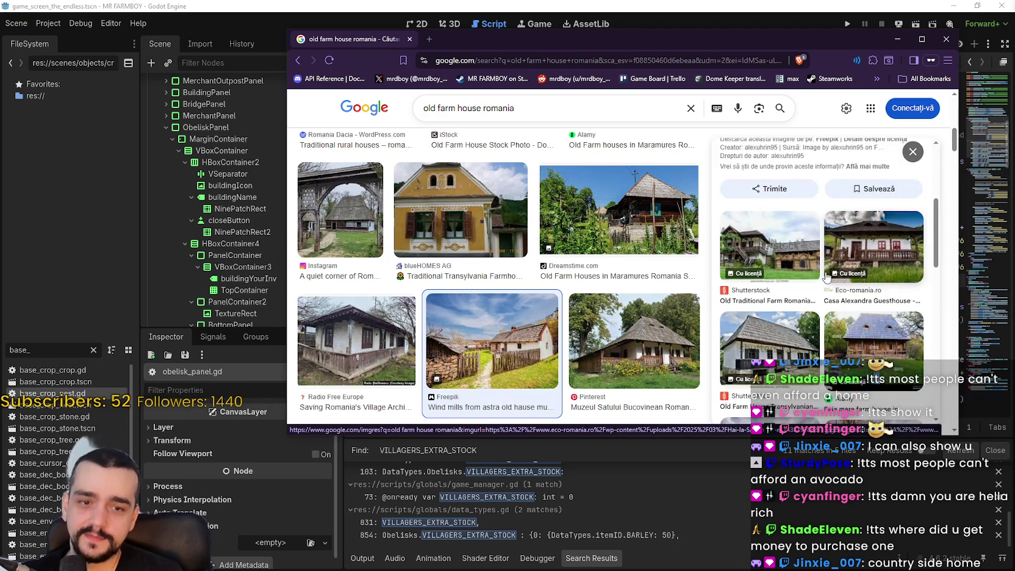
scroll(652, 299, "down", 3)
scroll(795, 349, "up", 5)
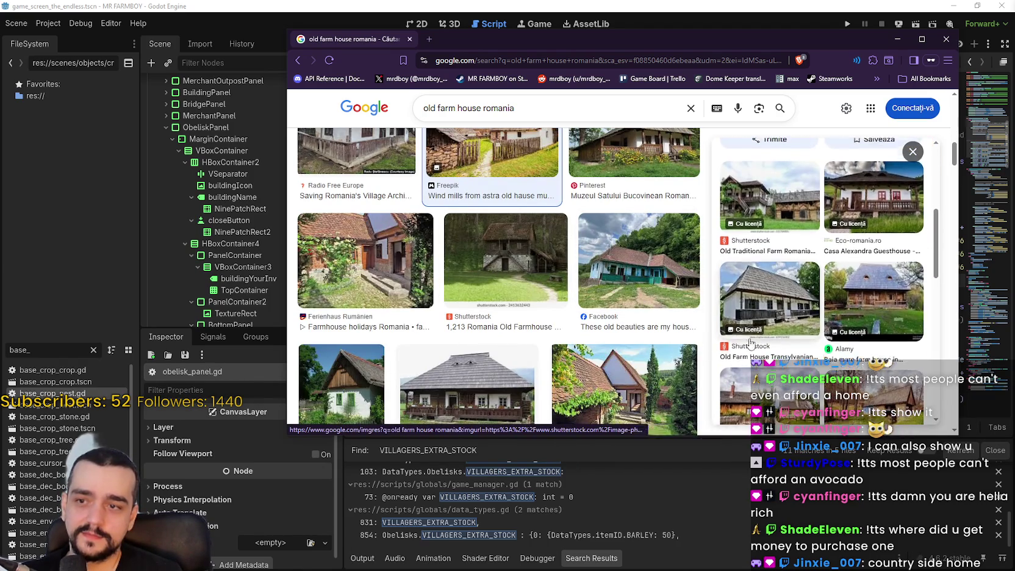
scroll(561, 333, "down", 1)
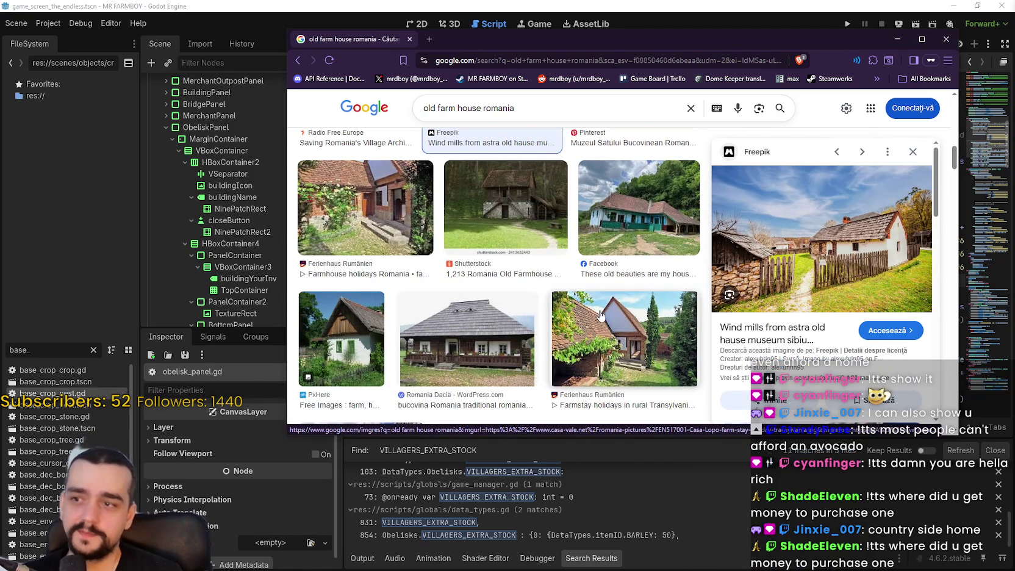
- Preview the PxHere white farmhouse photo and a related white house with green shutters
left_click(342, 338)
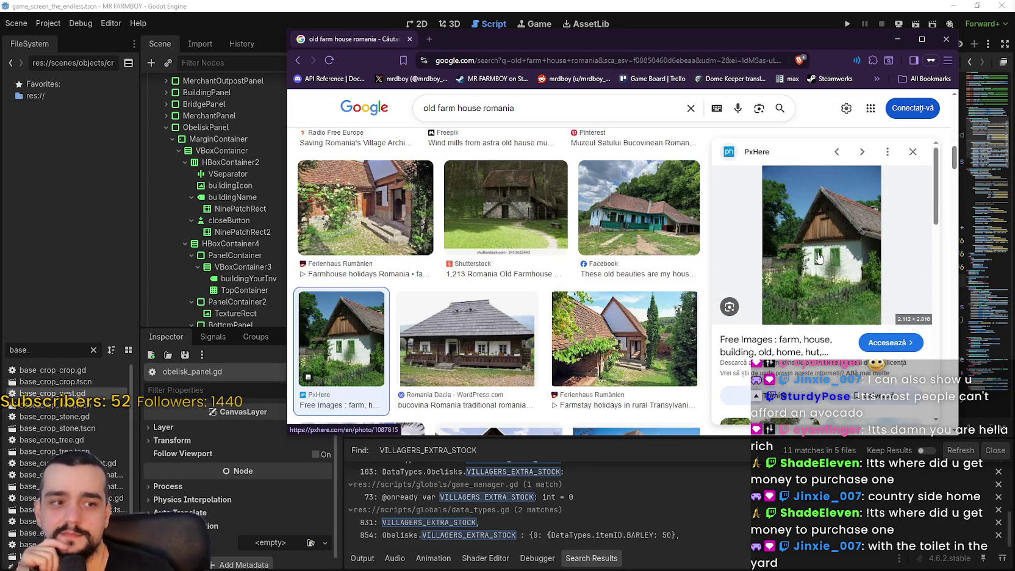
scroll(819, 257, "down", 2)
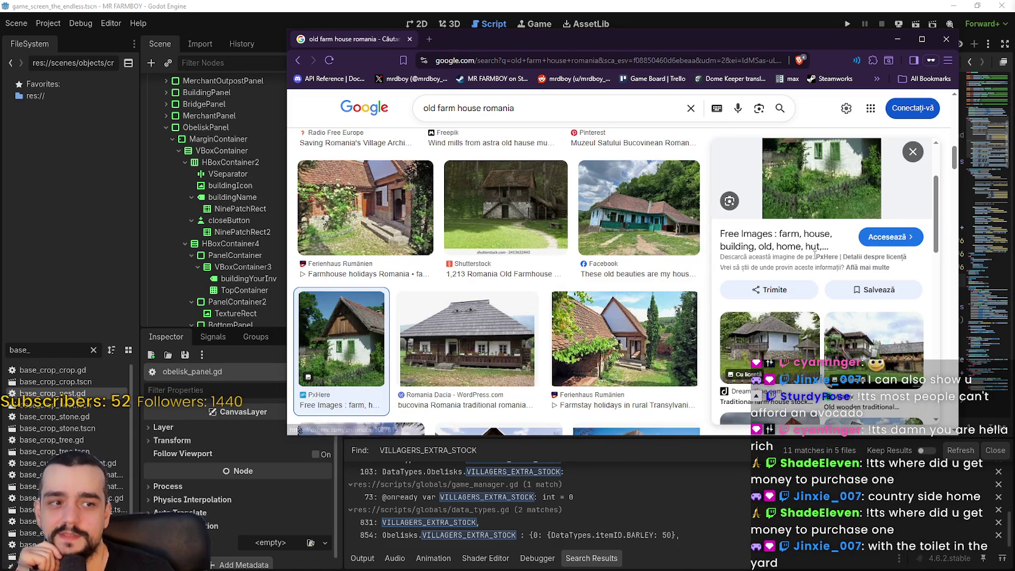
scroll(814, 255, "down", 3)
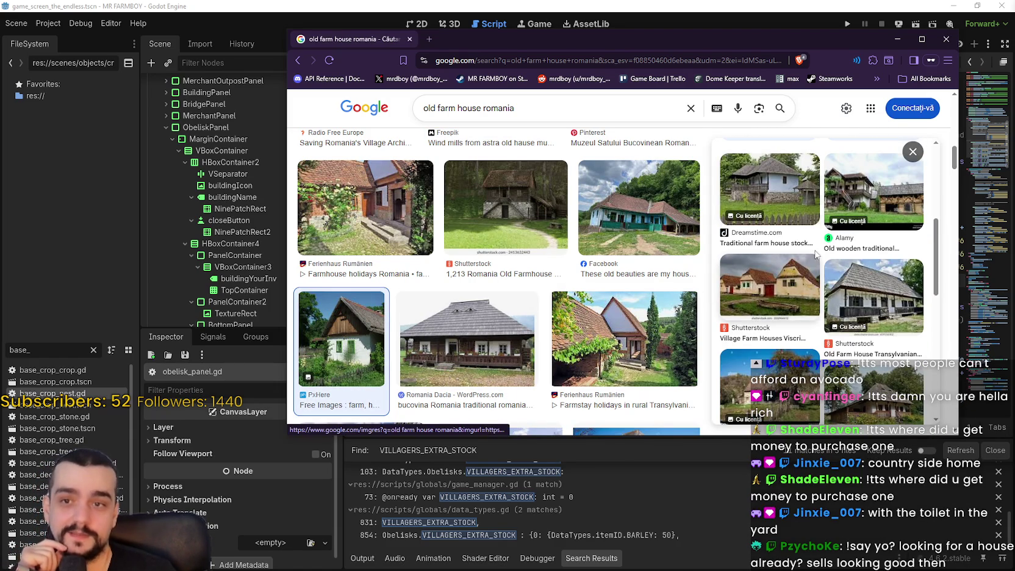
scroll(815, 264, "up", 5)
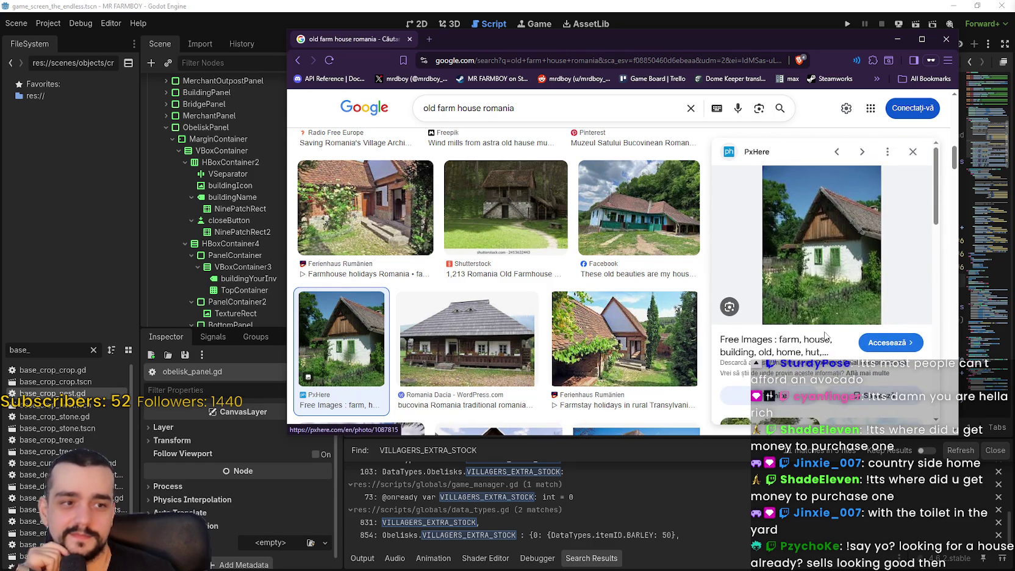
scroll(822, 333, "down", 5)
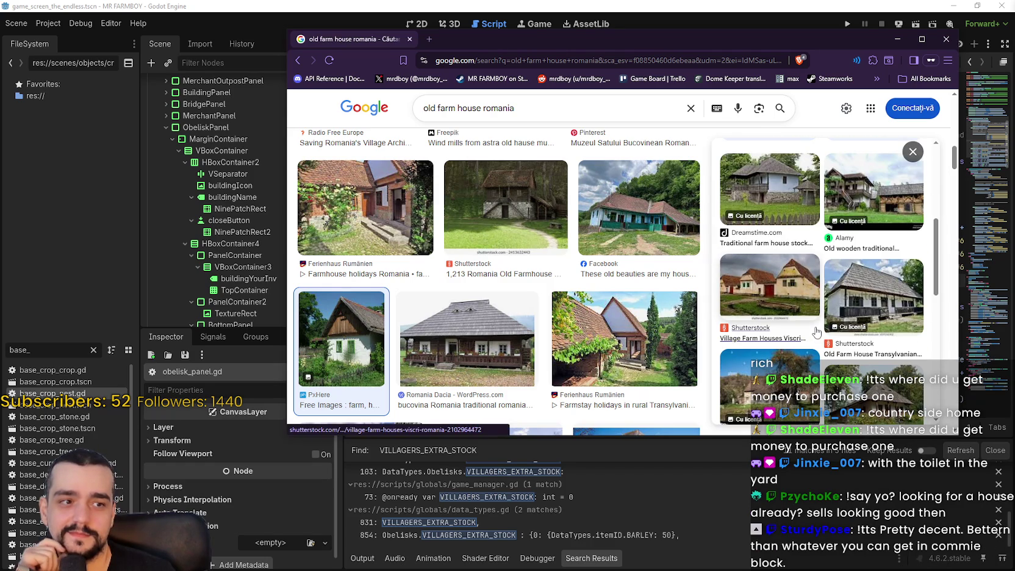
scroll(816, 331, "down", 5)
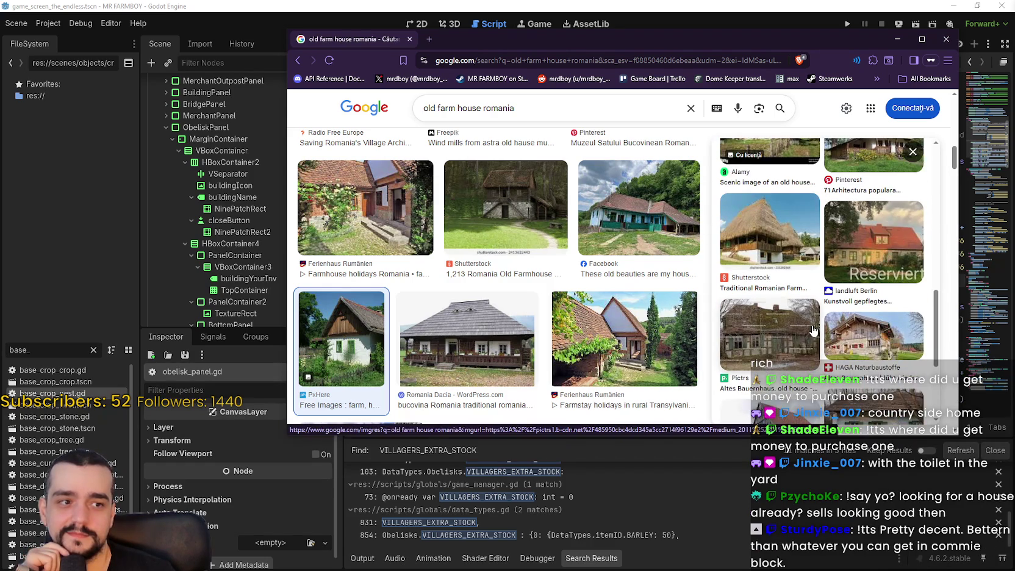
scroll(813, 330, "down", 2)
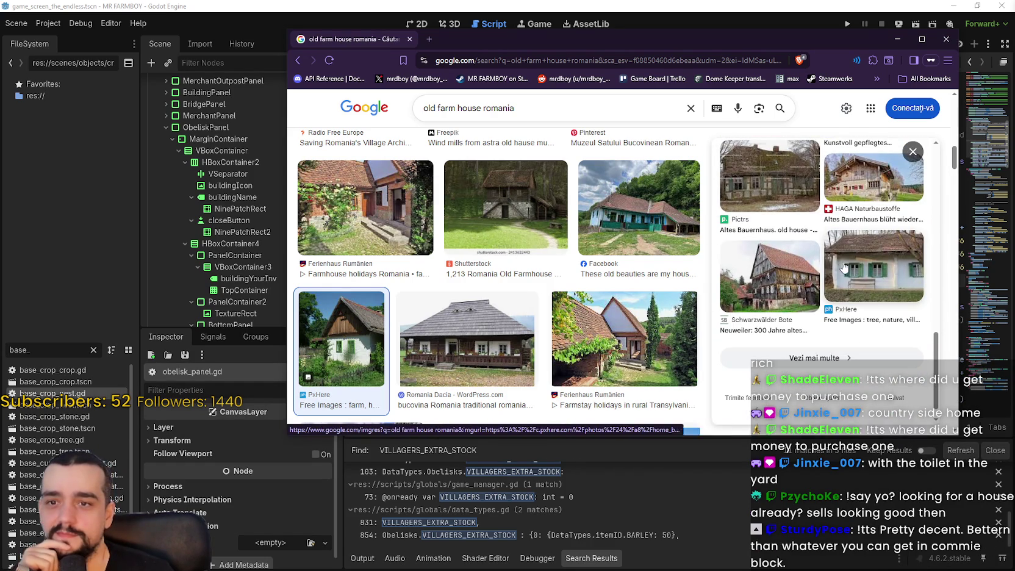
left_click(881, 291)
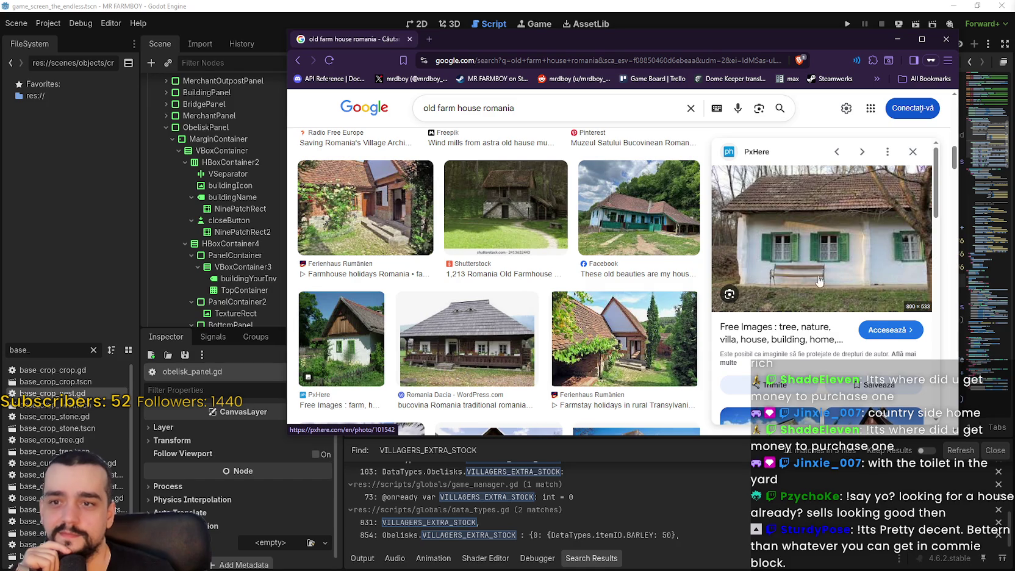
- Preview the Magnific old village building and a related Tripadvisor village museum house
scroll(811, 263, "down", 1)
scroll(641, 291, "down", 3)
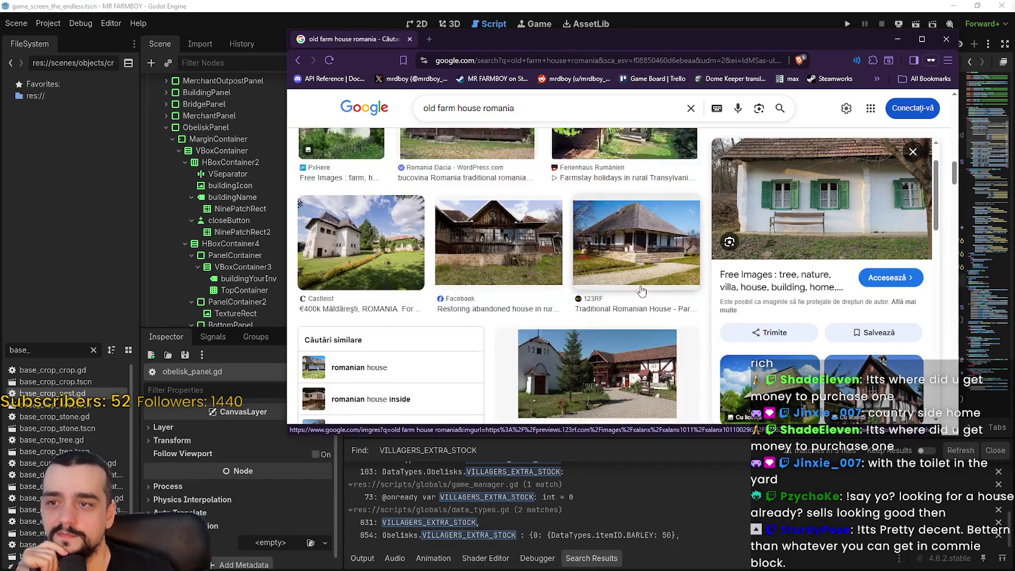
scroll(641, 291, "down", 4)
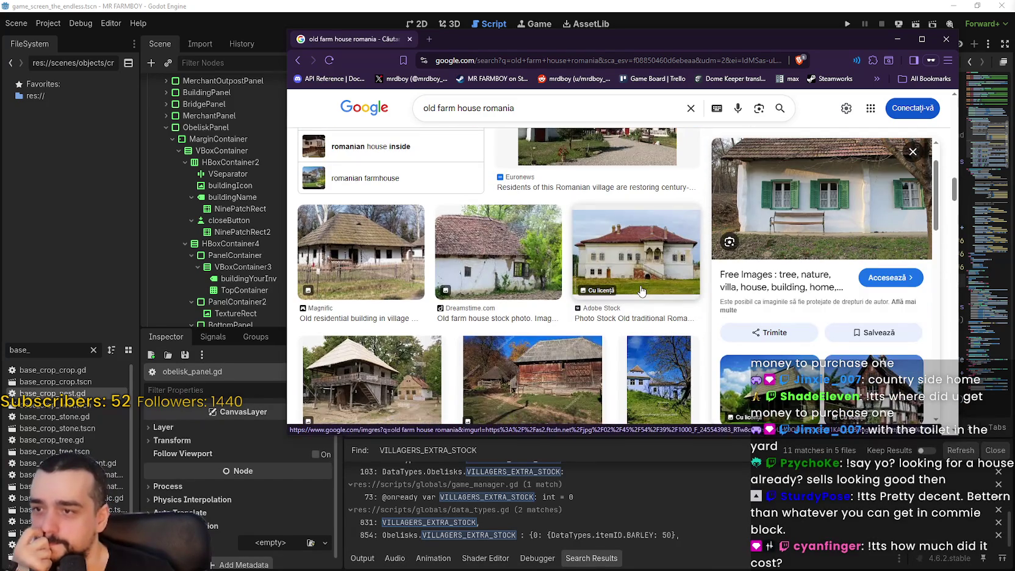
left_click(389, 247)
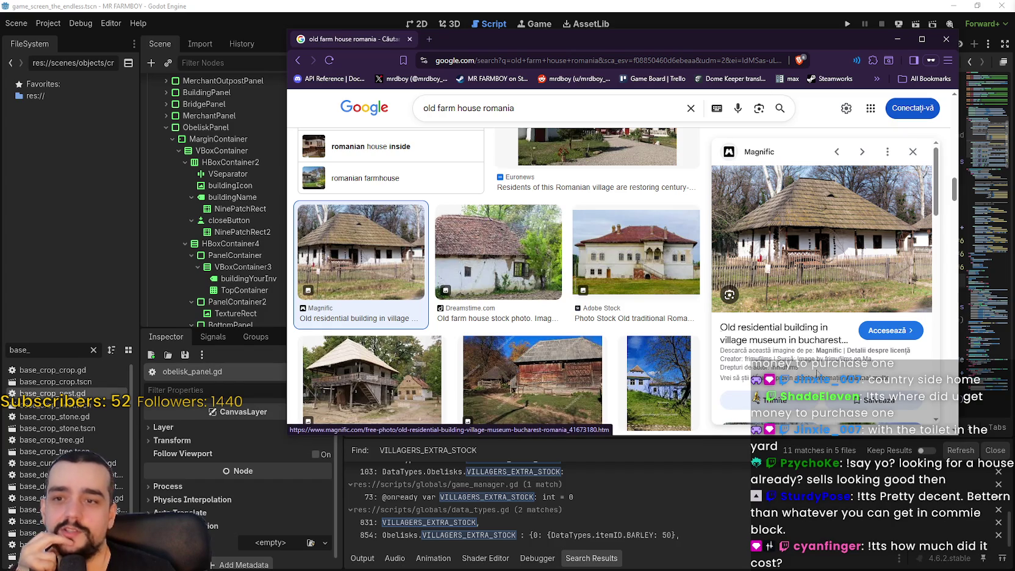
scroll(863, 293, "down", 1)
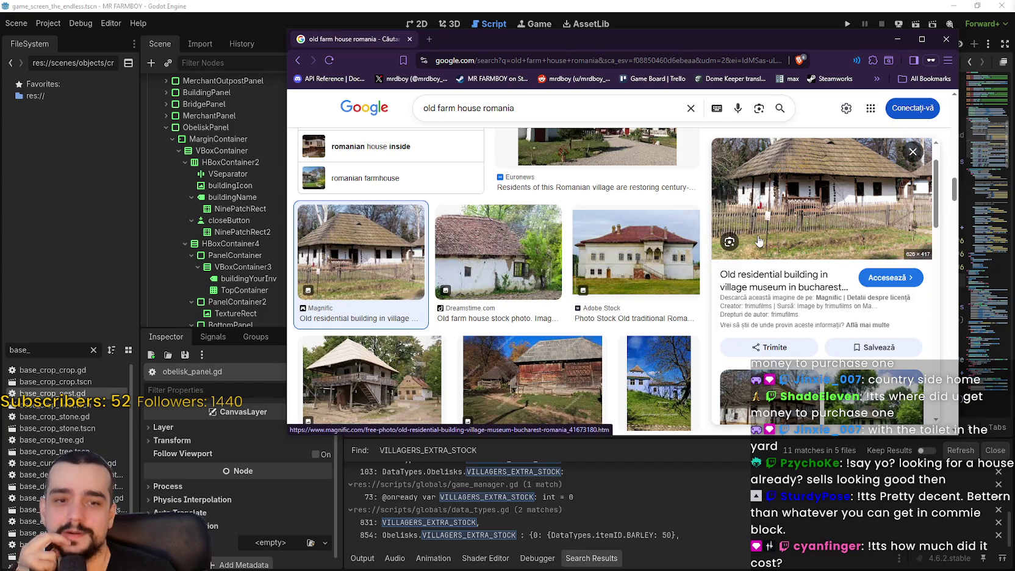
scroll(761, 243, "down", 2)
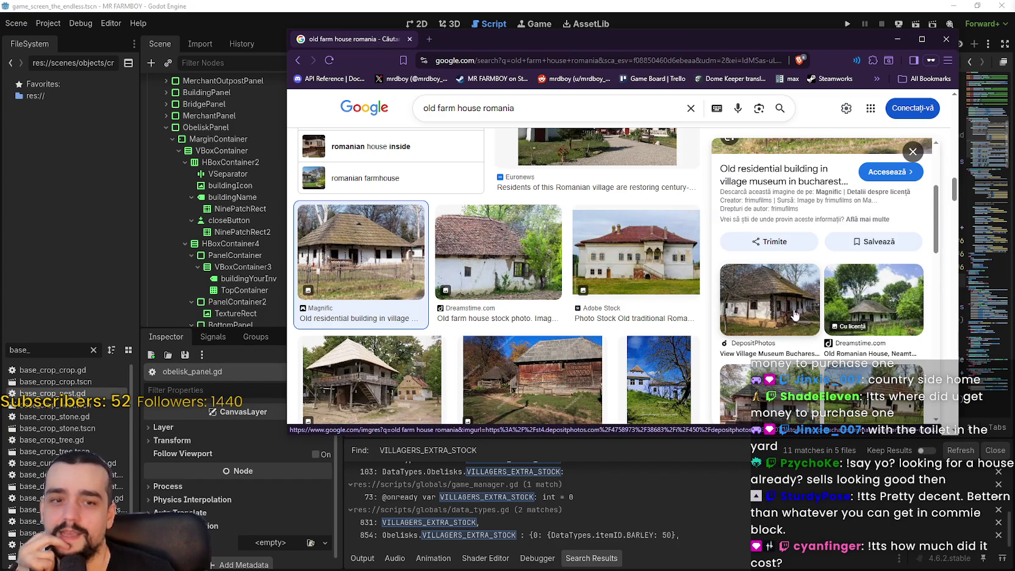
scroll(817, 323, "down", 1)
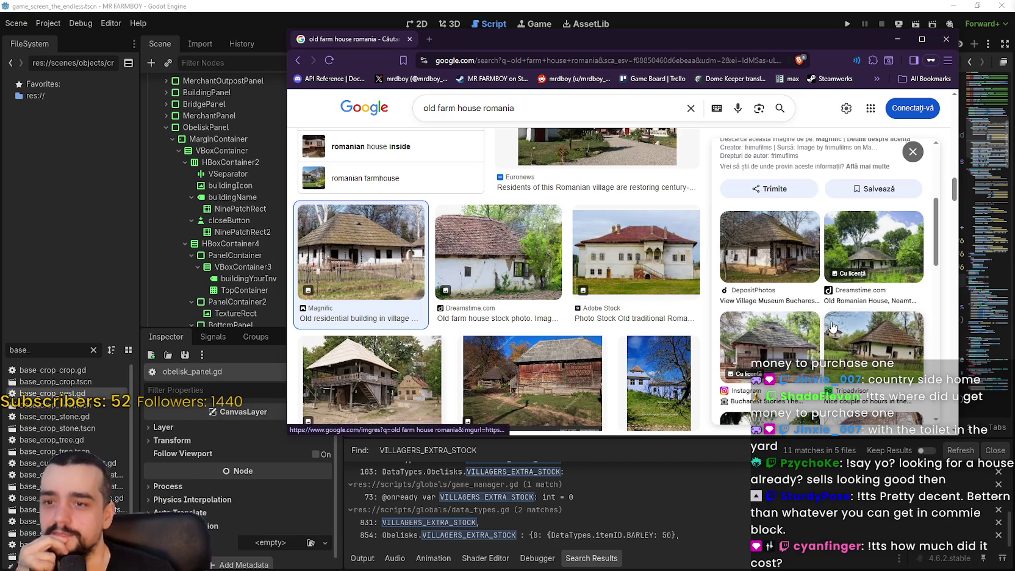
scroll(903, 301, "down", 3)
scroll(741, 305, "up", 4)
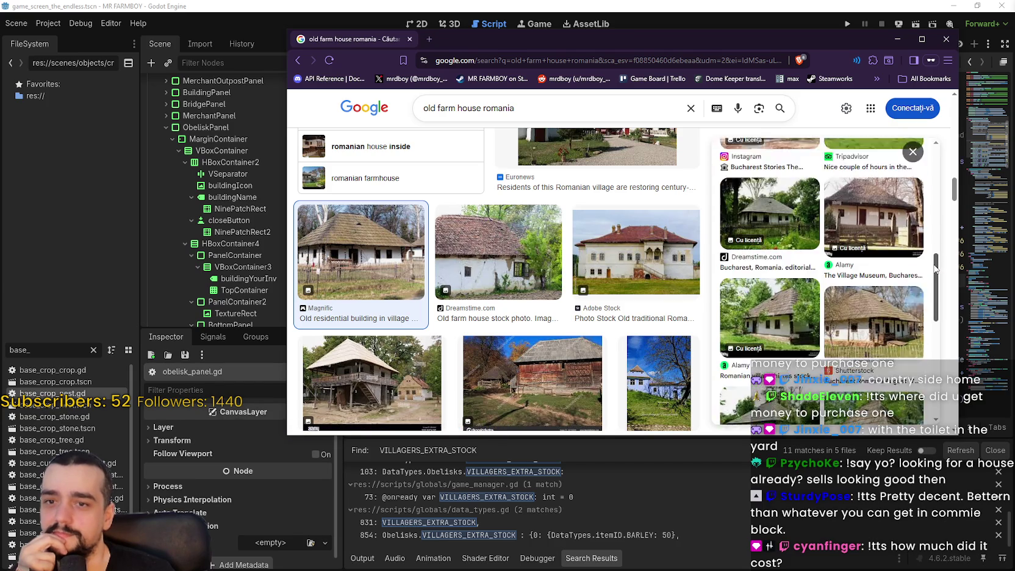
left_click(741, 305)
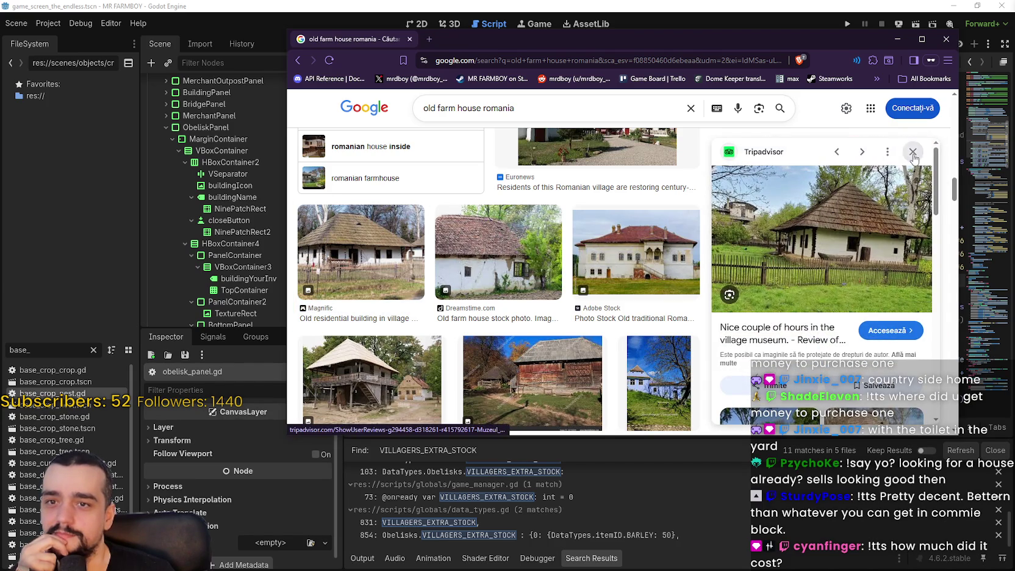
- Reopen the white farmhouse photo preview and bring up its image context menu
scroll(864, 306, "down", 4)
scroll(886, 243, "down", 6)
scroll(878, 304, "up", 3)
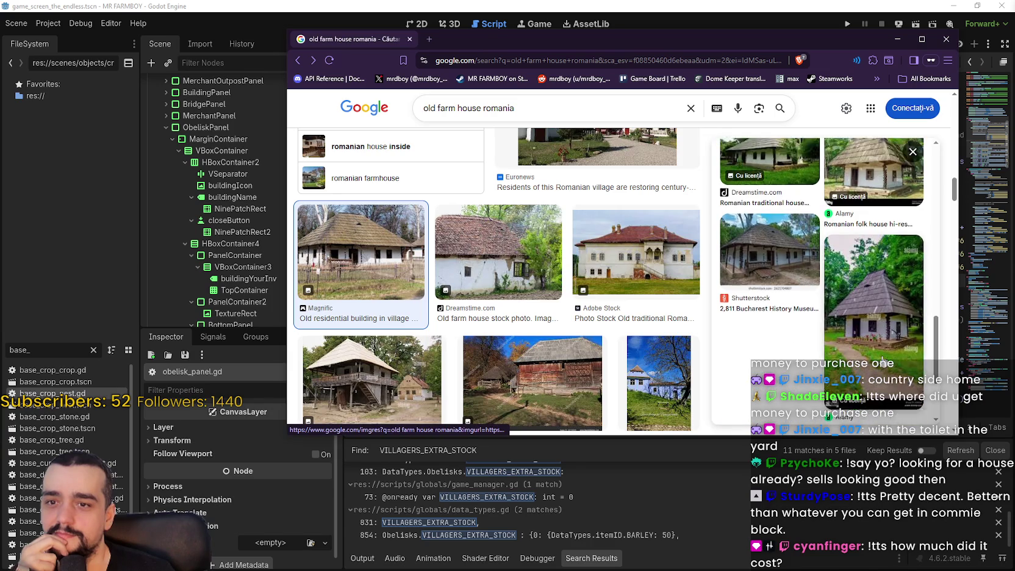
scroll(507, 276, "down", 5)
scroll(507, 277, "up", 5)
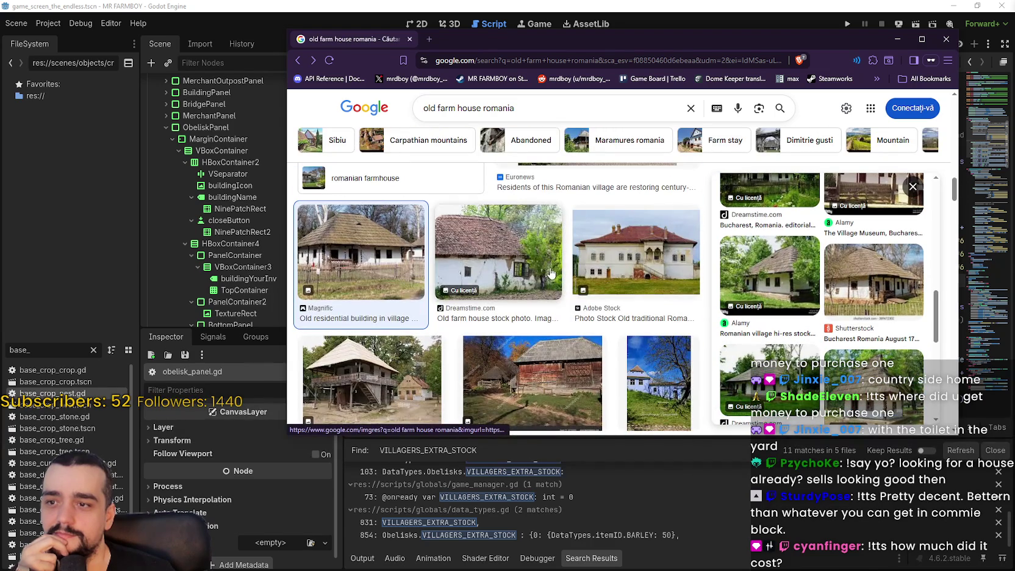
scroll(566, 395, "down", 2)
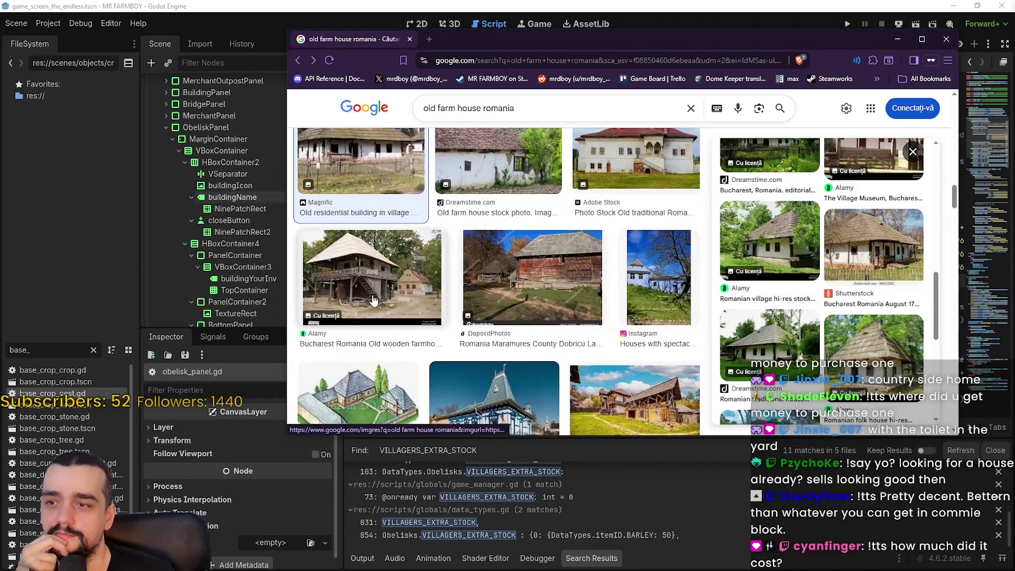
scroll(561, 315, "down", 3)
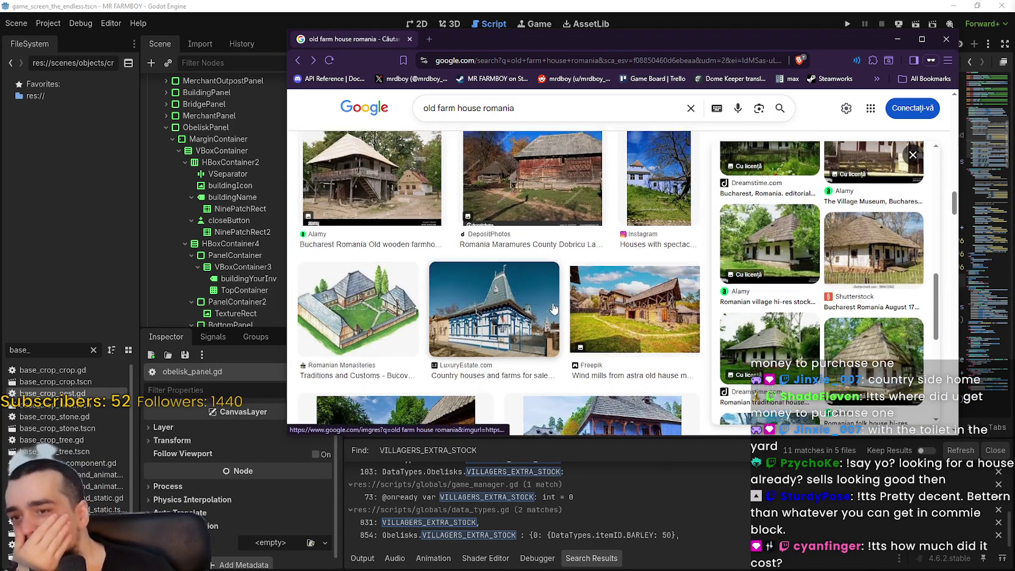
scroll(553, 311, "down", 3)
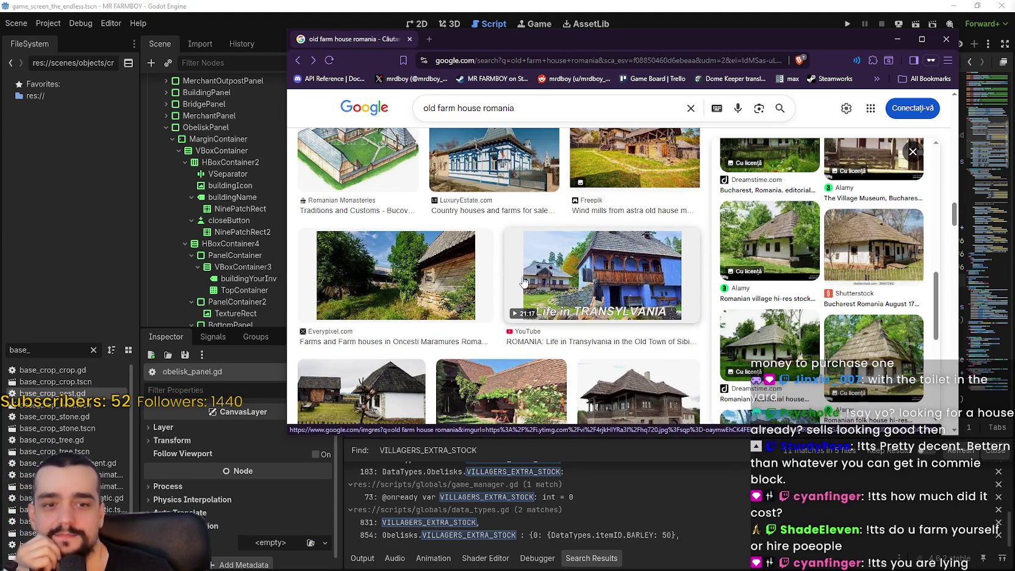
scroll(628, 335, "up", 5)
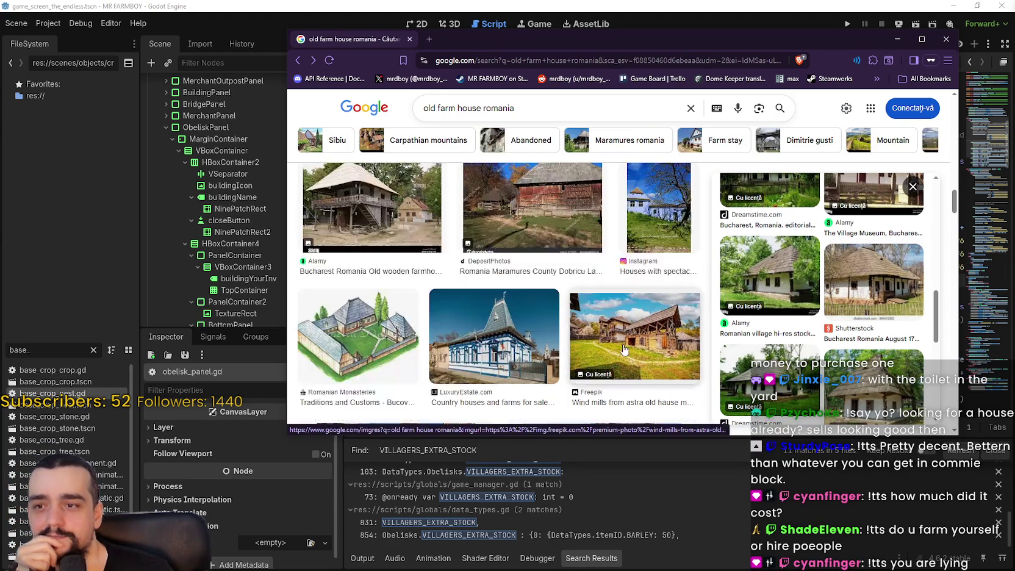
scroll(618, 345, "up", 3)
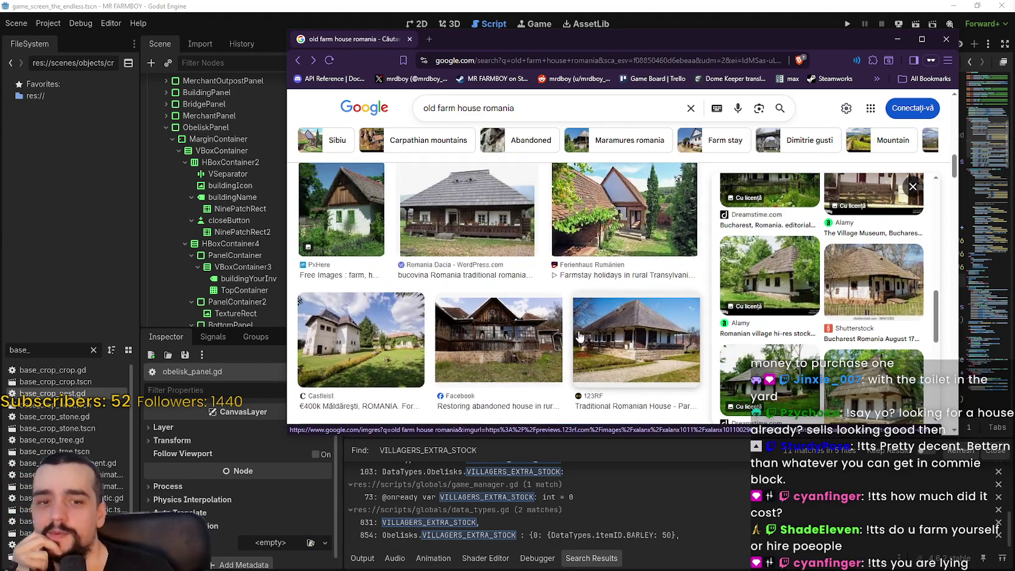
left_click(359, 239)
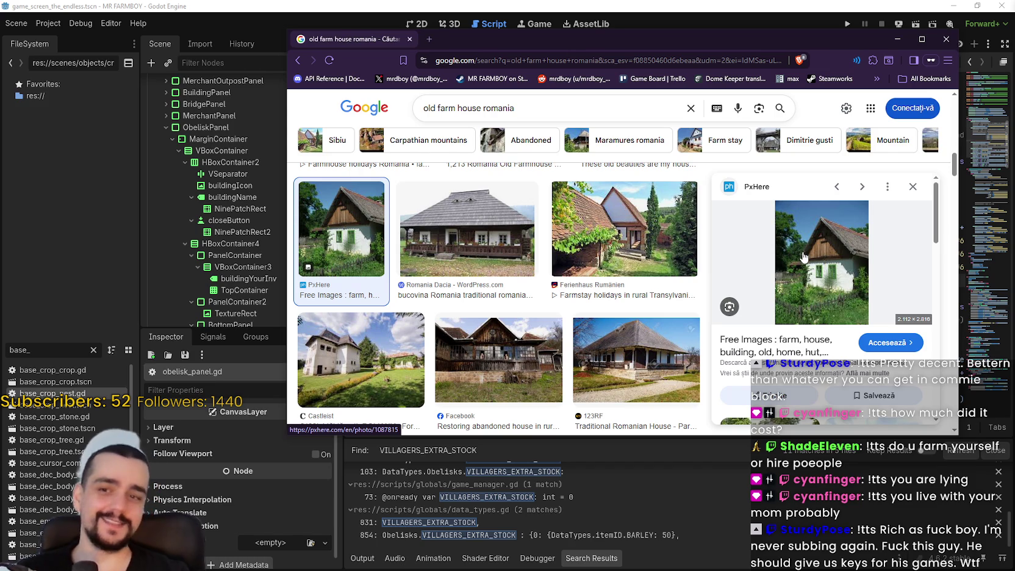
right_click(822, 271)
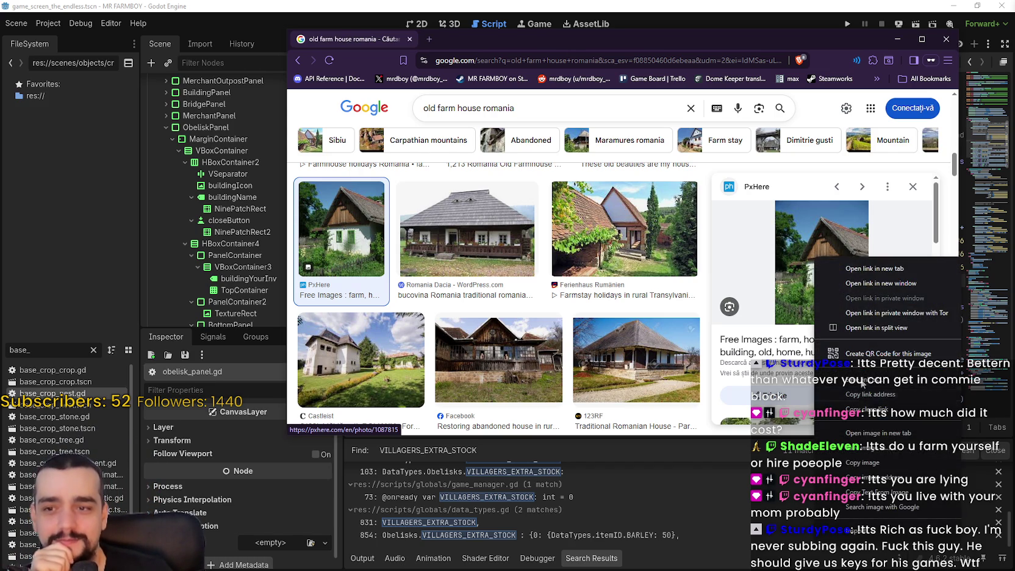
- Open the white farmhouse image full-size in a new tab
left_click(850, 353)
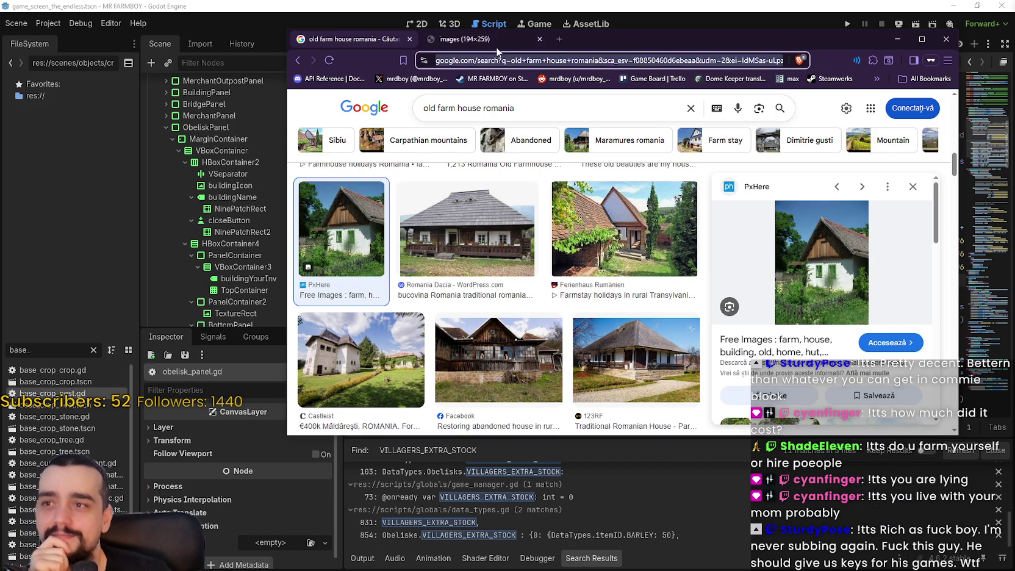
left_click(497, 40)
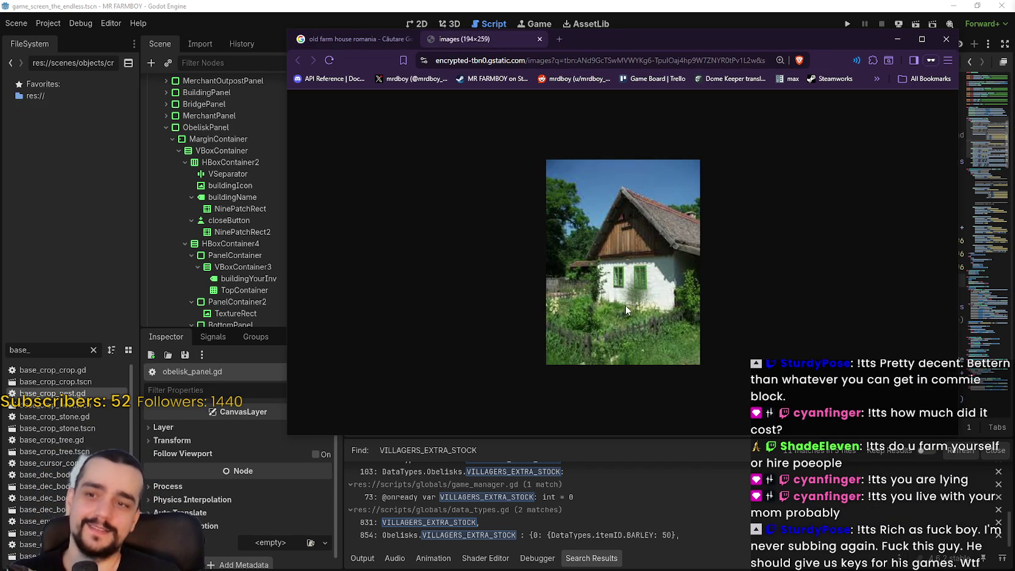
scroll(624, 305, "up", 8, "ctrl")
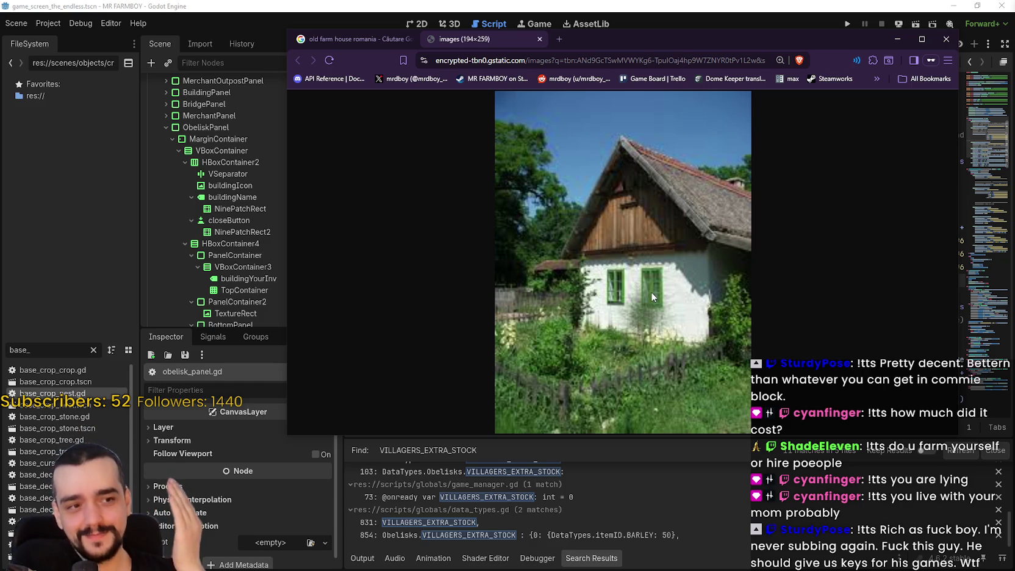
- Move the browser window up, make it taller, and go back to the search results
mouse_move(710, 40)
left_mouse_down()
mouse_move(696, 26)
mouse_move(717, 11)
left_mouse_up()
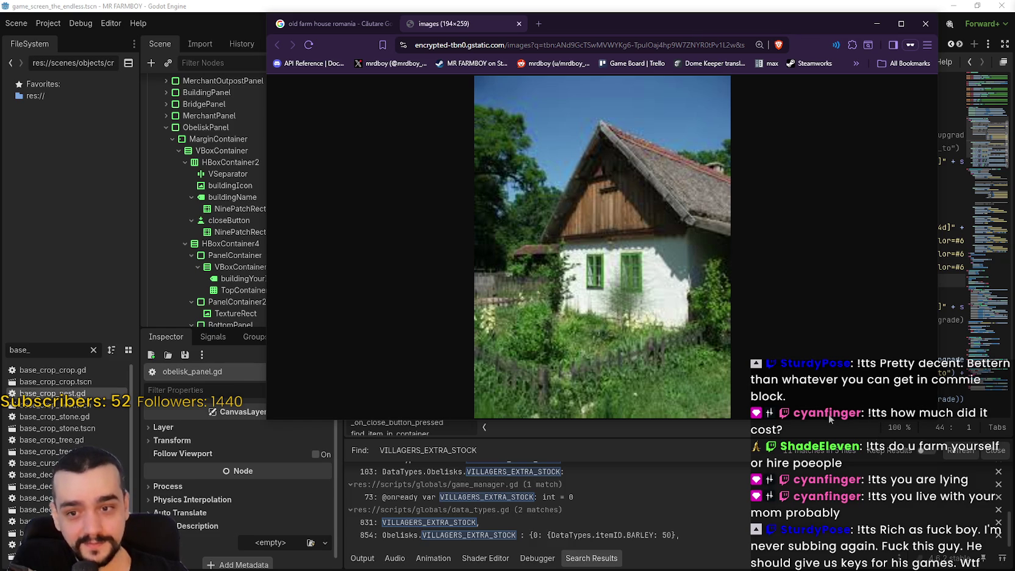
left_click_drag(827, 420, 828, 531)
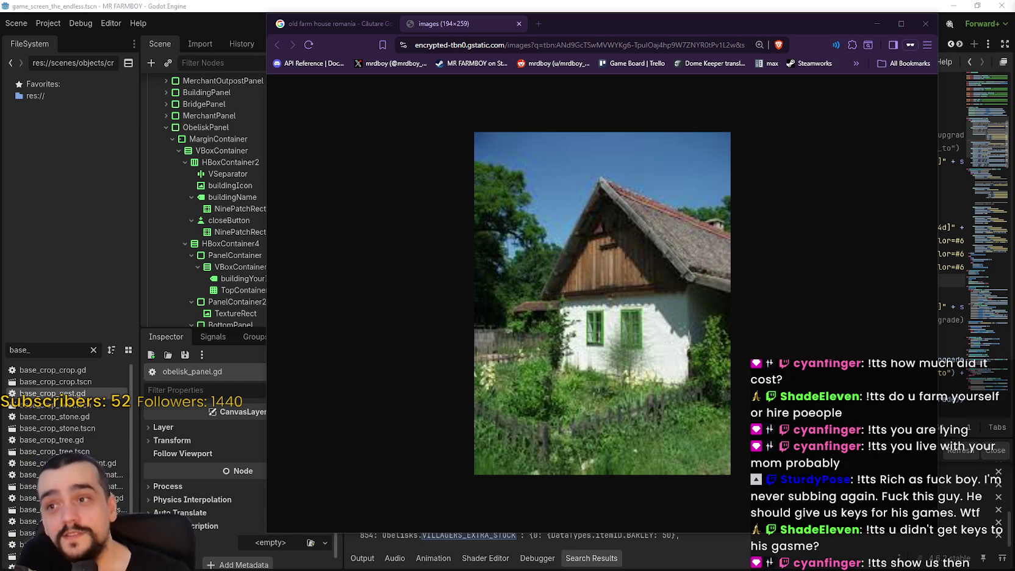
left_click(301, 22)
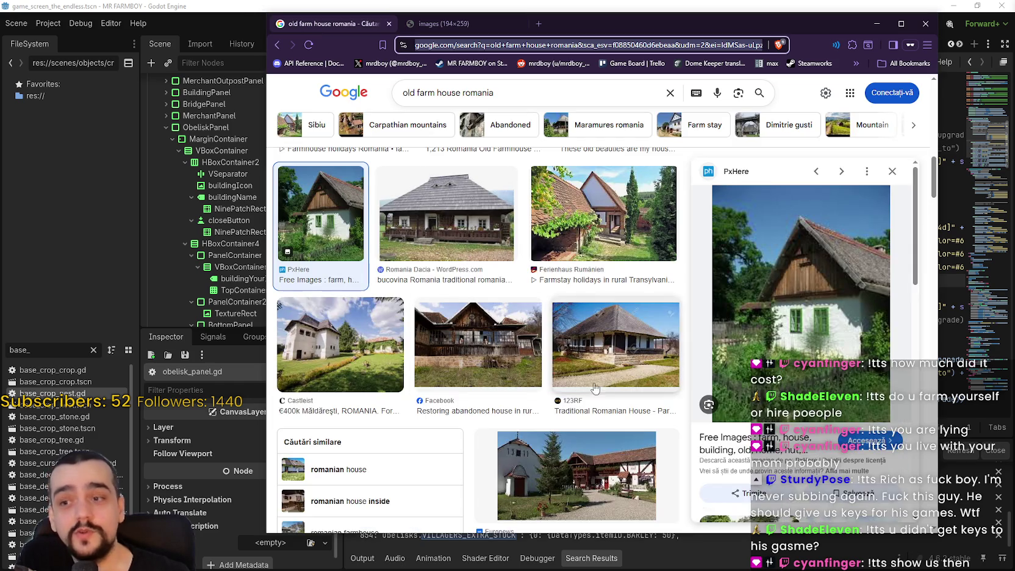
- Preview a Pinterest farmhouse and the white farmhouse again, then close the preview panel
scroll(791, 345, "down", 5)
scroll(790, 346, "down", 3)
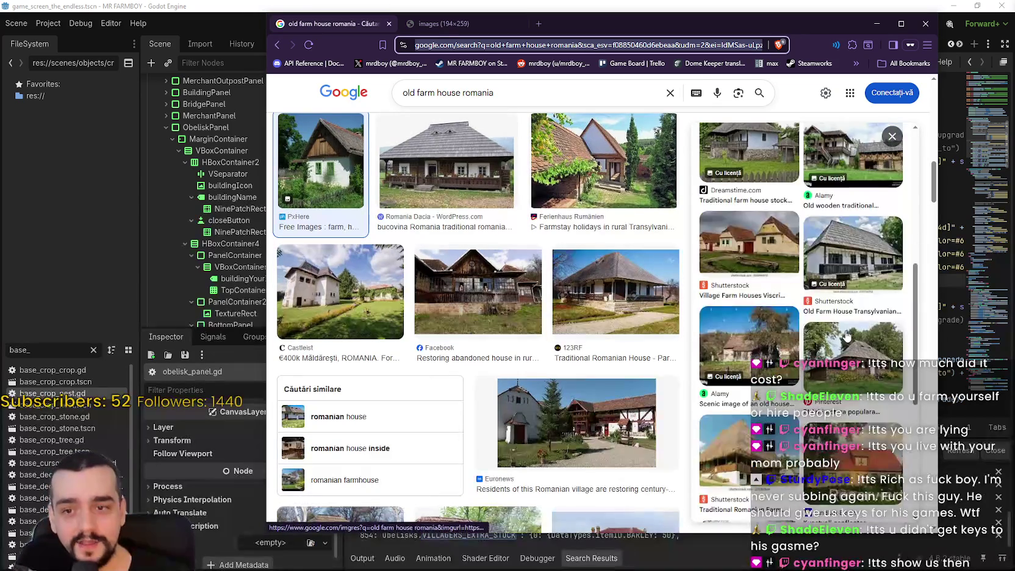
left_click(744, 378)
scroll(837, 348, "down", 5)
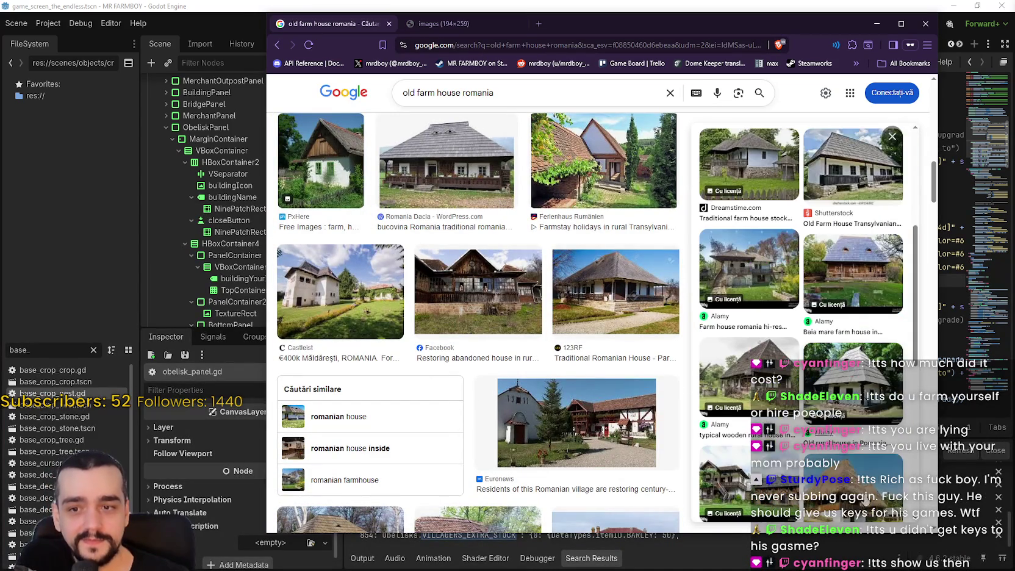
scroll(831, 413, "down", 5)
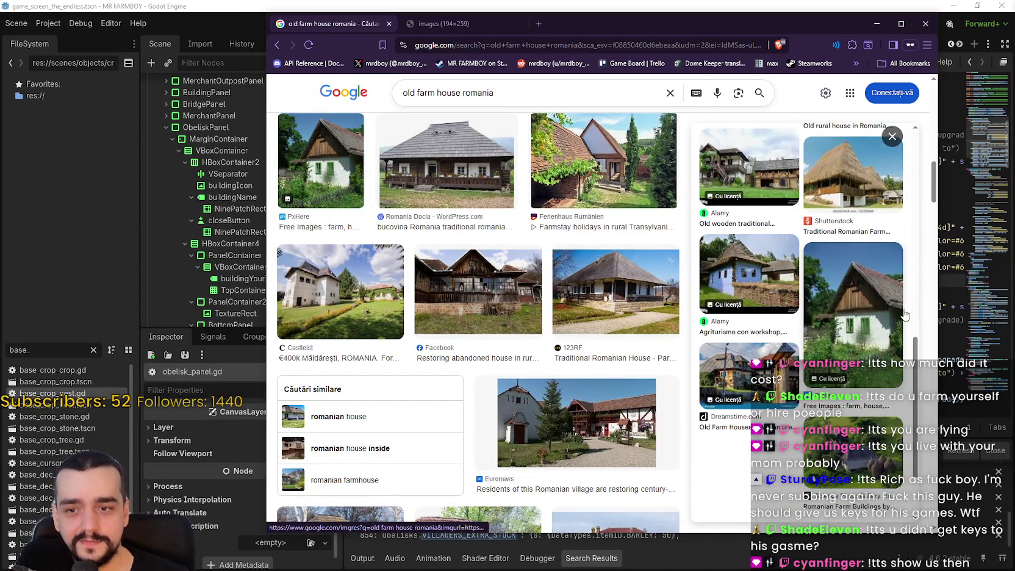
scroll(815, 426, "up", 12)
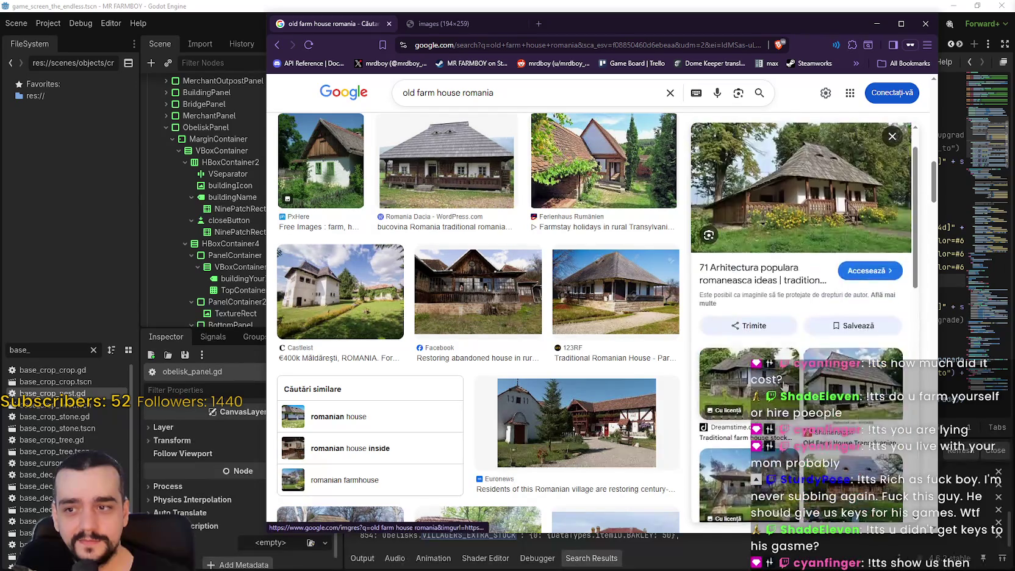
left_click(321, 161)
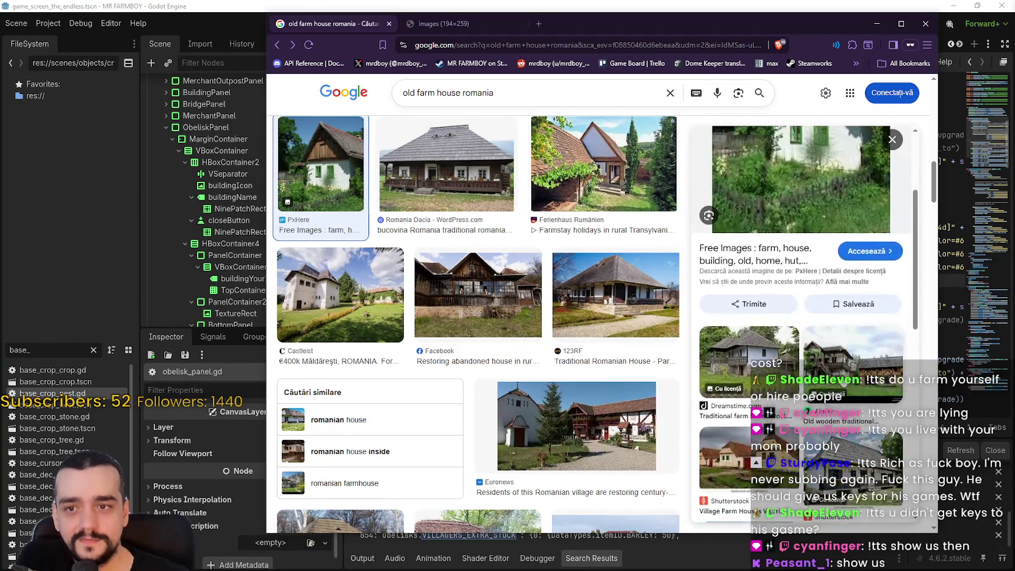
scroll(838, 377, "down", 6)
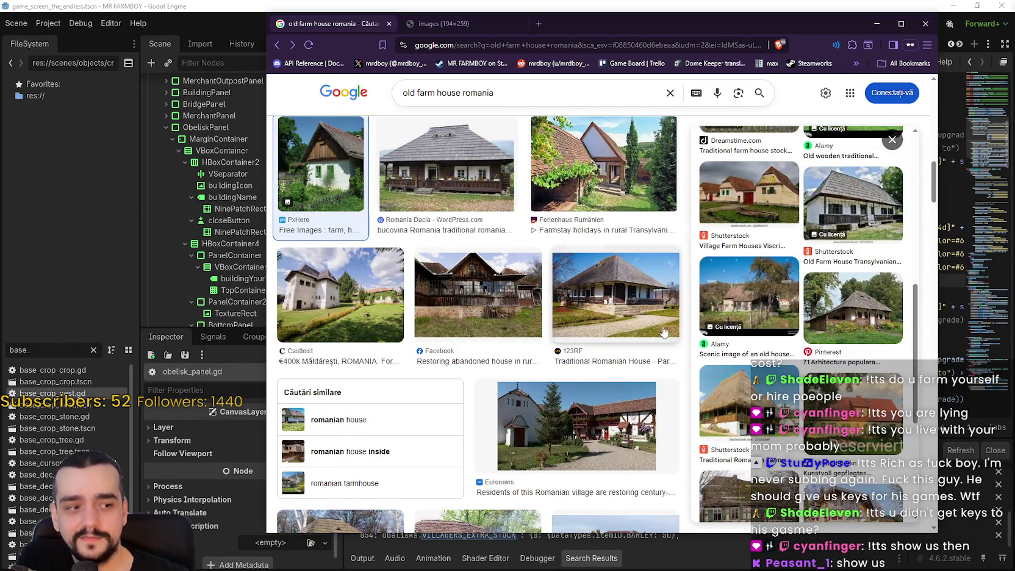
scroll(751, 378, "down", 3)
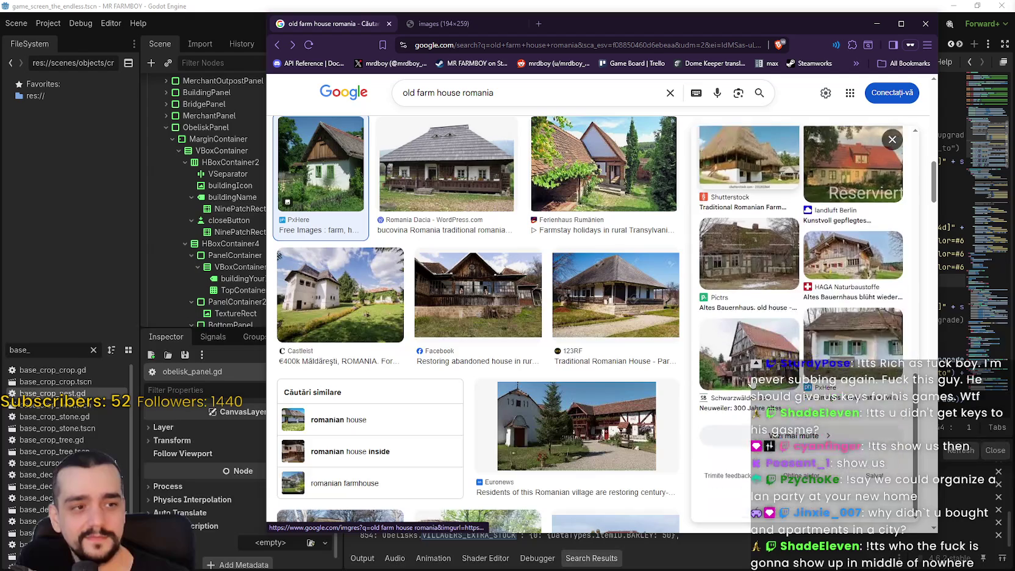
scroll(751, 378, "up", 10)
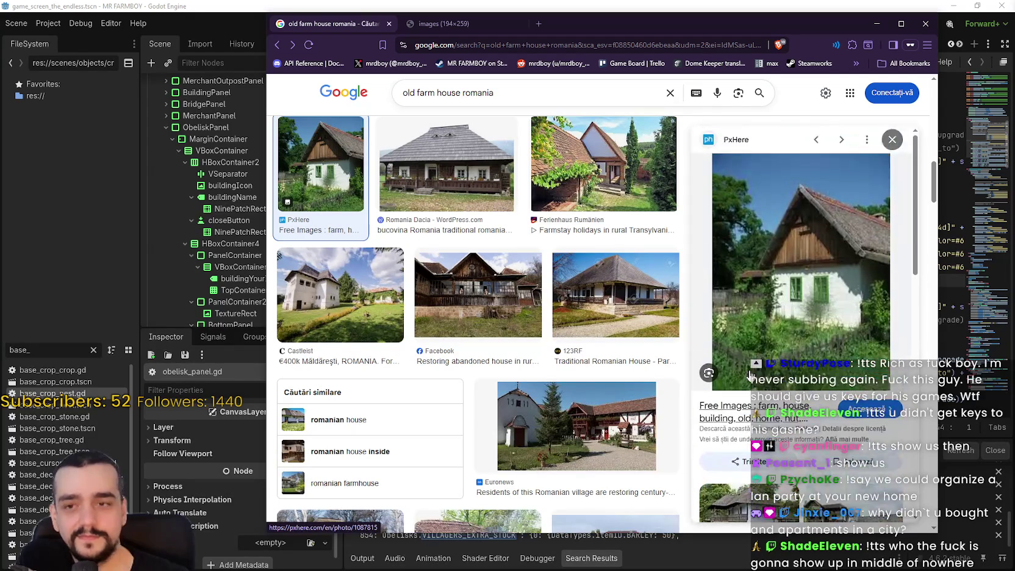
left_click(892, 139)
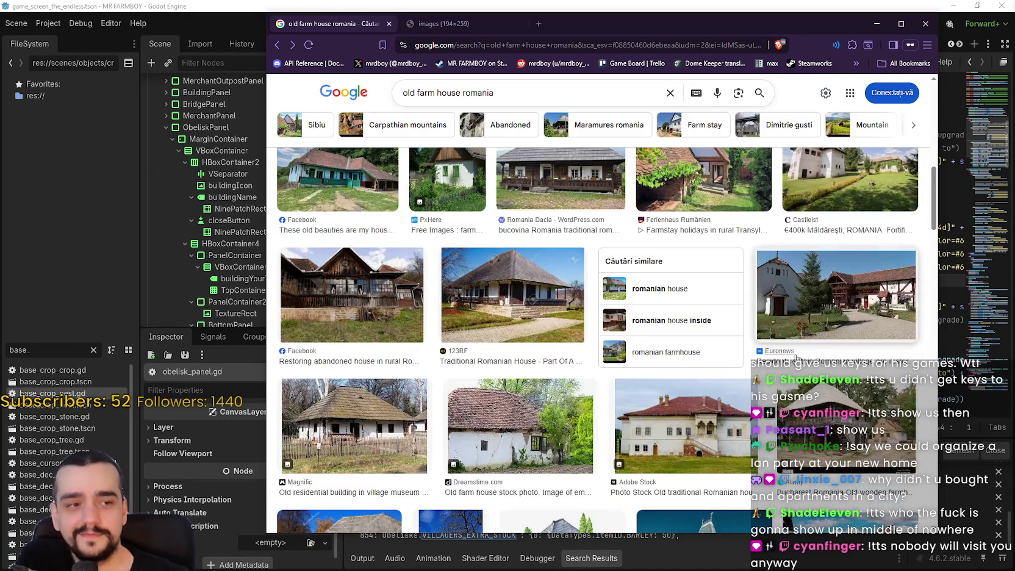
- Open the Alamy abandoned mud house photo full-size in a new tab
scroll(810, 360, "down", 10)
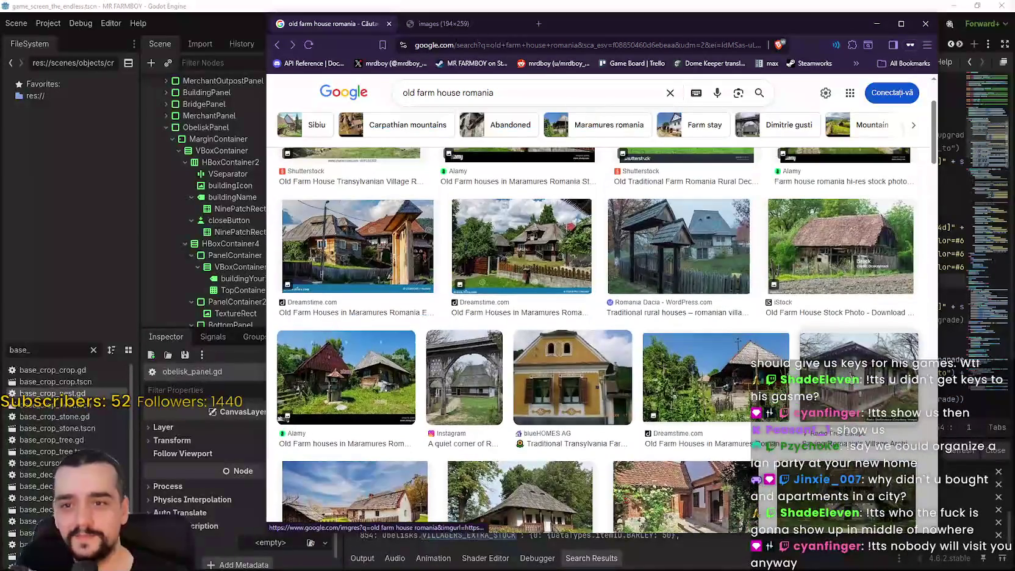
left_click(854, 375)
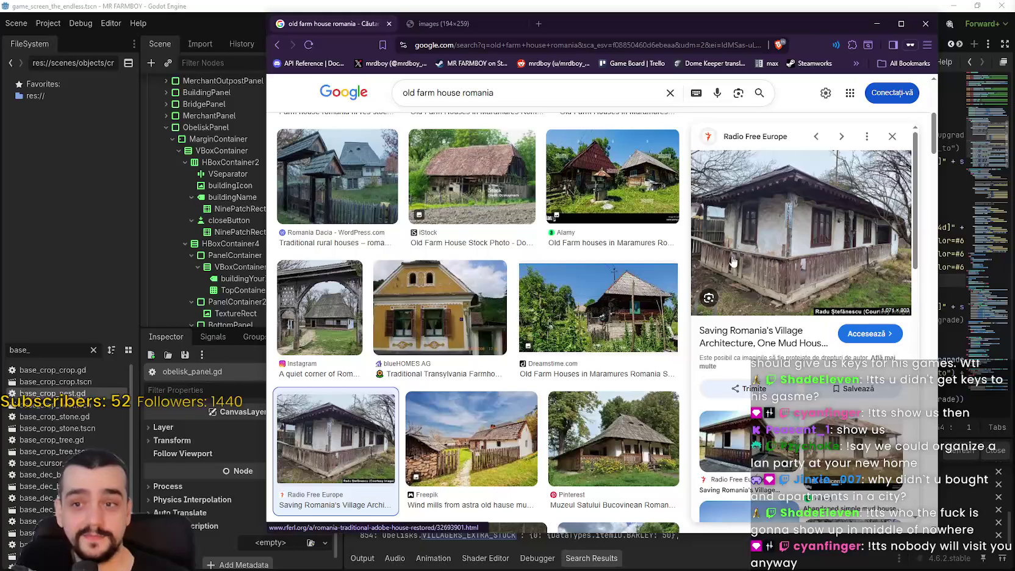
left_click(852, 335)
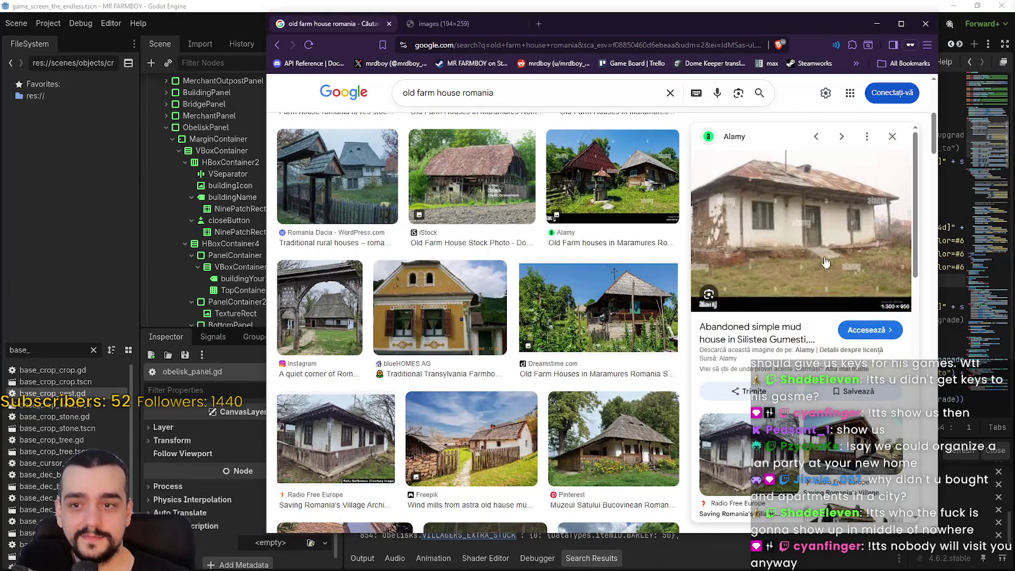
right_click(783, 203)
left_click(842, 373)
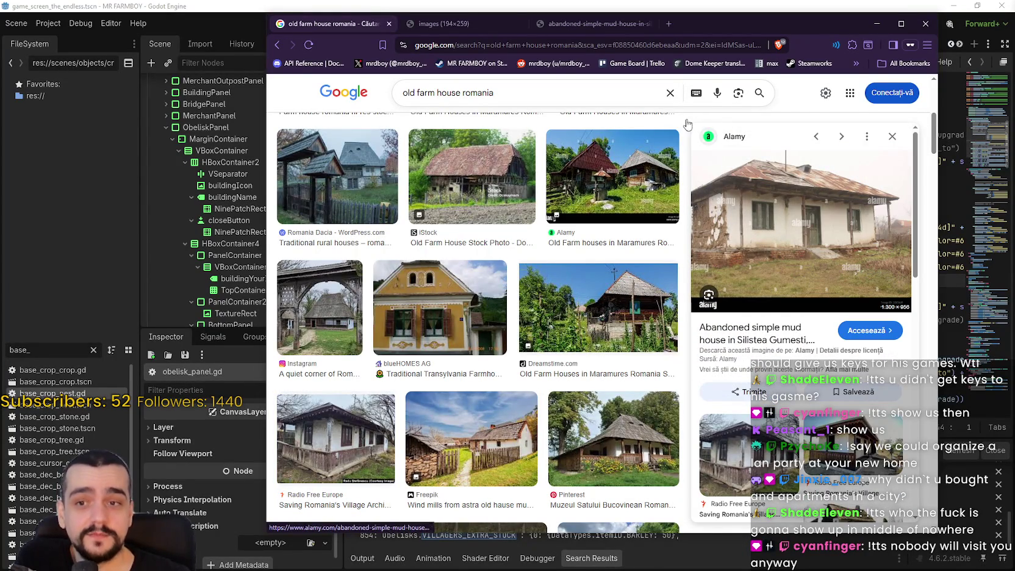
left_click(571, 31)
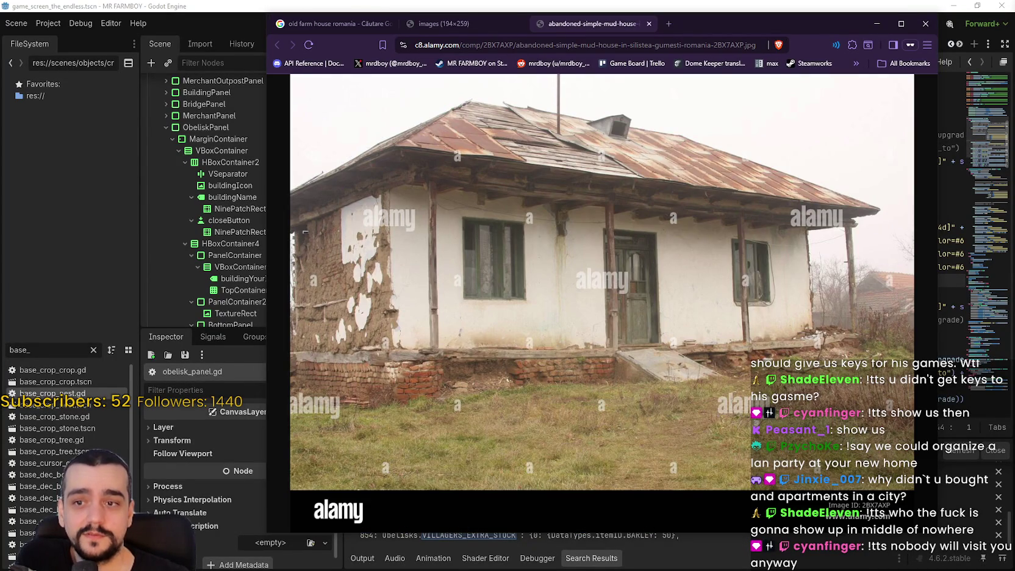